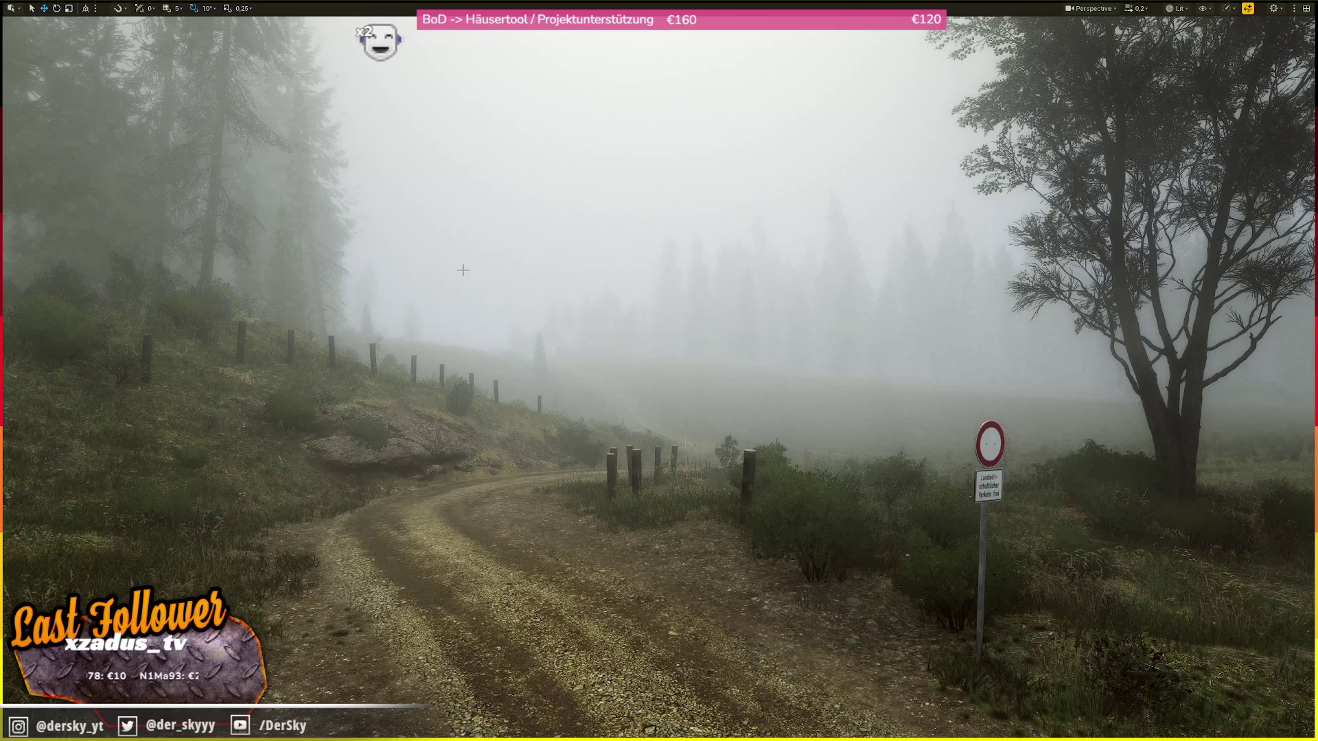
- Fly the viewport from the foggy forest dirt track past the round sign onto the main road
{"action": "left_click_drag", "start_coordinate": [548, 193], "coordinate": [559, 193]}
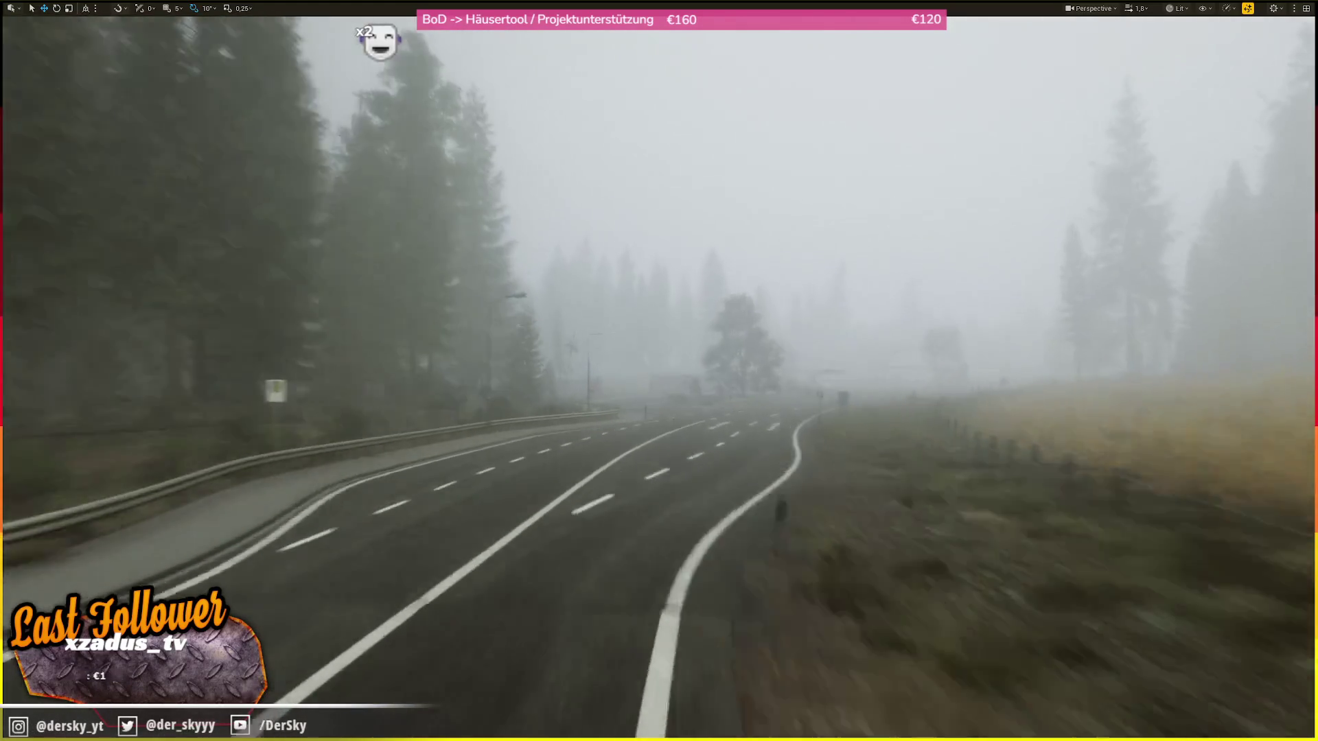
{"action": "scroll", "coordinate": [659, 371], "scroll_direction": "up", "scroll_amount": 1}
- Raise the camera speed and fly past the fence toward the building, then back toward the parking lot
{"action": "scroll", "coordinate": [659, 371], "scroll_direction": "down", "scroll_amount": 2}
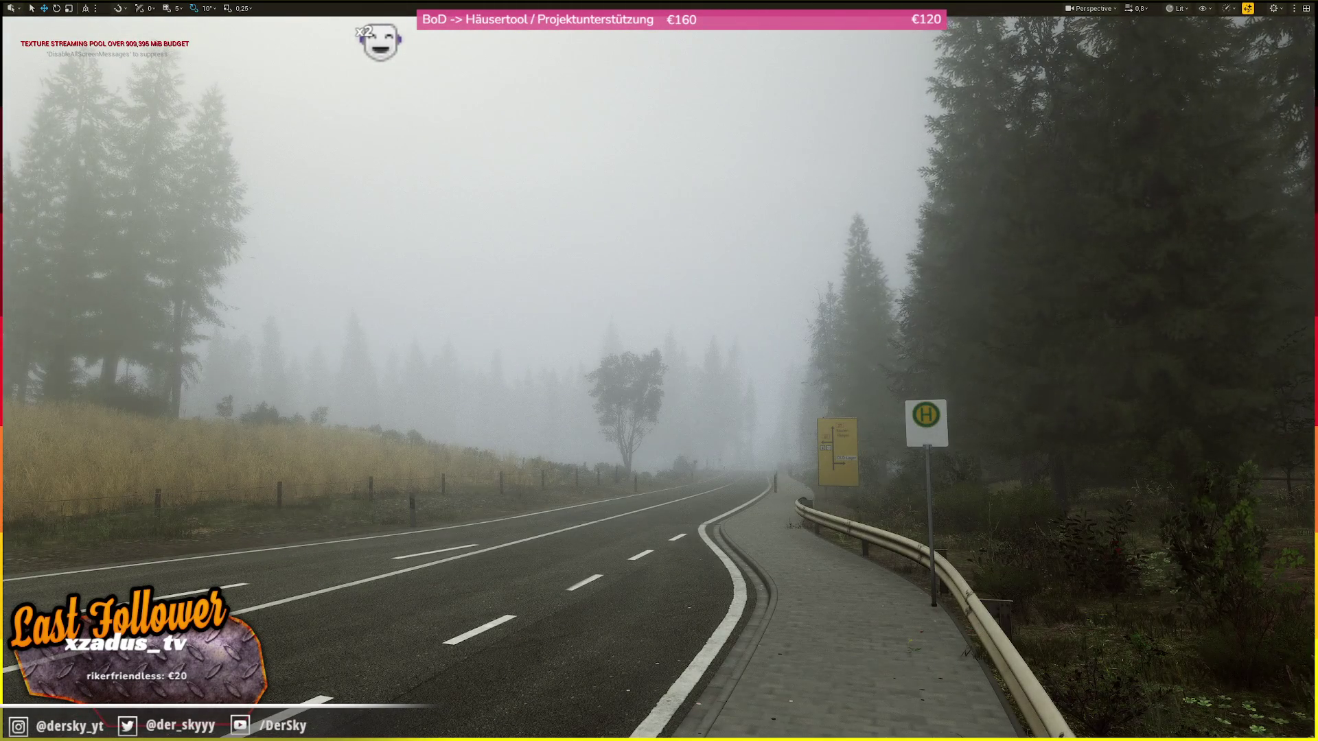
{"action": "scroll", "coordinate": [659, 371], "scroll_direction": "up", "scroll_amount": 2}
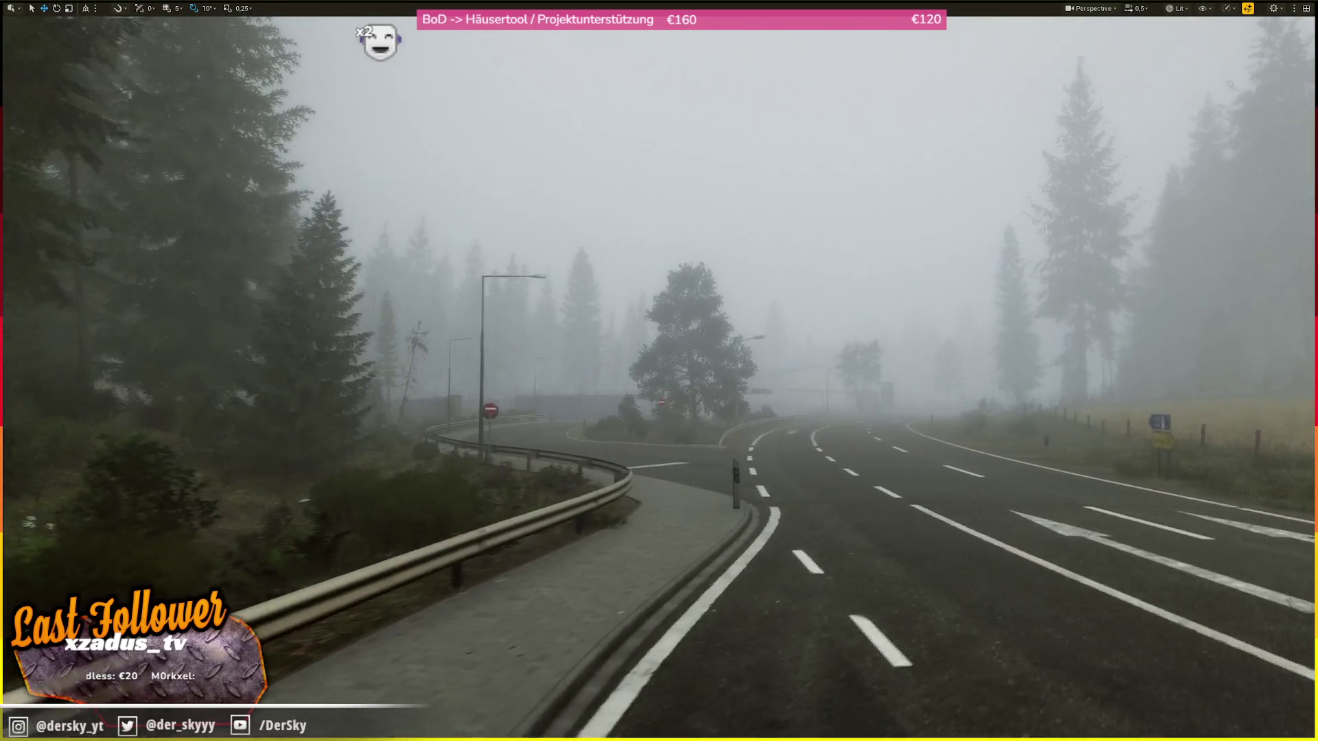
{"action": "scroll", "coordinate": [659, 371], "scroll_direction": "up", "scroll_amount": 1}
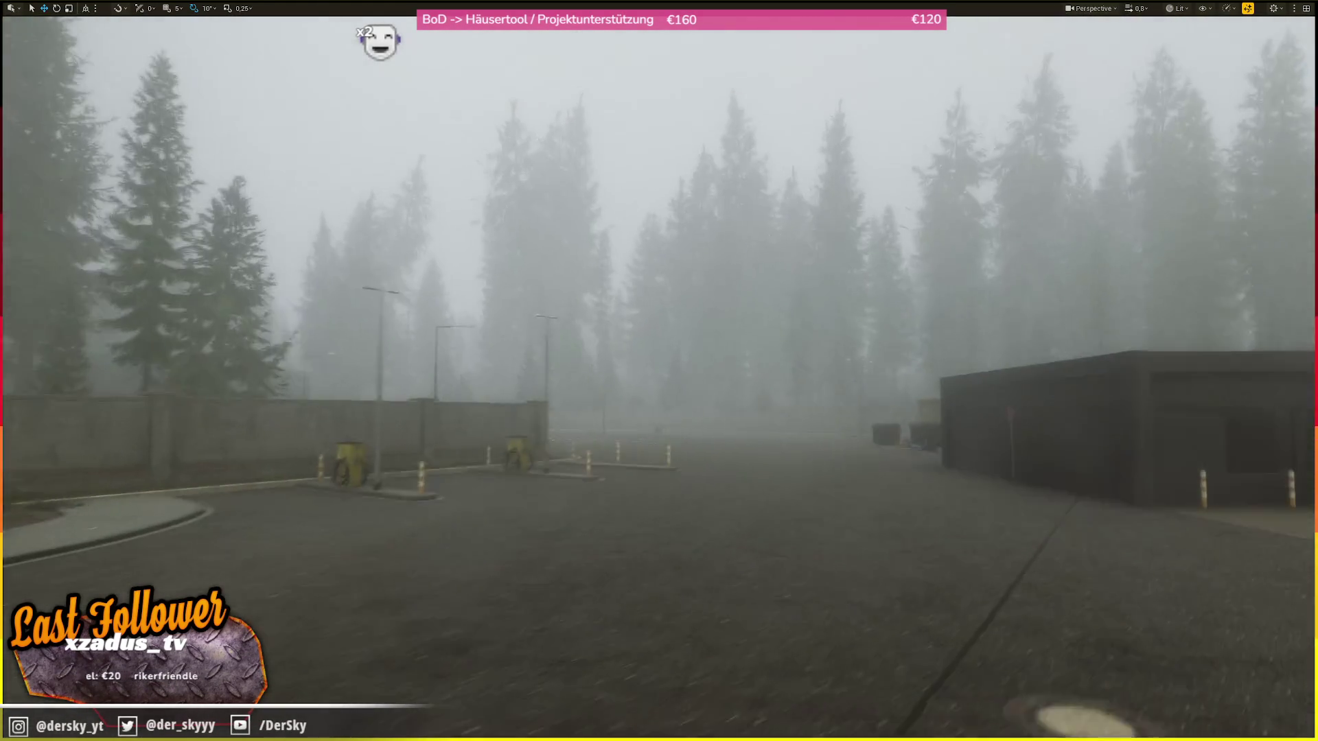
{"action": "scroll", "coordinate": [659, 370], "scroll_direction": "up", "scroll_amount": 1}
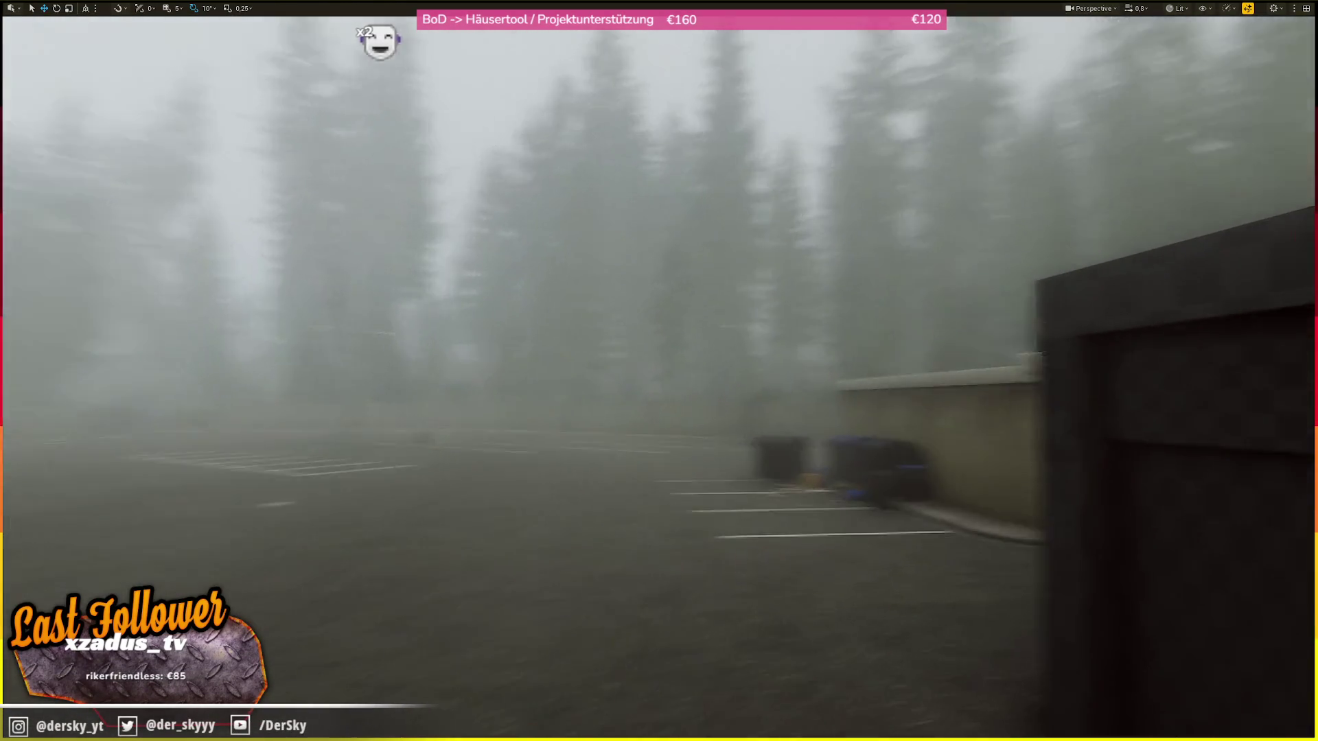
{"action": "scroll", "coordinate": [659, 370], "scroll_direction": "up", "scroll_amount": 1}
{"action": "scroll", "coordinate": [659, 371], "scroll_direction": "up", "scroll_amount": 3}
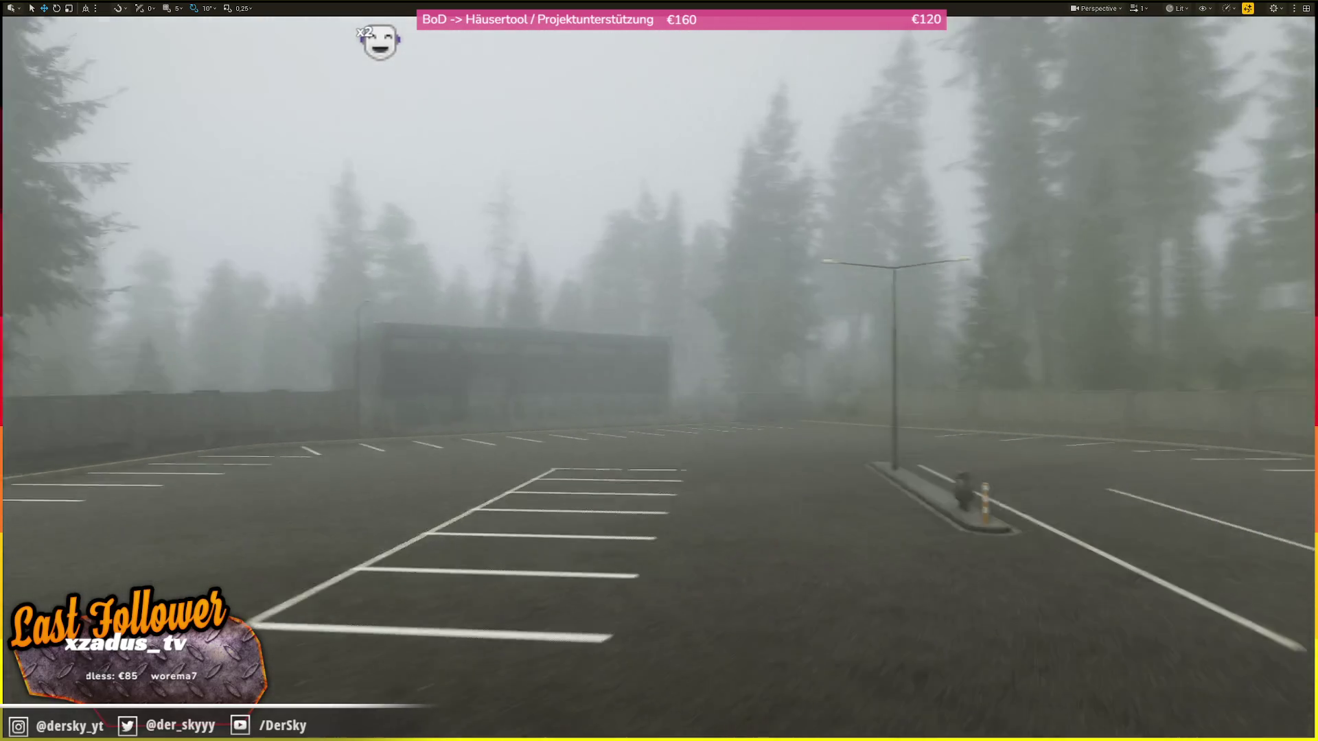
{"action": "key", "text": "w"}
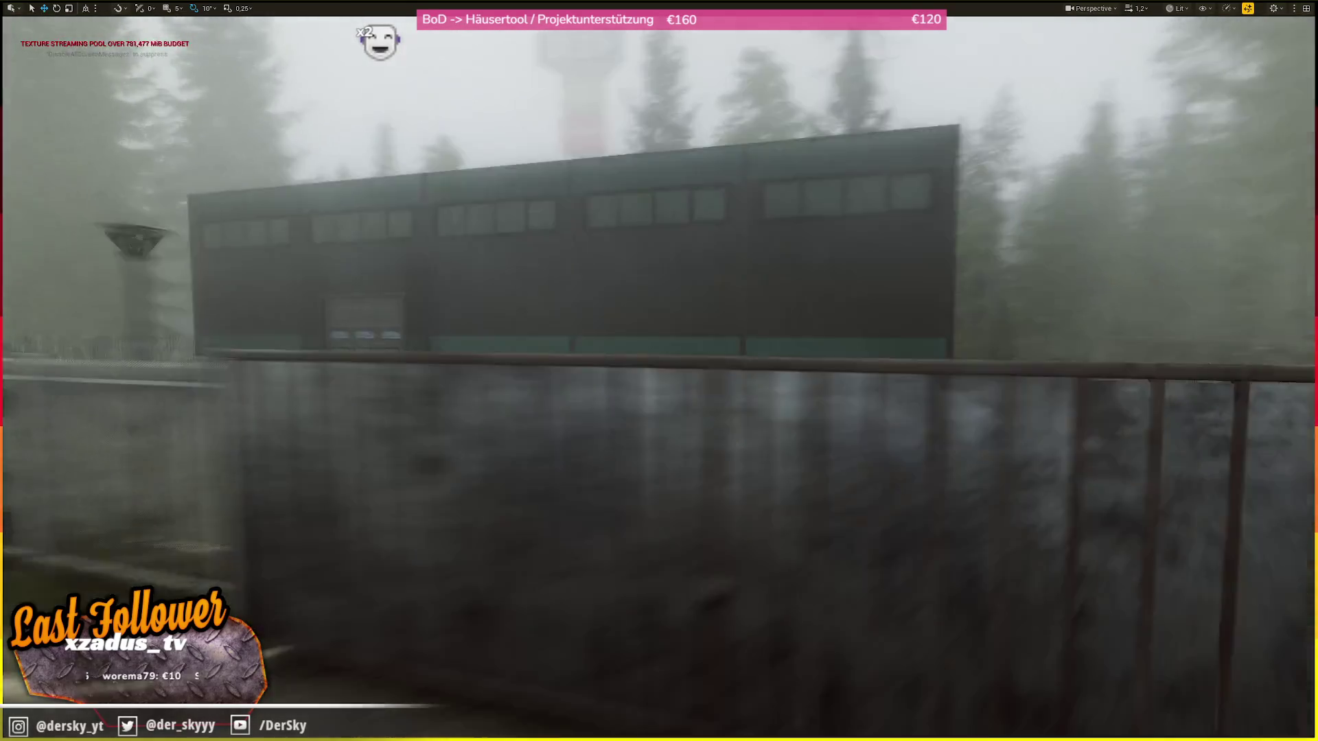
{"action": "key", "text": "s"}
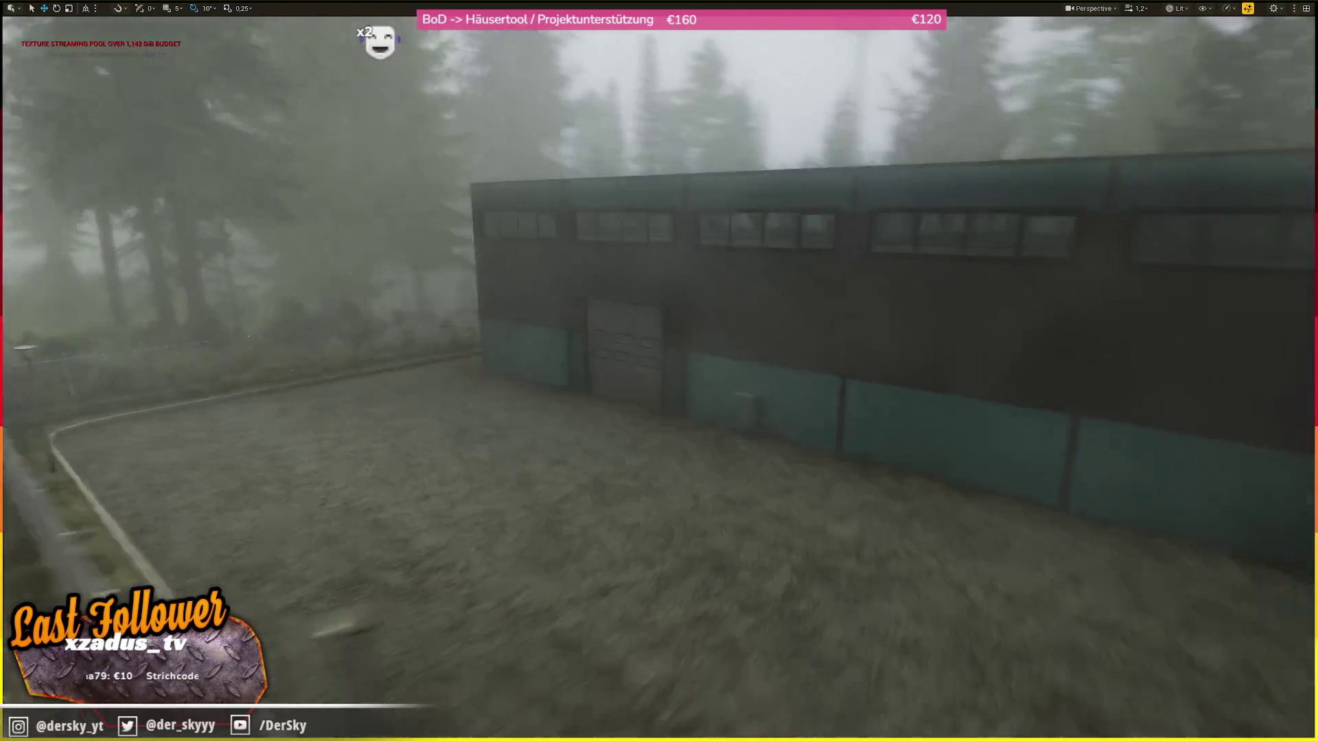
- Fly over the rooftops toward the road and the gas station's dark shop and canopies
{"action": "scroll", "coordinate": [659, 370], "scroll_direction": "down", "scroll_amount": 1}
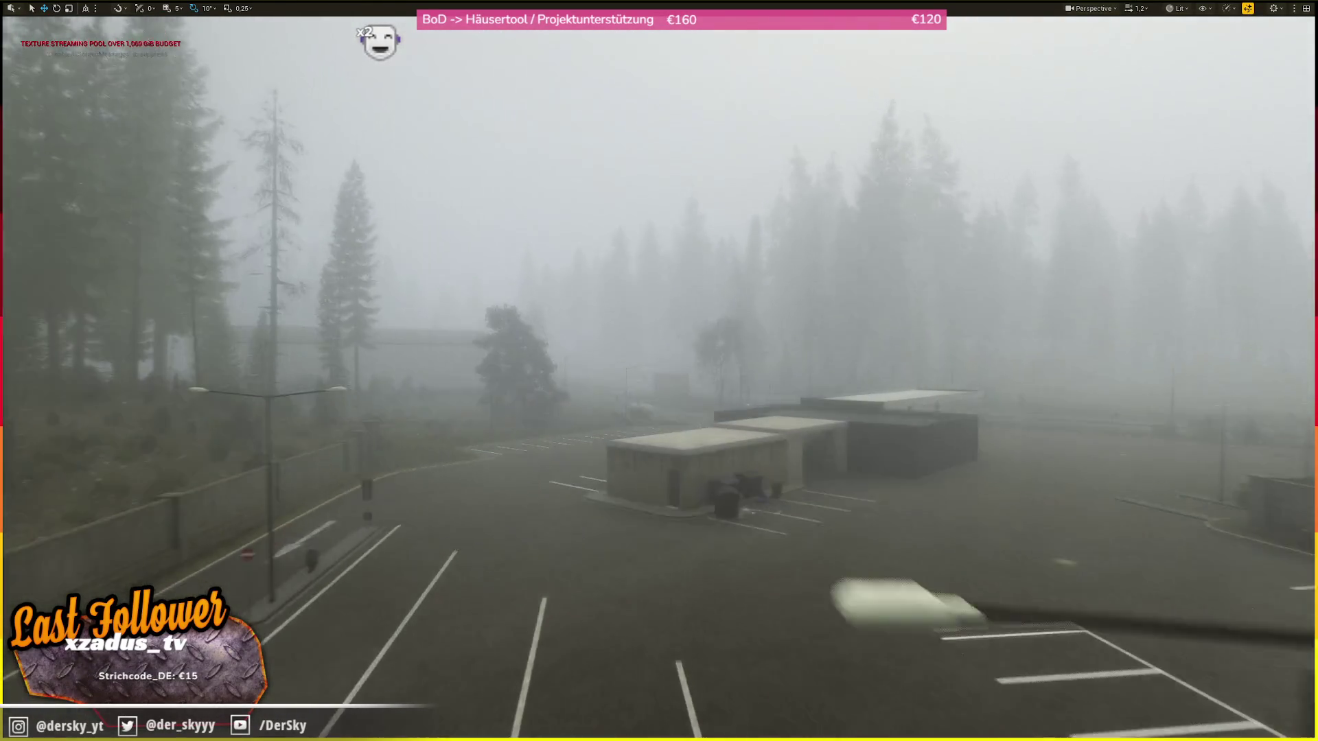
{"action": "key", "text": "w"}
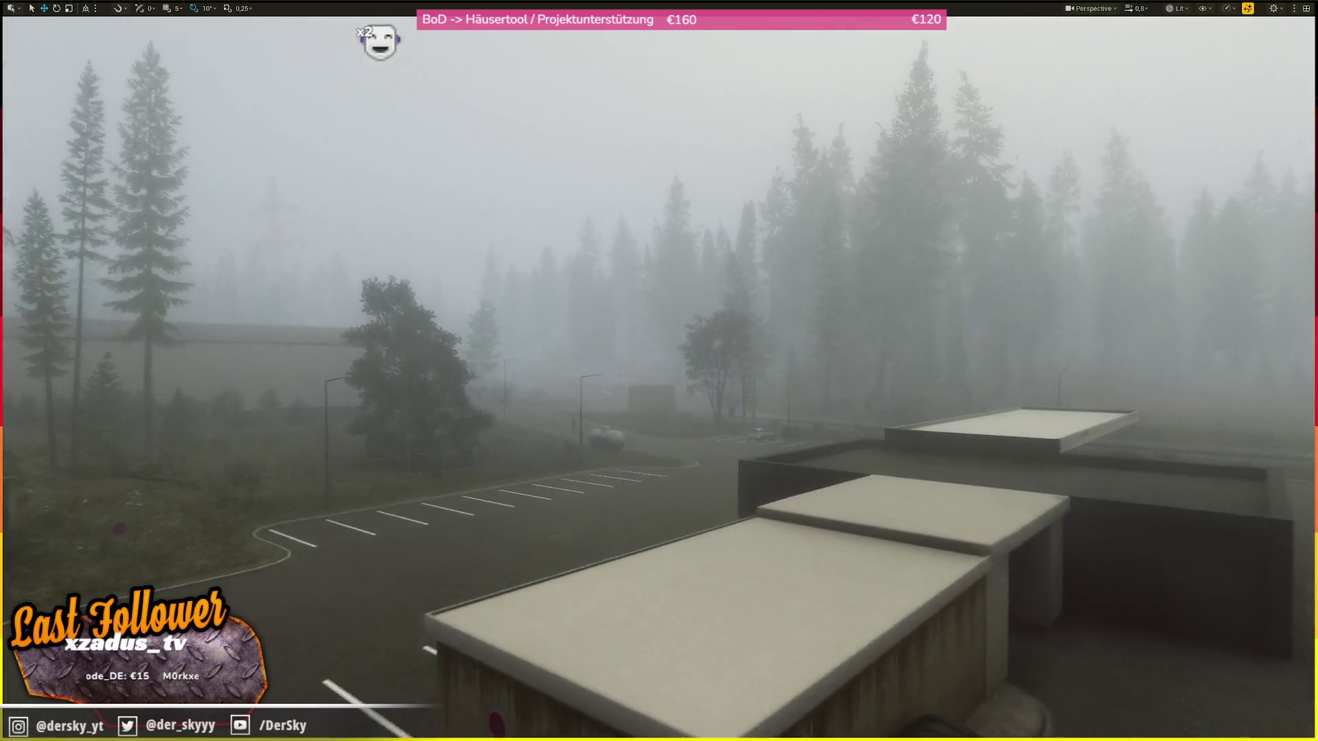
{"action": "scroll", "coordinate": [659, 370], "scroll_direction": "down", "scroll_amount": 1}
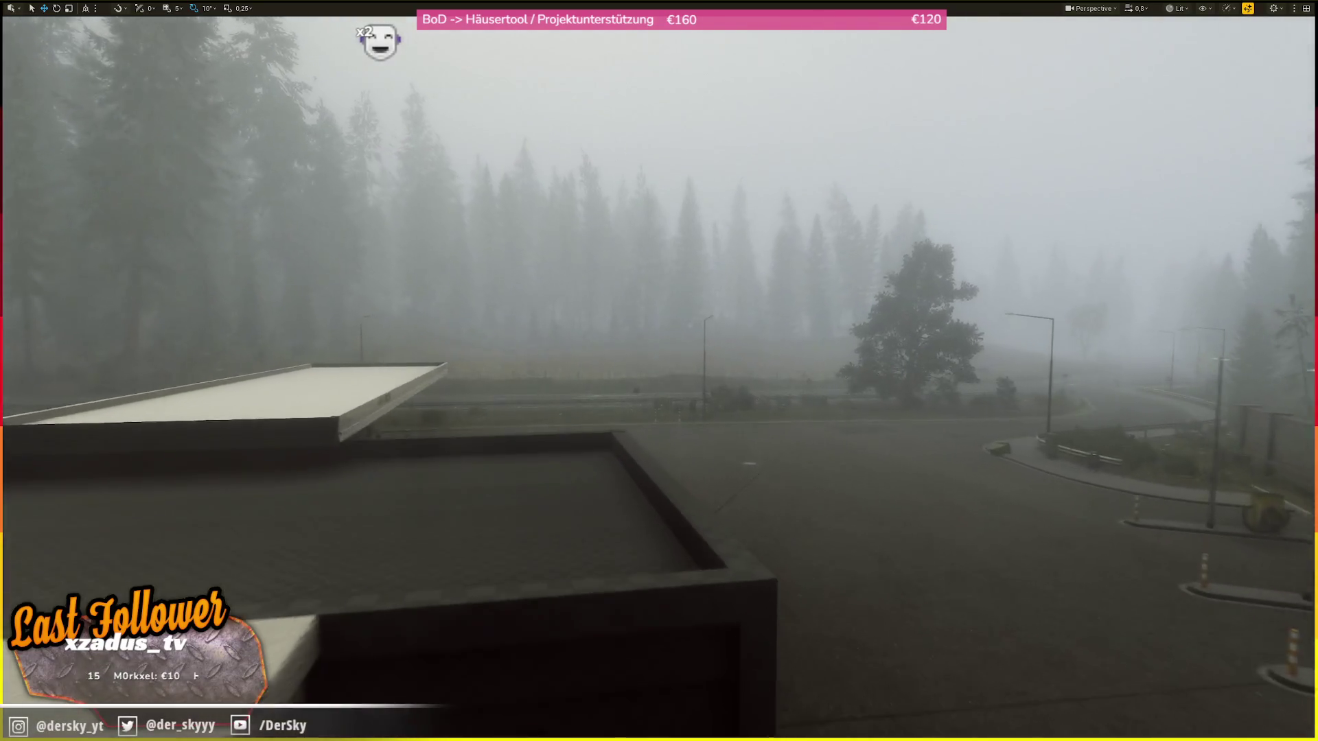
{"action": "scroll", "coordinate": [658, 371], "scroll_direction": "up", "scroll_amount": 1}
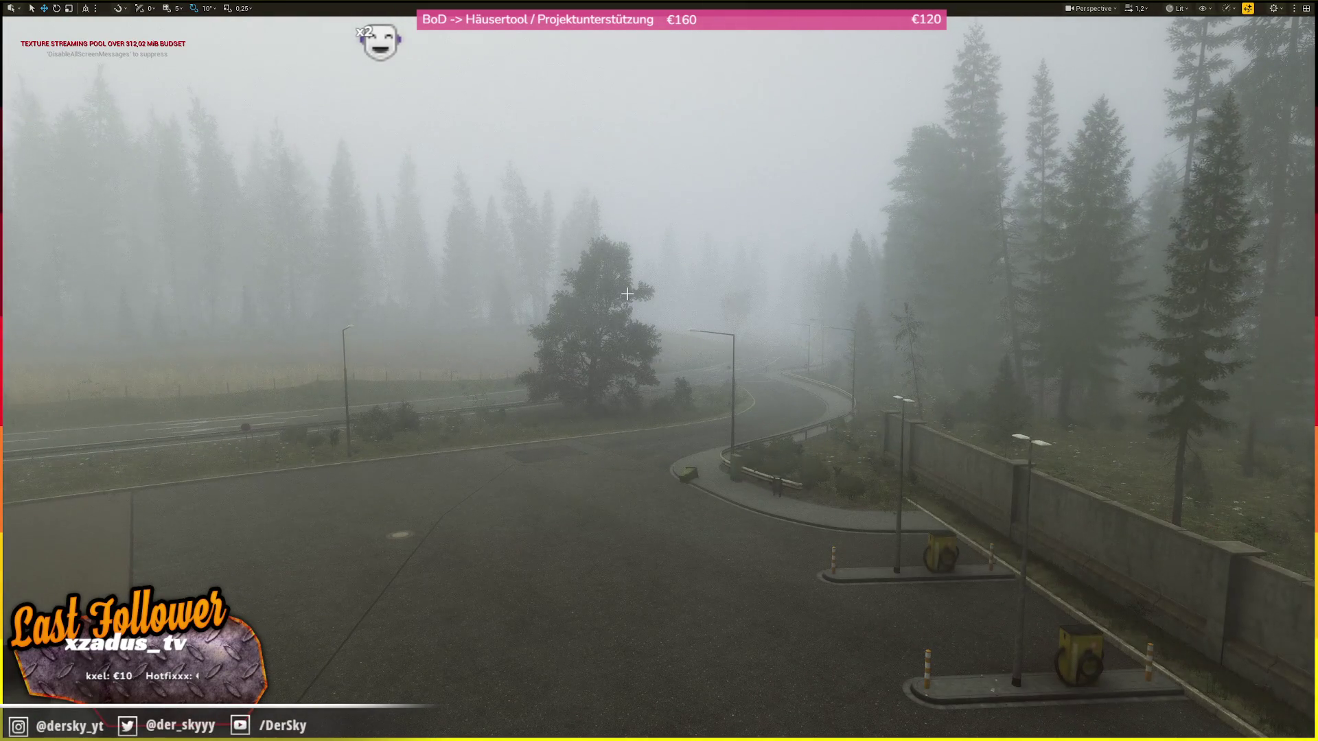
{"action": "scroll", "coordinate": [627, 294], "scroll_direction": "up", "scroll_amount": 2}
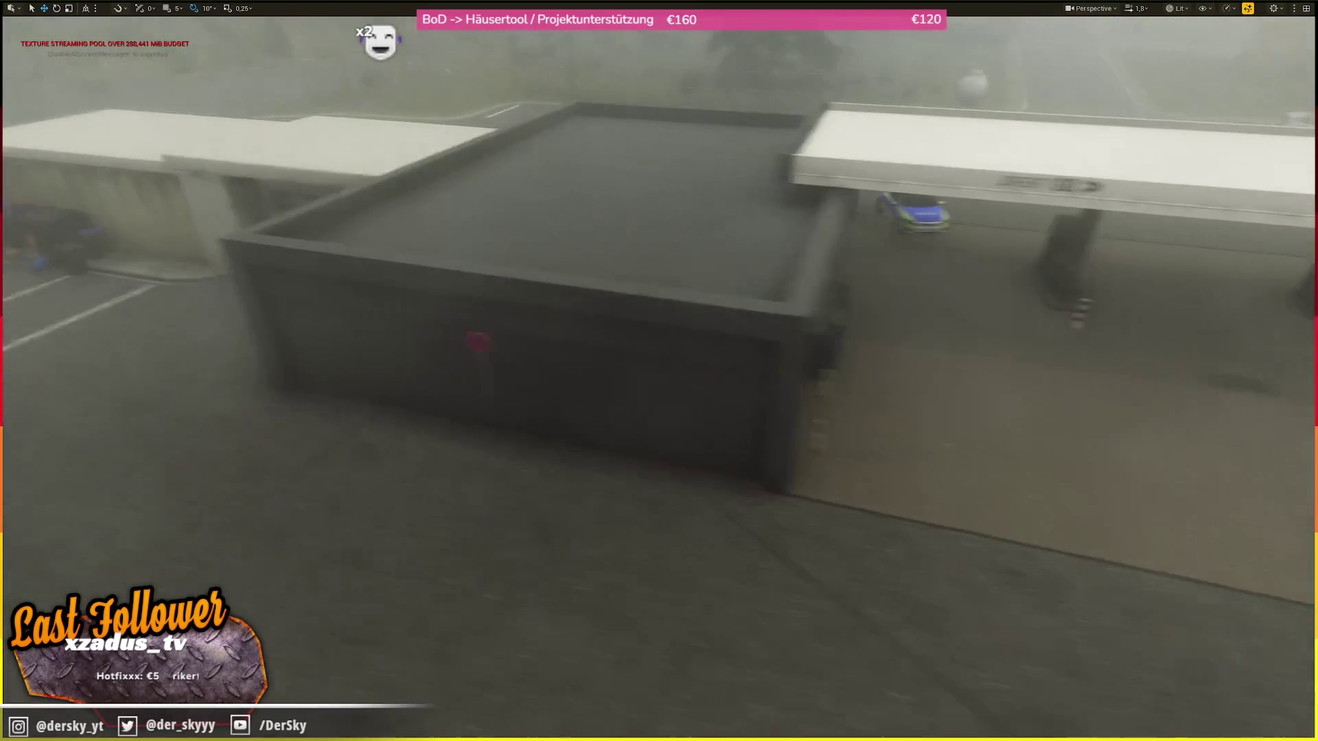
- Drop to ground level beside the shop wall, fly into the canopy passage and back out
{"action": "key", "text": "w"}
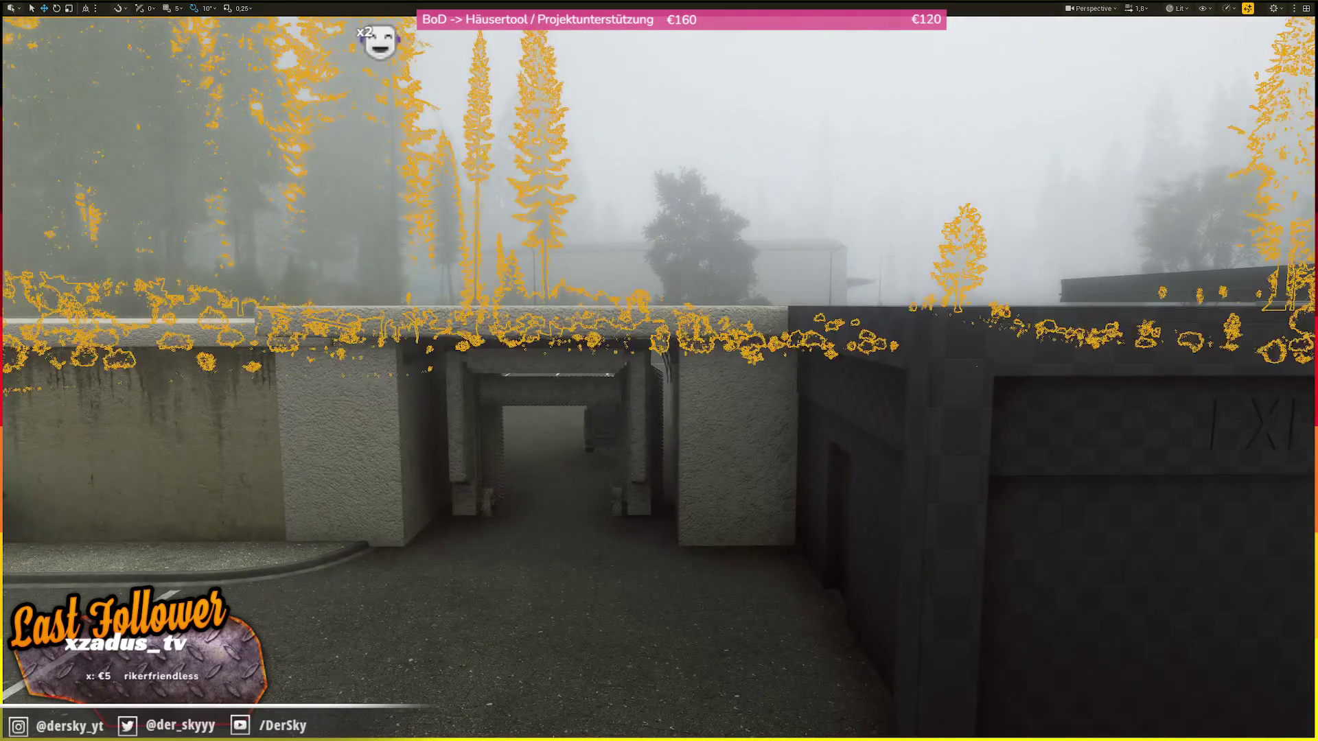
{"action": "key", "text": "w"}
{"action": "scroll", "coordinate": [659, 370], "scroll_direction": "down", "scroll_amount": 2}
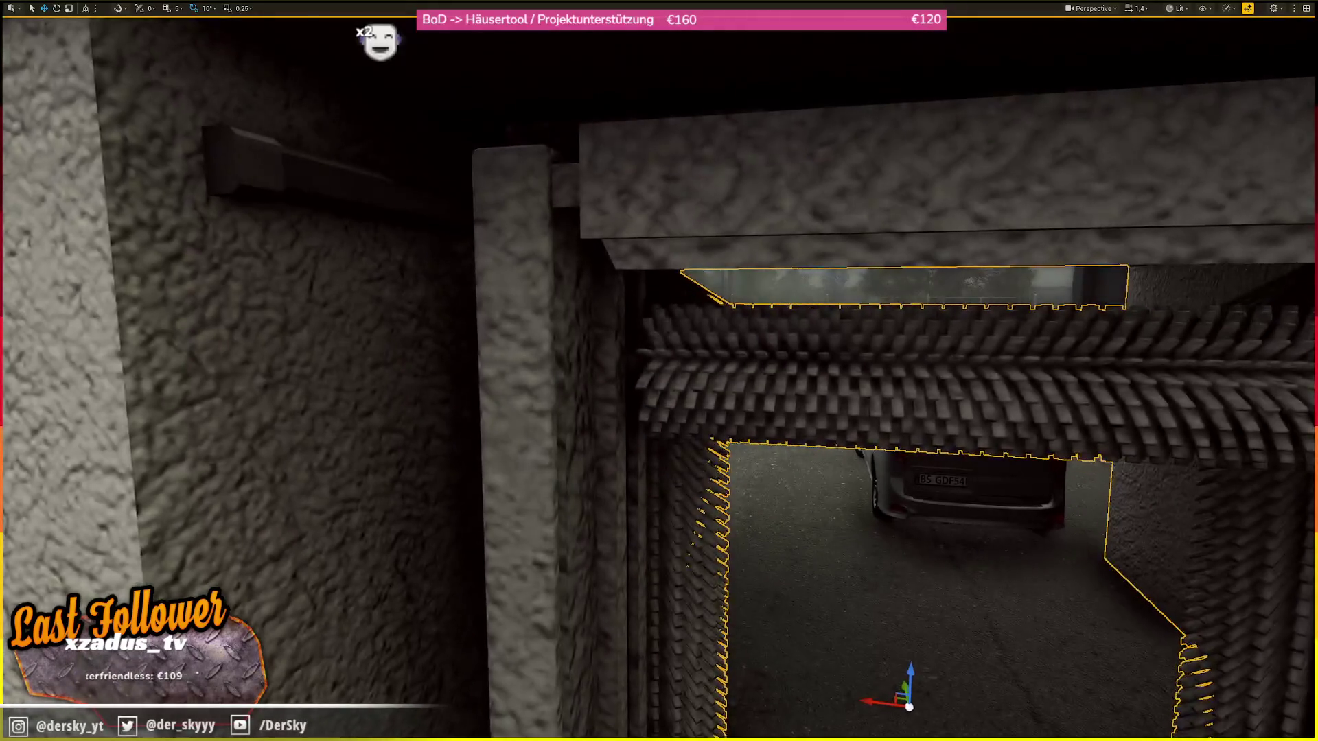
{"action": "key", "text": "s"}
- Fly through the wall into the tiled corridor and view its plaster wall from an angle
{"action": "key", "text": "w"}
{"action": "key", "text": "w"}
{"action": "key", "text": "s"}
{"action": "key", "text": "w"}
{"action": "scroll", "coordinate": [659, 371], "scroll_direction": "down", "scroll_amount": 3}
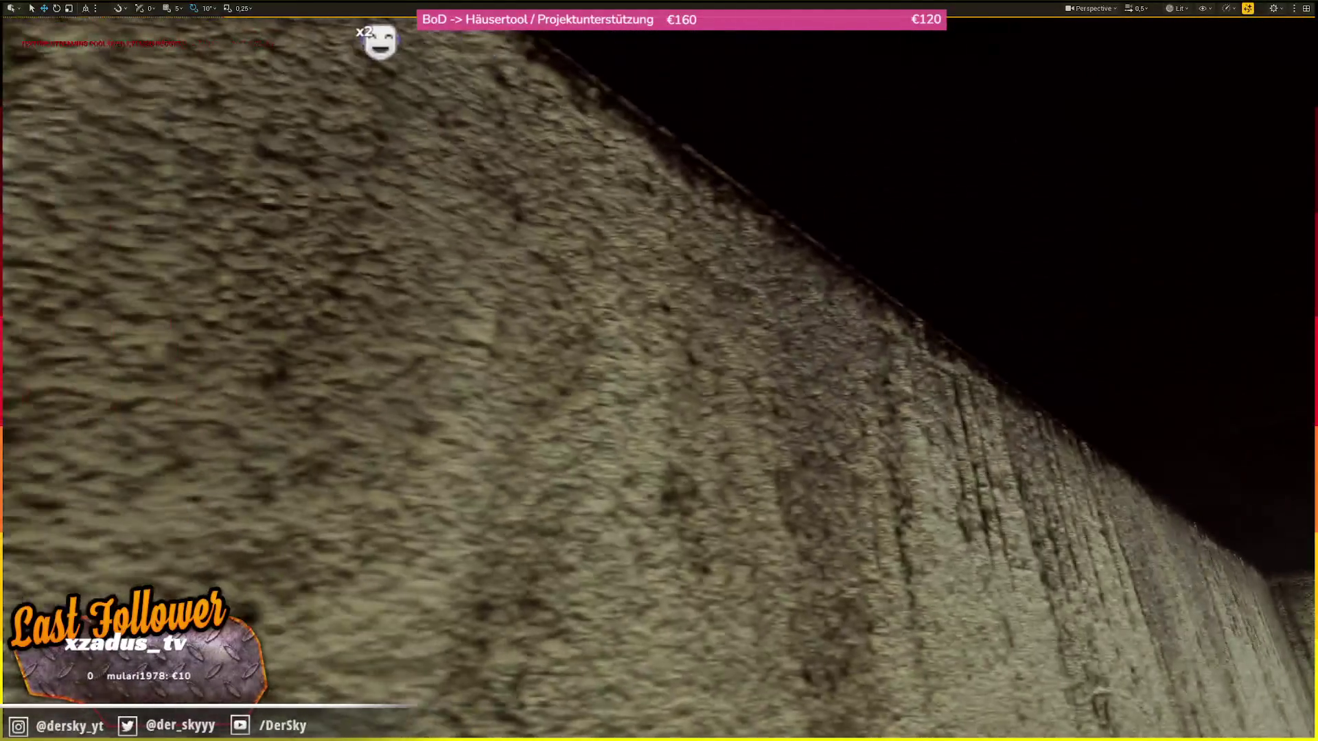
{"action": "key", "text": "s"}
{"action": "key", "text": "s"}
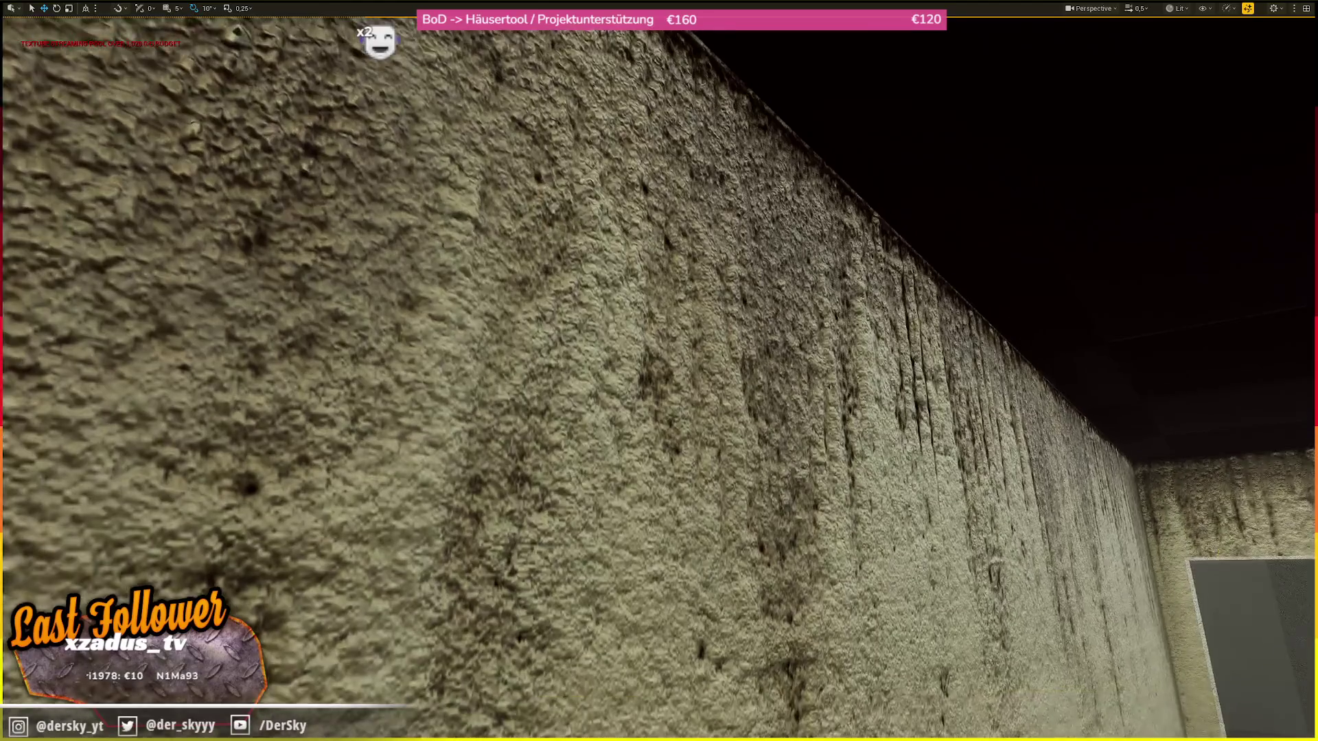
- Fly out through the doorway and rise above the foggy parking lot
{"action": "key", "text": "w"}
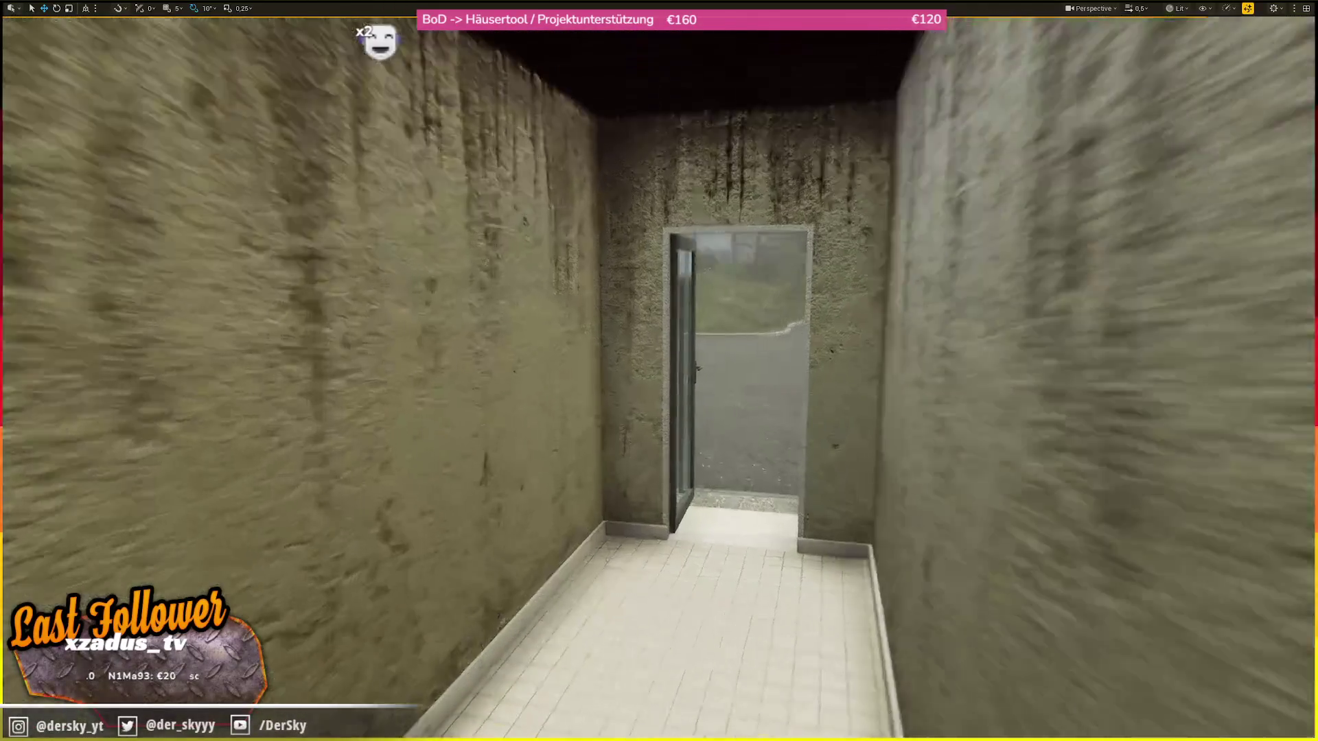
{"action": "key", "text": "s"}
{"action": "scroll", "coordinate": [658, 371], "scroll_direction": "up", "scroll_amount": 3}
{"action": "key", "text": "e"}
{"action": "key", "text": "e"}
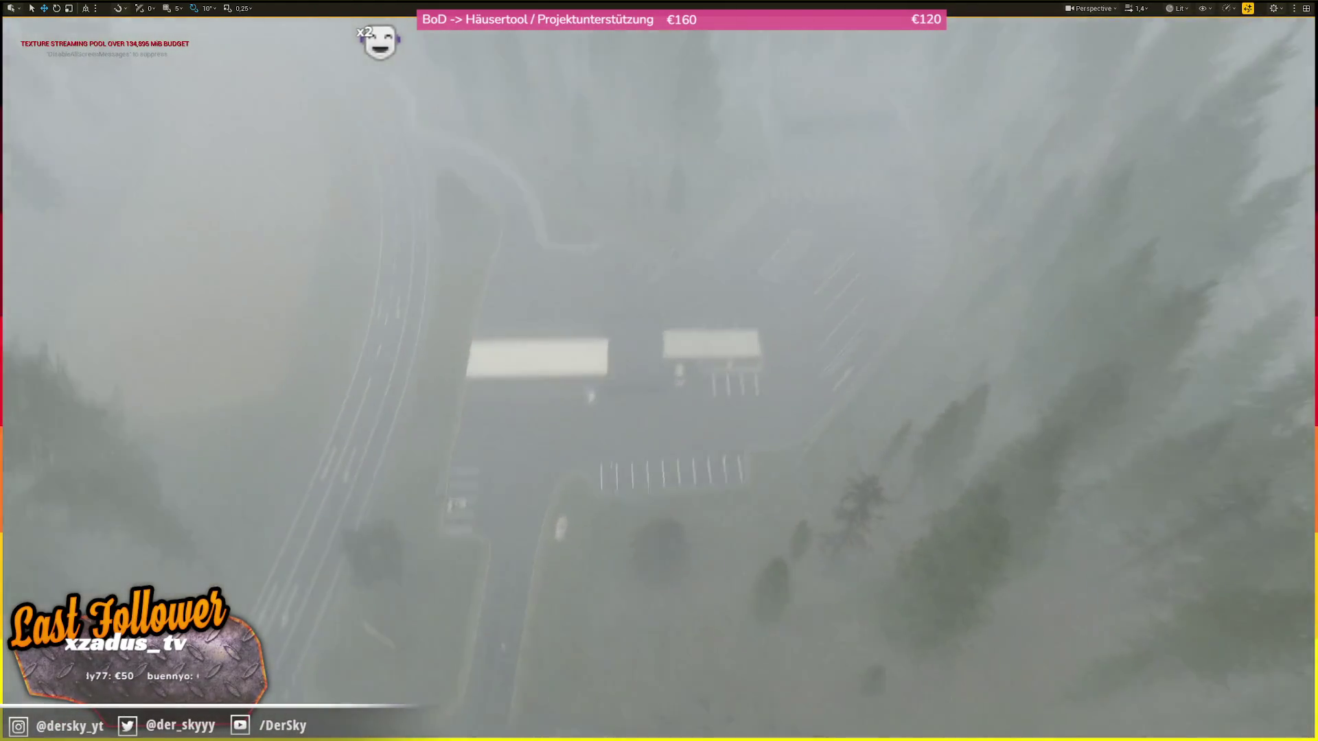
- Tilt up, descend into the foggy forest, then fly along the highway to the billboard stretch
{"action": "left_click_drag", "start_coordinate": [659, 371], "coordinate": [659, 274]}
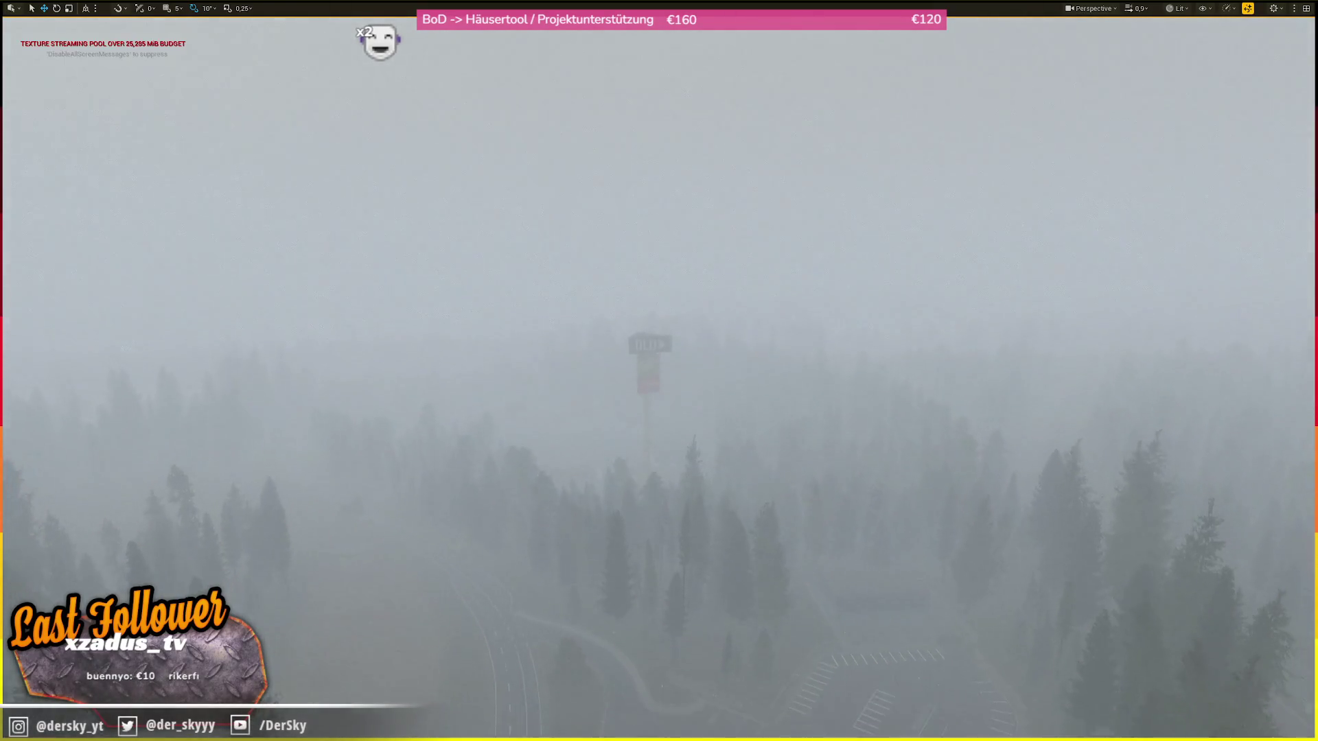
{"action": "scroll", "coordinate": [659, 370], "scroll_direction": "down", "scroll_amount": 2}
{"action": "key", "text": "w"}
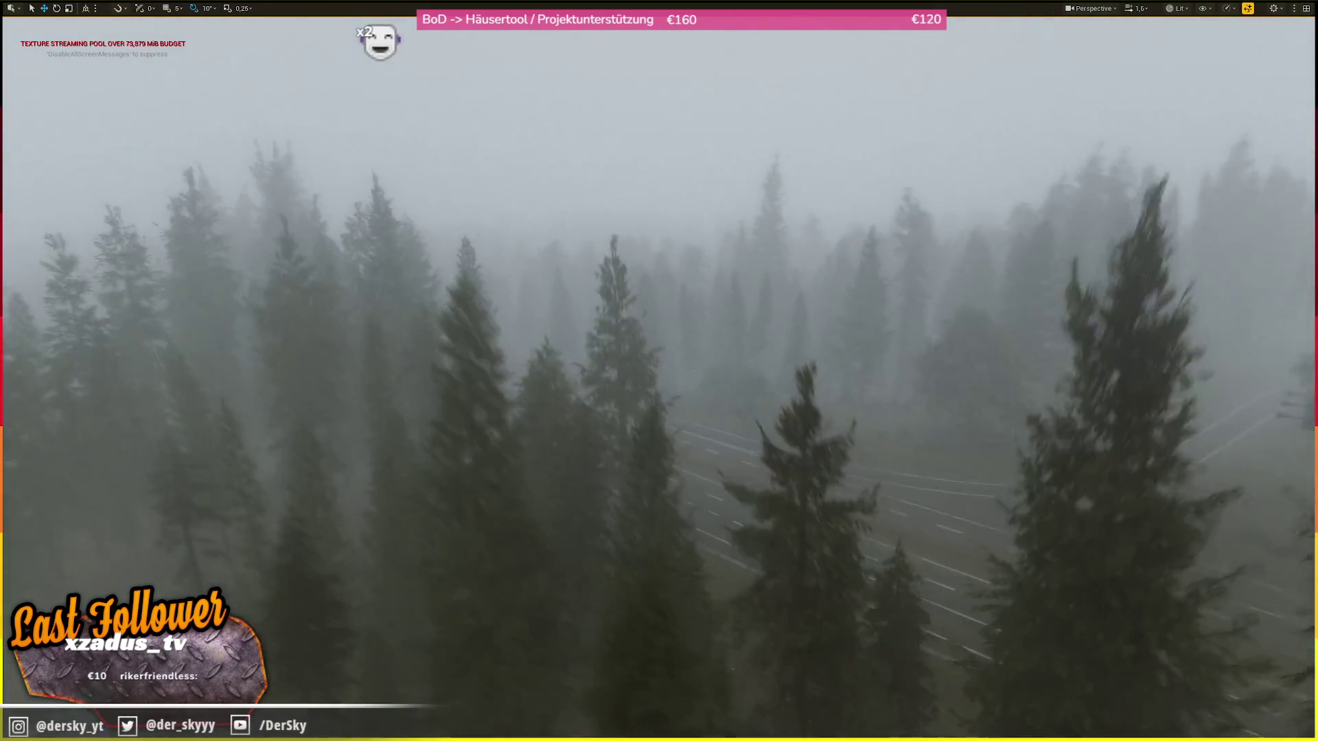
{"action": "key", "text": "w"}
{"action": "scroll", "coordinate": [659, 371], "scroll_direction": "up", "scroll_amount": 1}
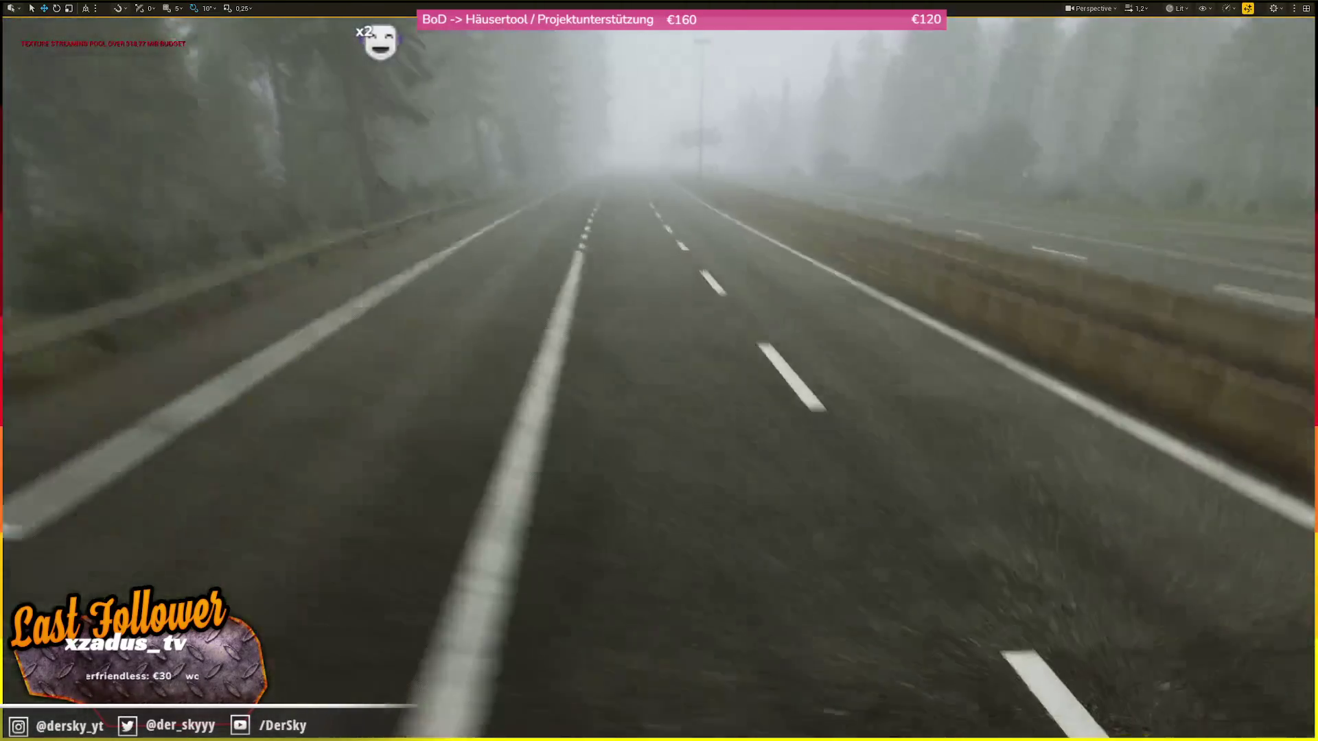
{"action": "key", "text": "w"}
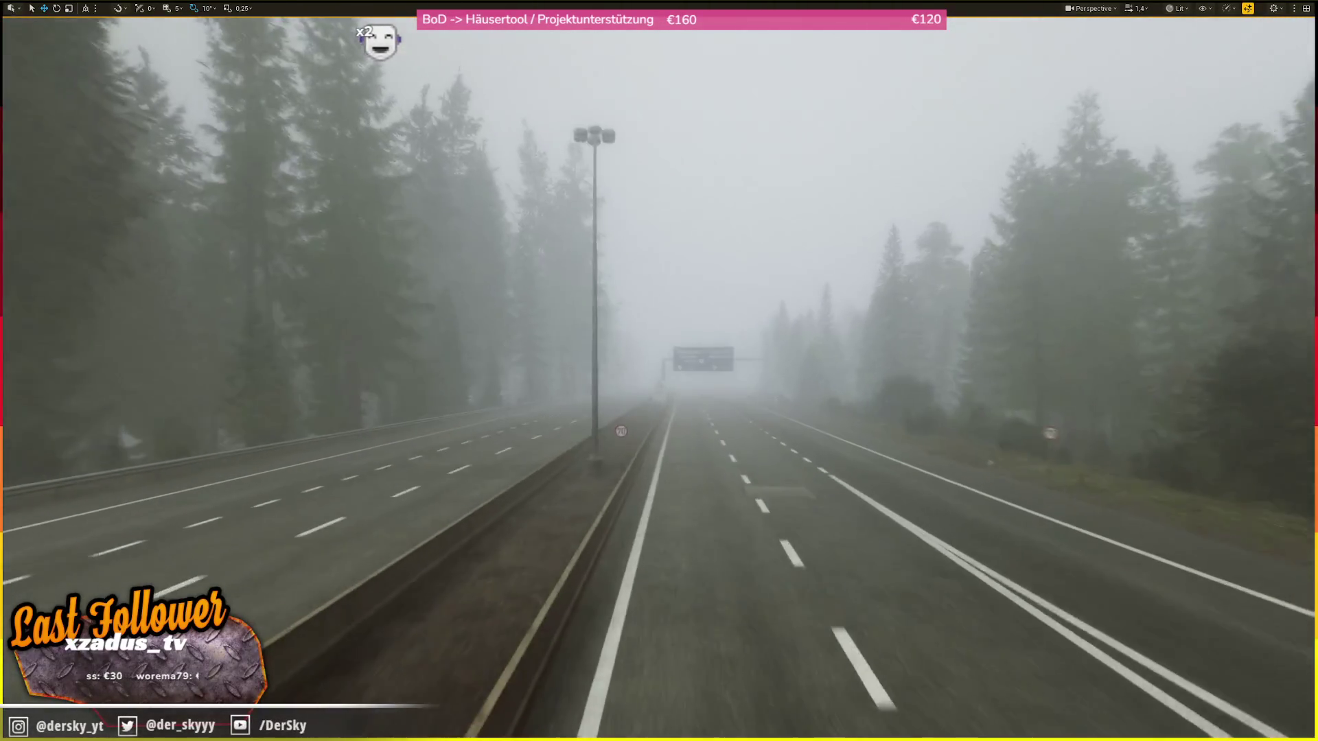
{"action": "key", "text": "w"}
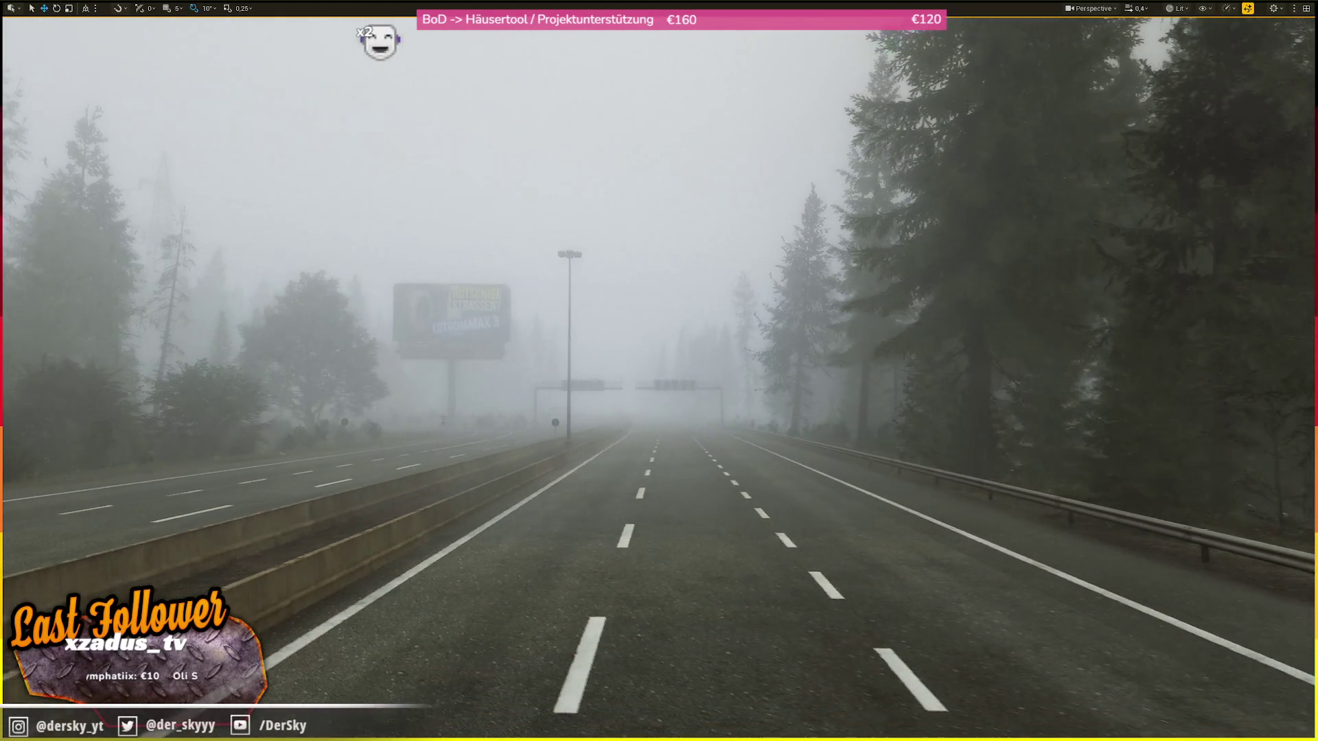
- Fly off the highway through the fir forest and over the concrete wall into the parking lot
{"action": "key", "text": "w"}
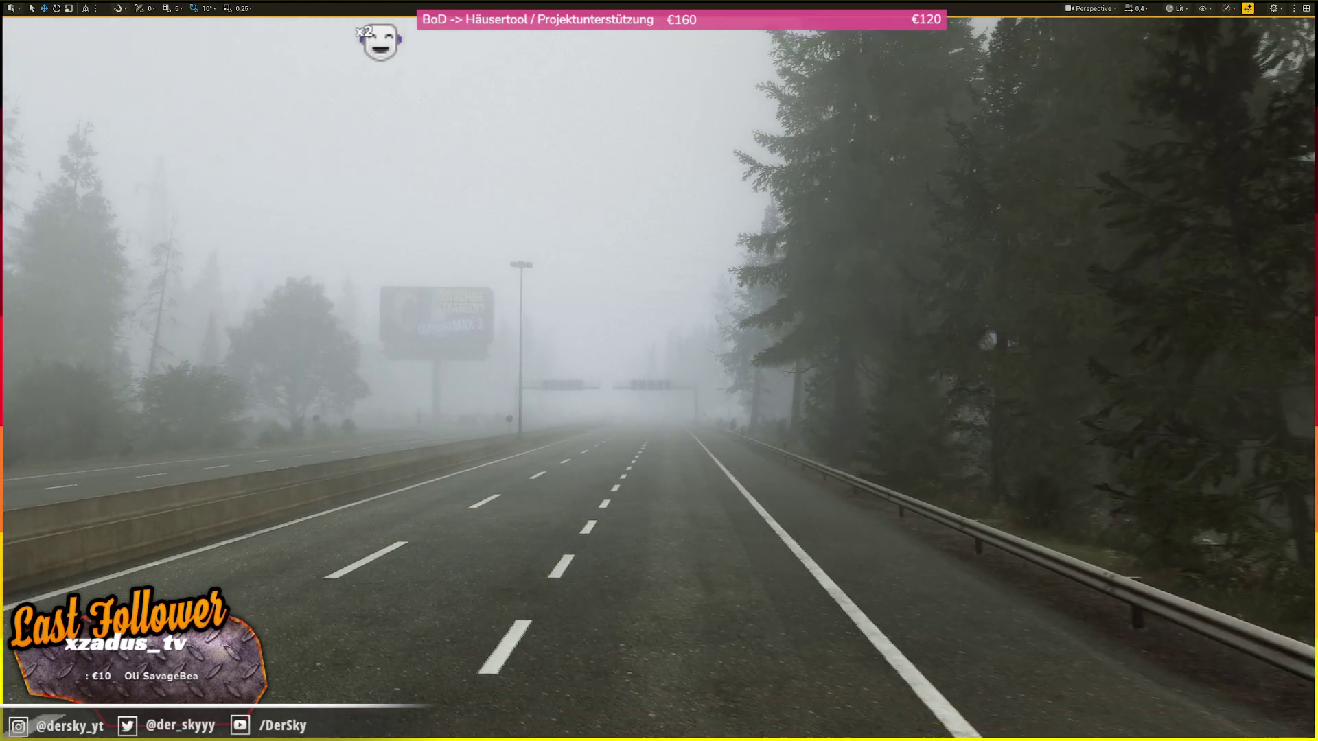
{"action": "key", "text": "w"}
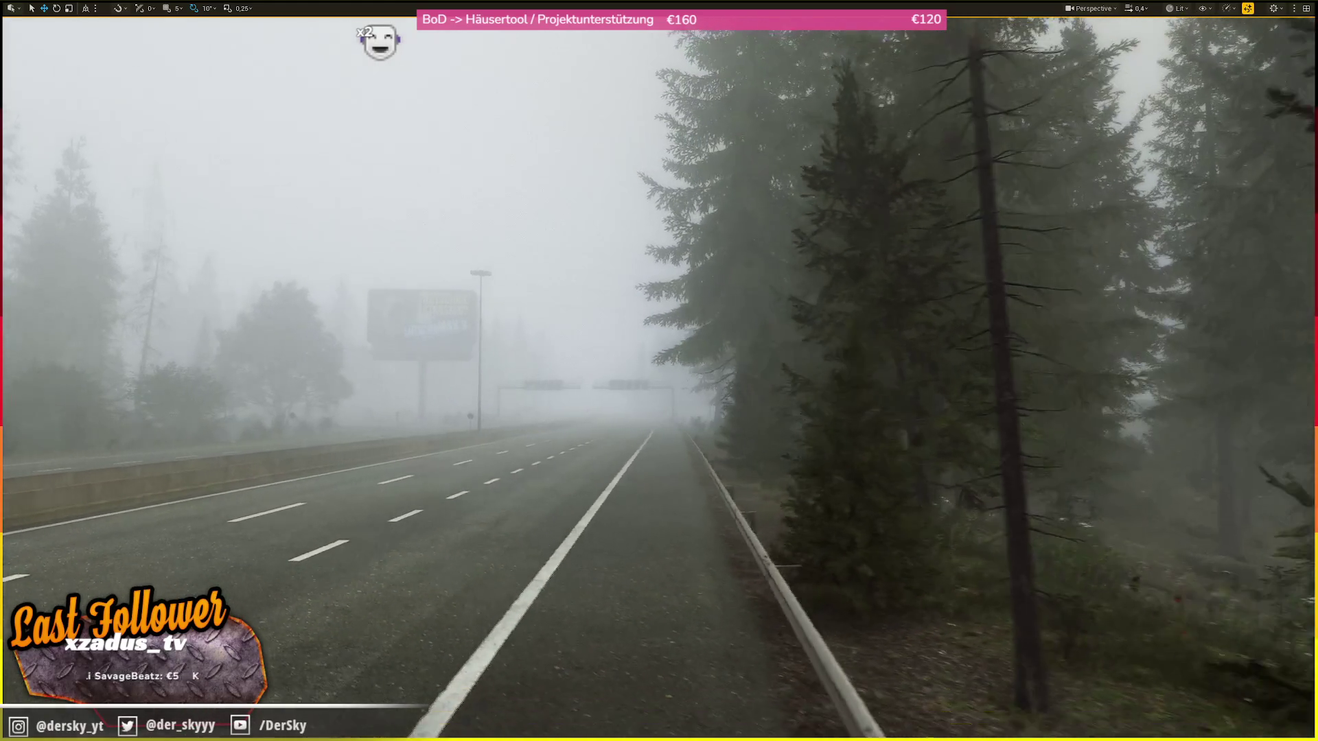
{"action": "scroll", "coordinate": [659, 371], "scroll_direction": "up", "scroll_amount": 2}
{"action": "key", "text": "w"}
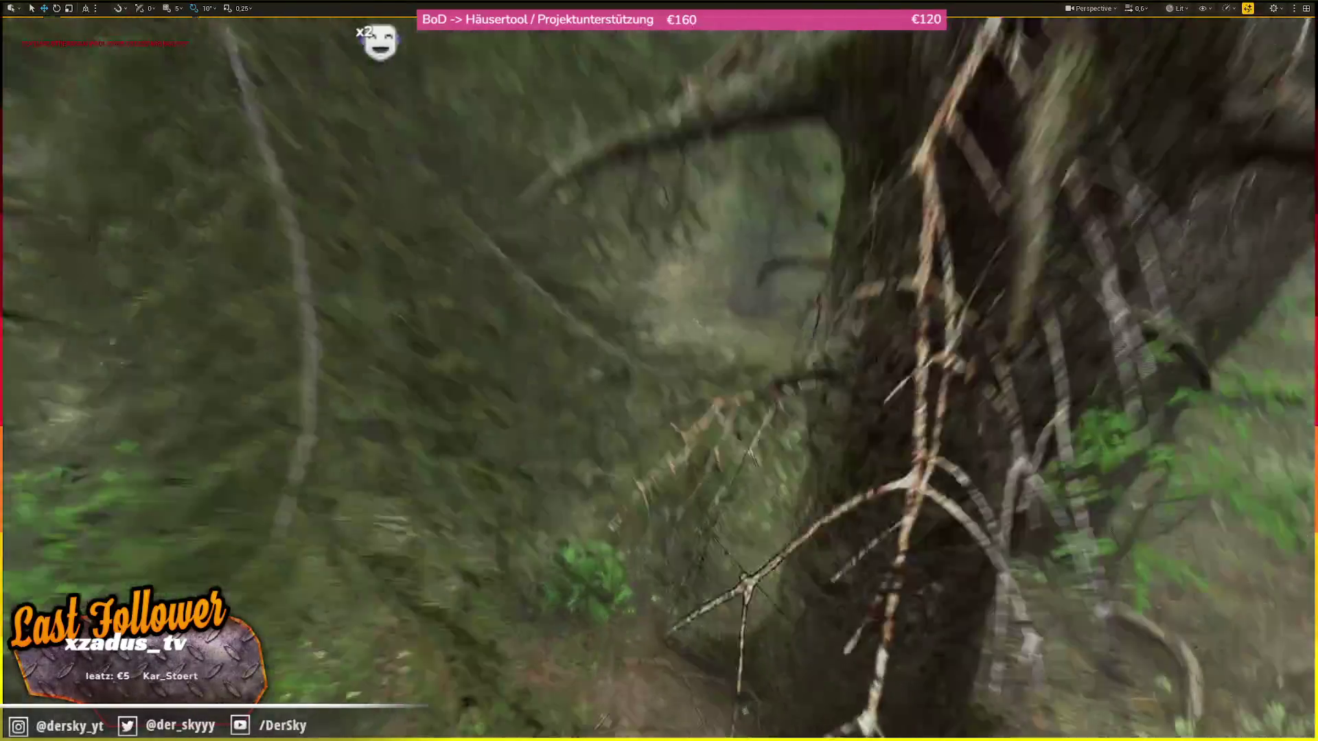
{"action": "key", "text": "w"}
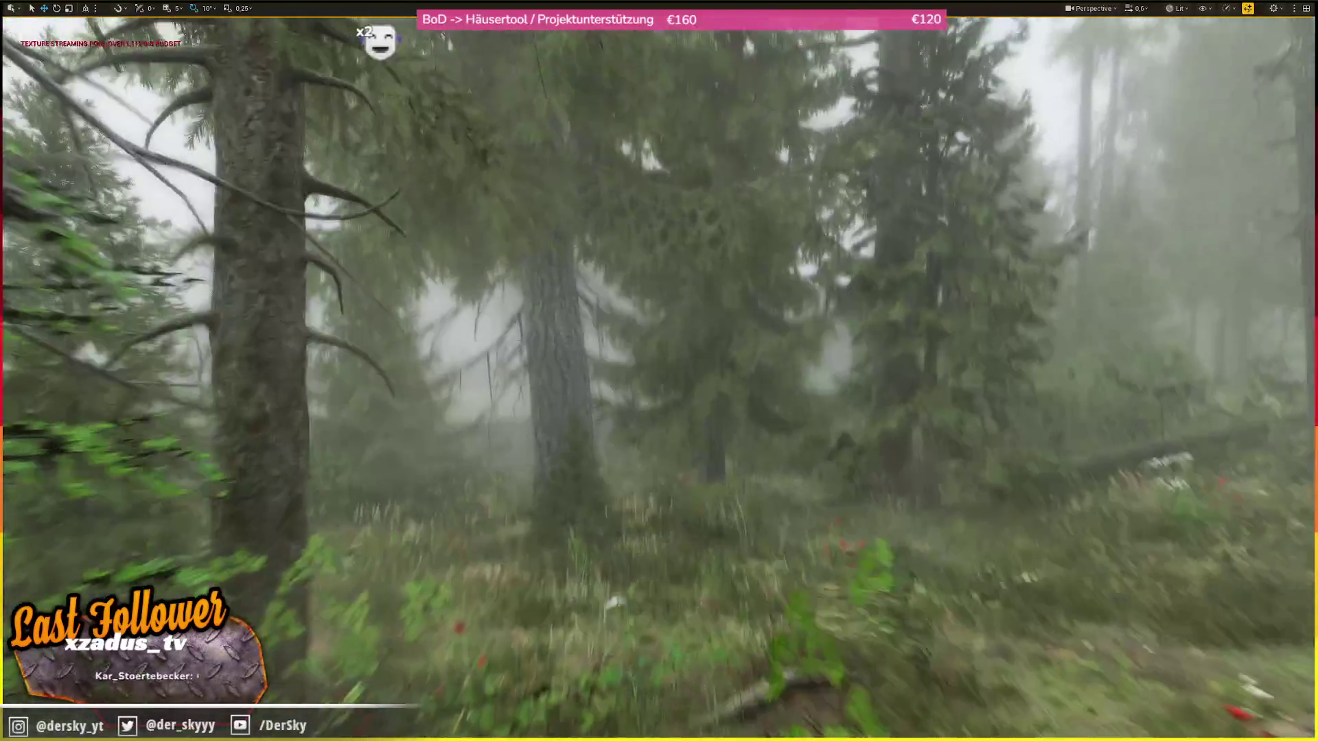
{"action": "scroll", "coordinate": [659, 371], "scroll_direction": "down", "scroll_amount": 1}
{"action": "key", "text": "w"}
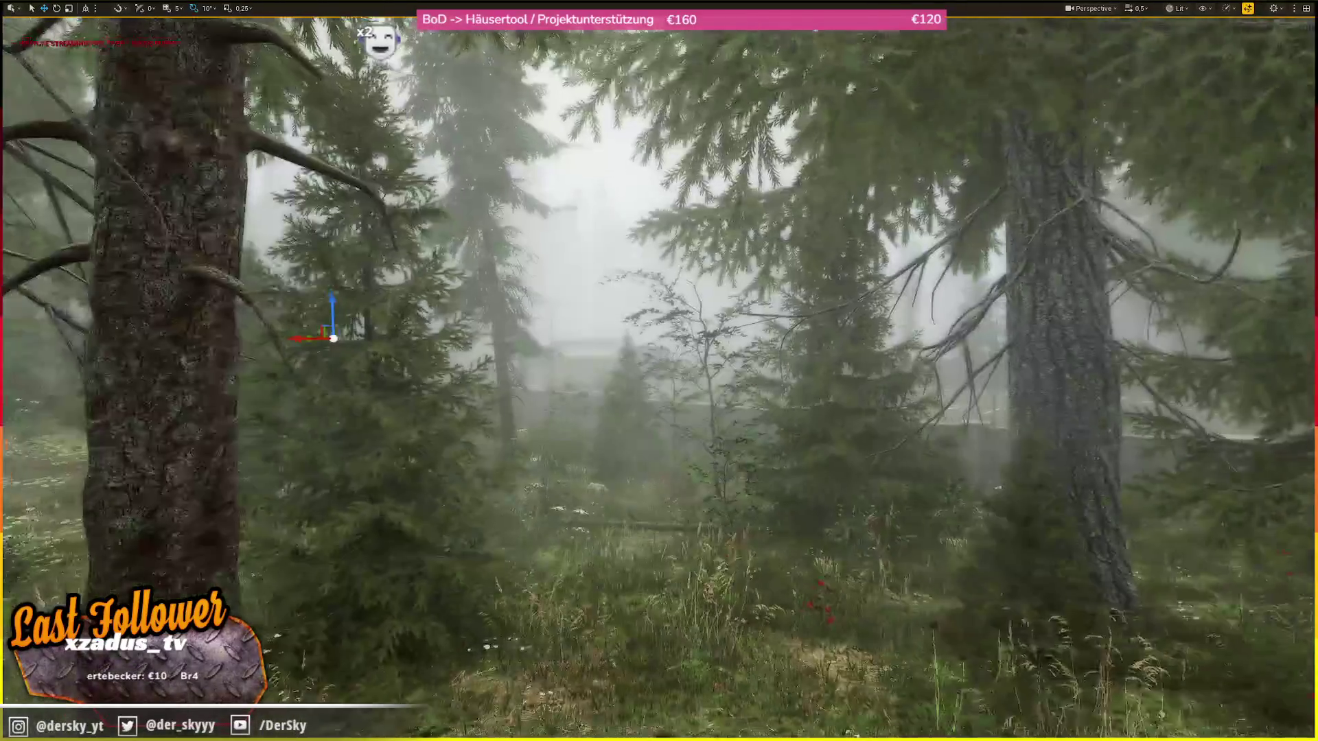
{"action": "scroll", "coordinate": [658, 371], "scroll_direction": "up", "scroll_amount": 2}
{"action": "key", "text": "w"}
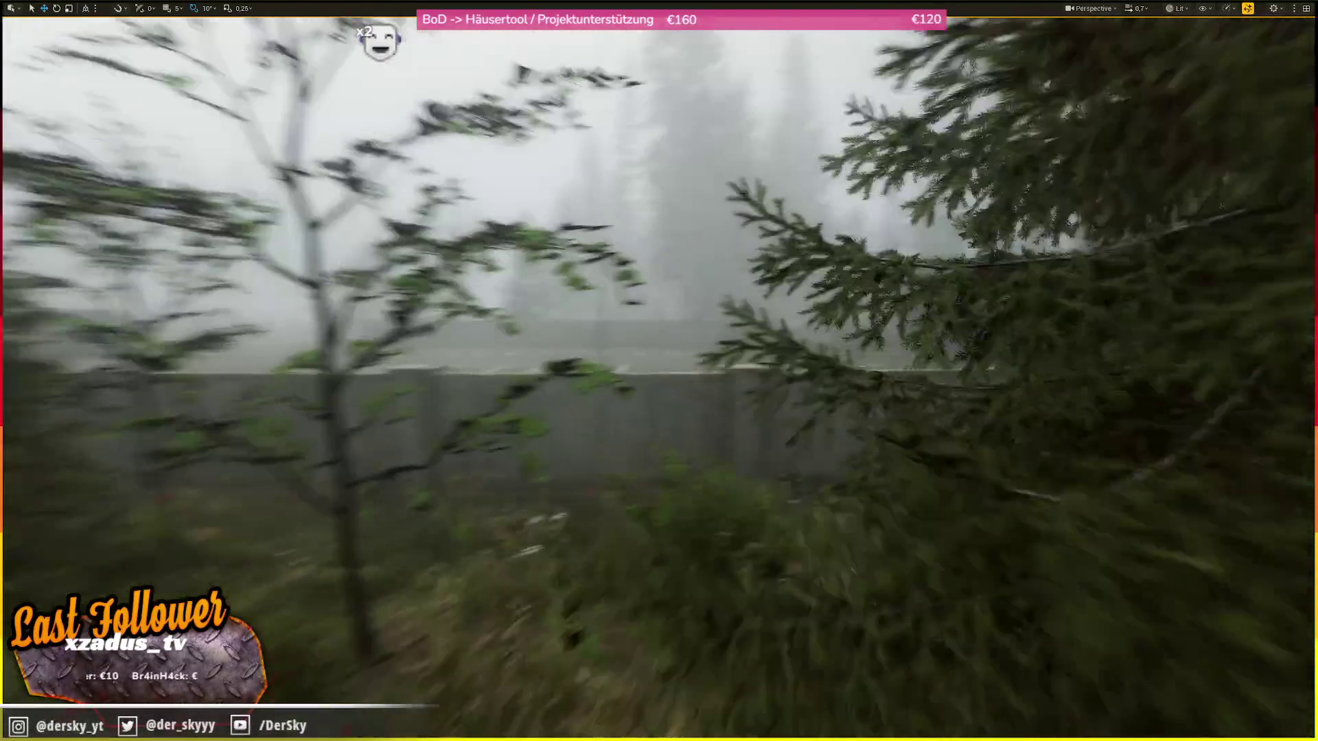
{"action": "key", "text": "w"}
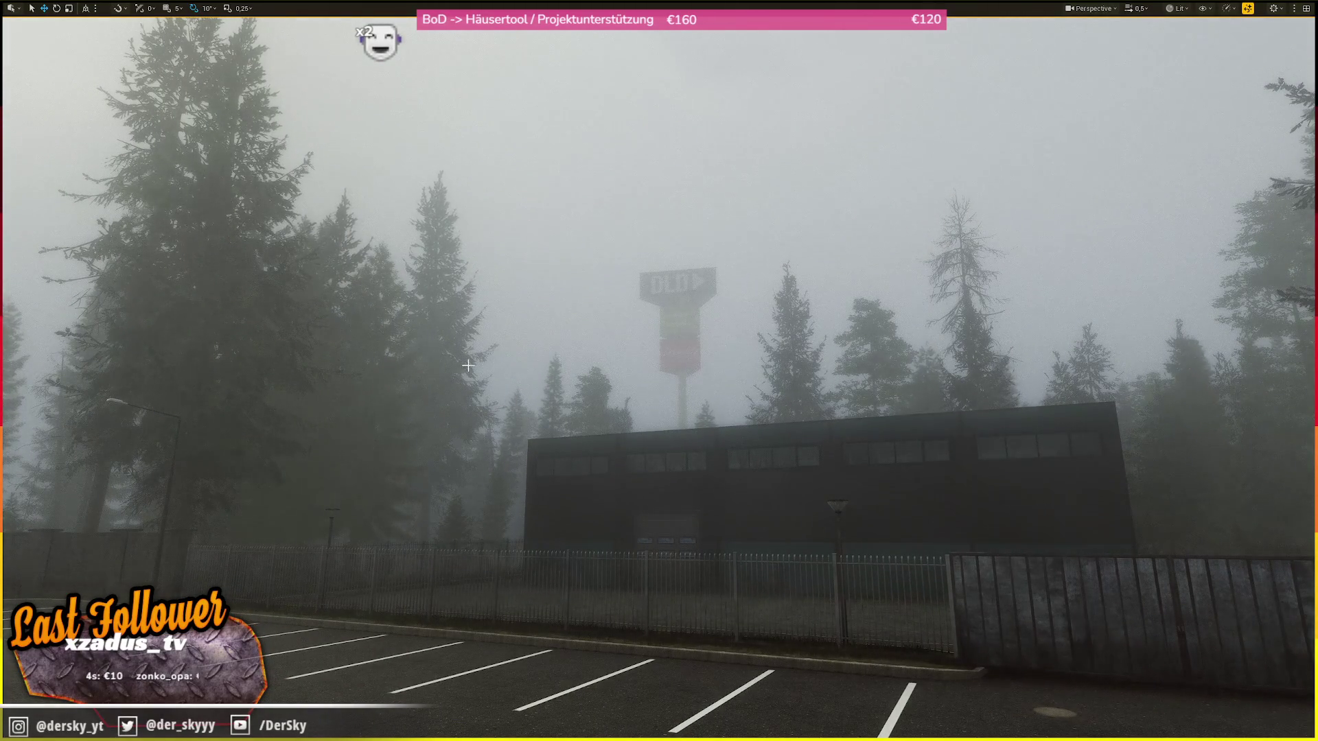
- Fly past the sign pole toward the gas station, rise for an aerial view, then drop low
{"action": "key", "text": "w"}
{"action": "scroll", "coordinate": [465, 367], "scroll_direction": "up", "scroll_amount": 2}
{"action": "key", "text": "w"}
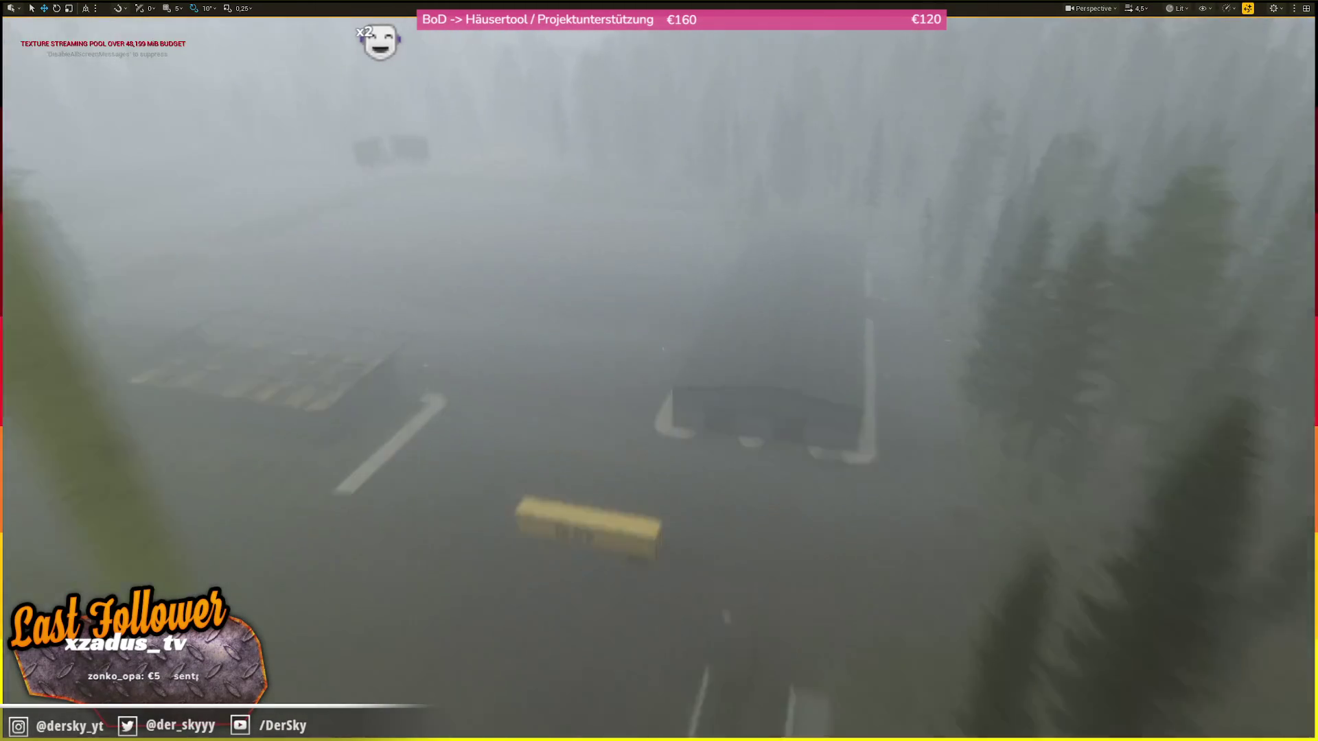
{"action": "key", "text": "e"}
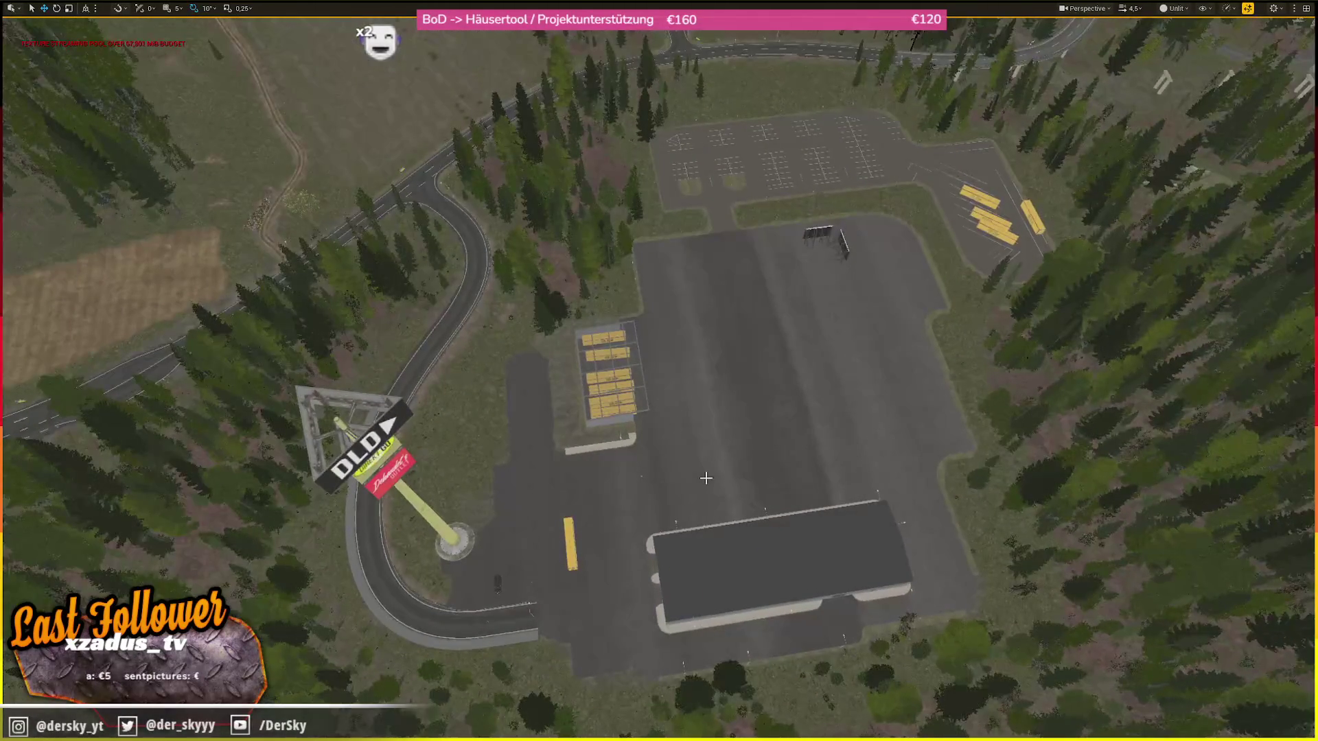
{"action": "key", "text": "q"}
{"action": "scroll", "coordinate": [678, 425], "scroll_direction": "down", "scroll_amount": 3}
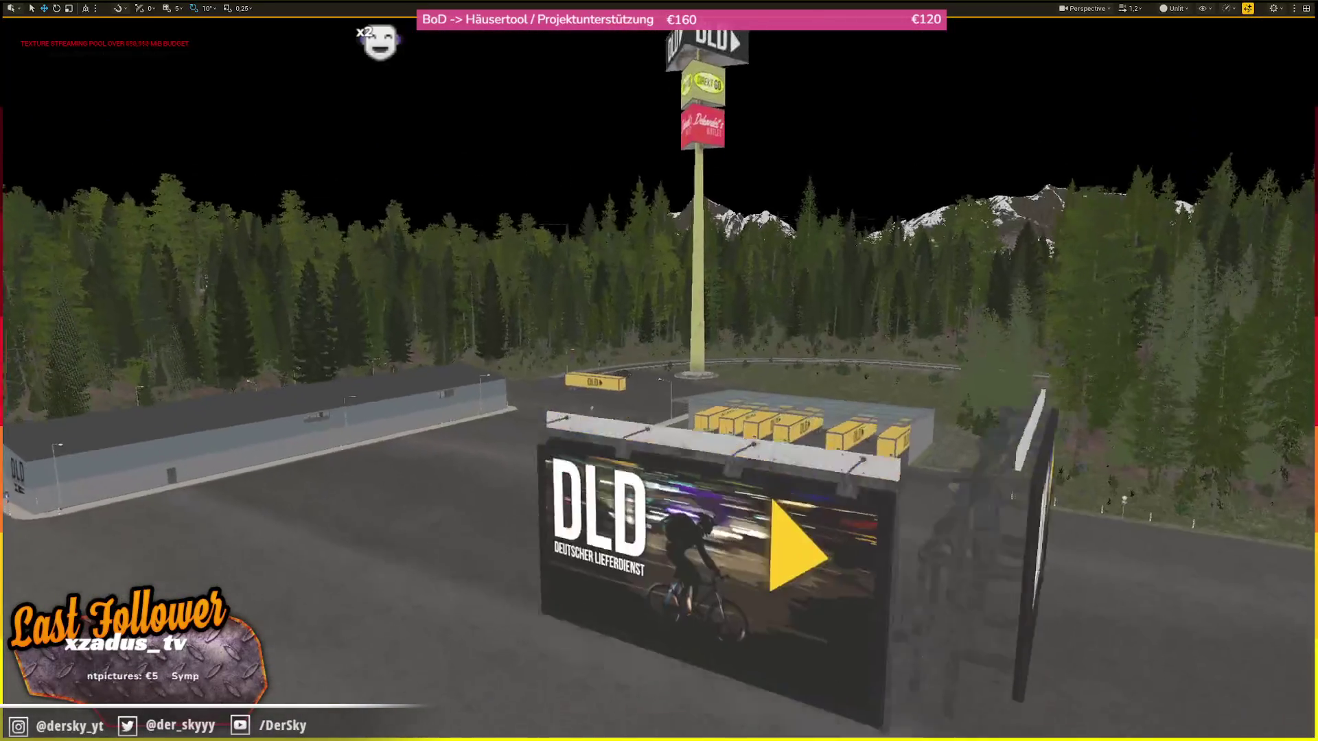
- Switch to Lit view mode and fly up to the DLD billboard, then past it toward the ground
{"action": "key", "text": "alt+4"}
{"action": "key", "text": "w"}
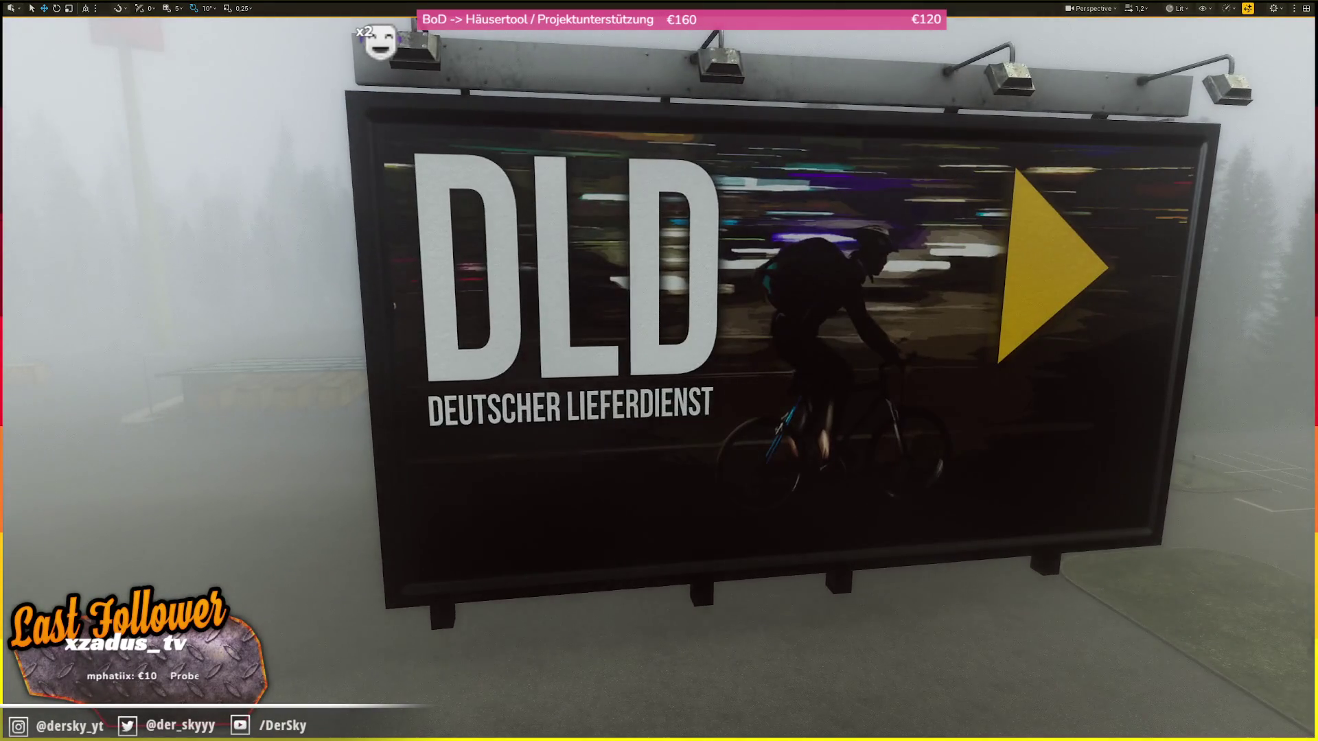
{"action": "key", "text": "s"}
{"action": "scroll", "coordinate": [659, 371], "scroll_direction": "down", "scroll_amount": 2}
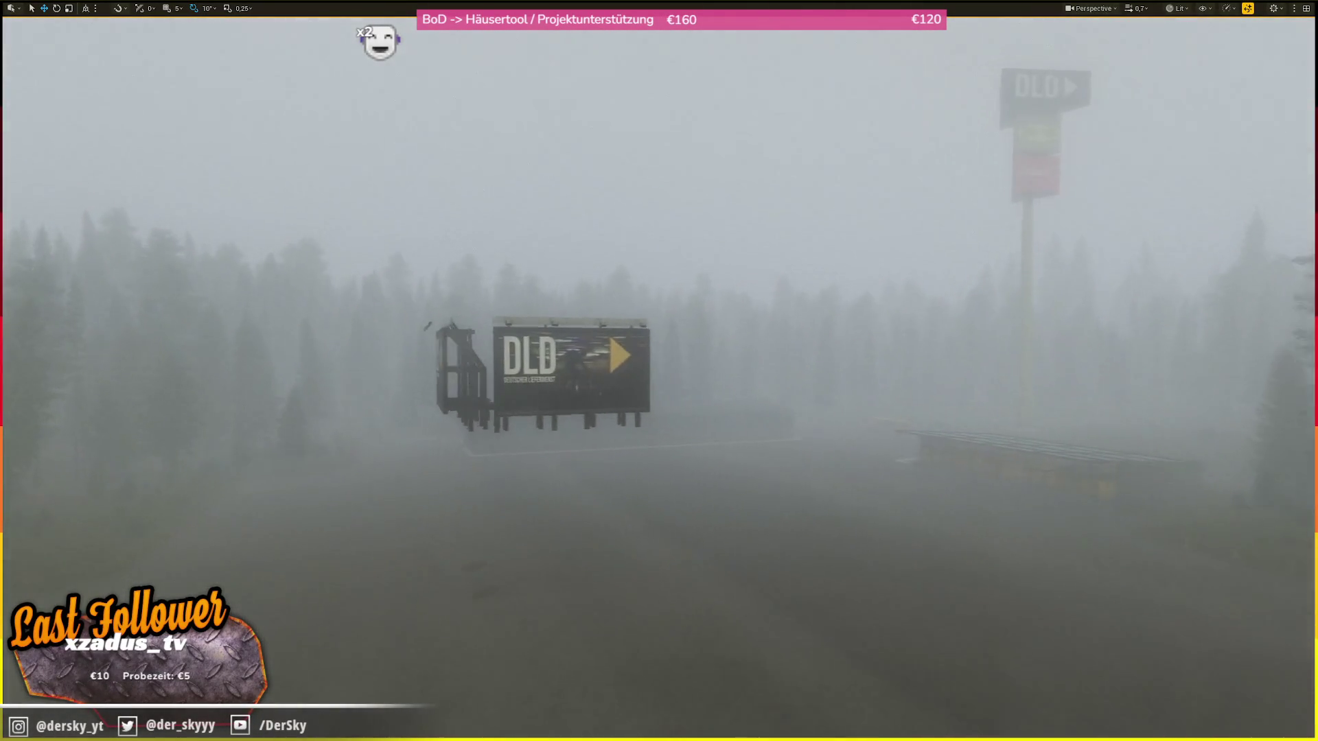
{"action": "scroll", "coordinate": [659, 371], "scroll_direction": "up", "scroll_amount": 2}
{"action": "key", "text": "w"}
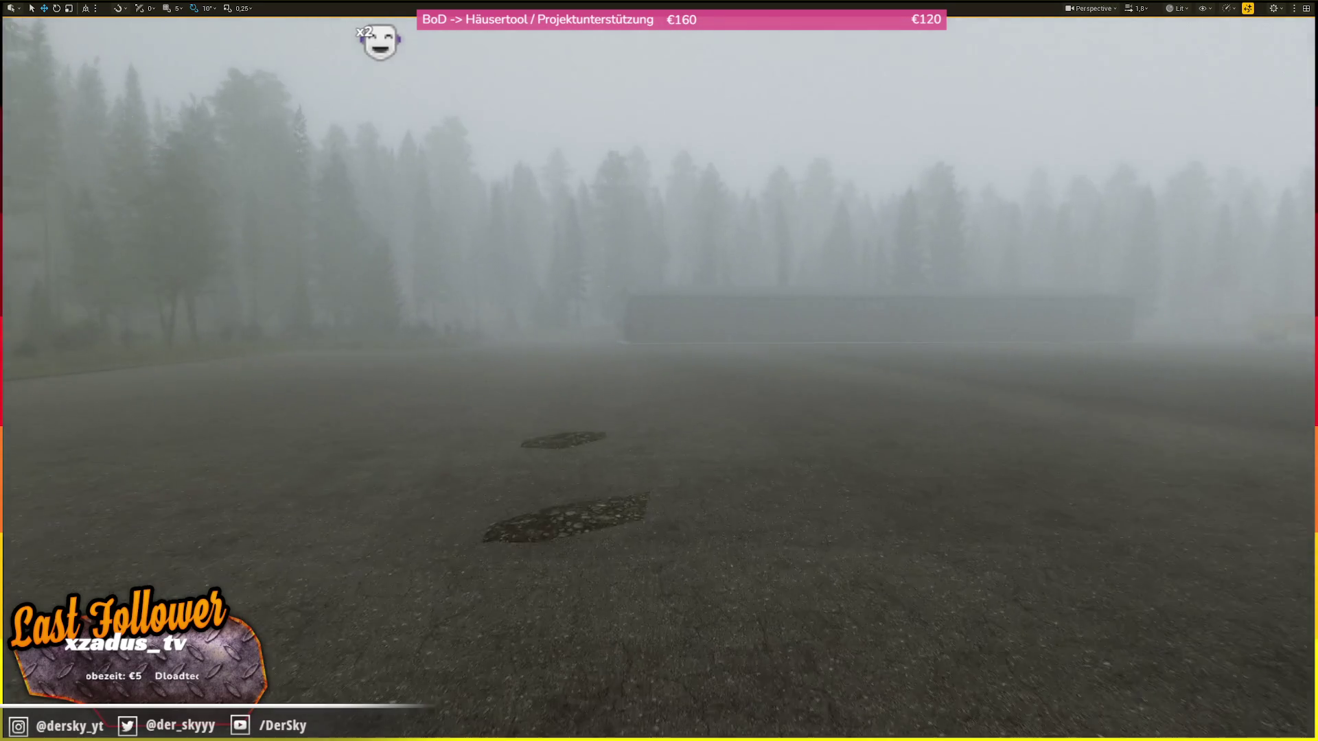
- Circle the lot to inspect the three yellow DLD trailers, then frame the grass island
{"action": "key", "text": "s"}
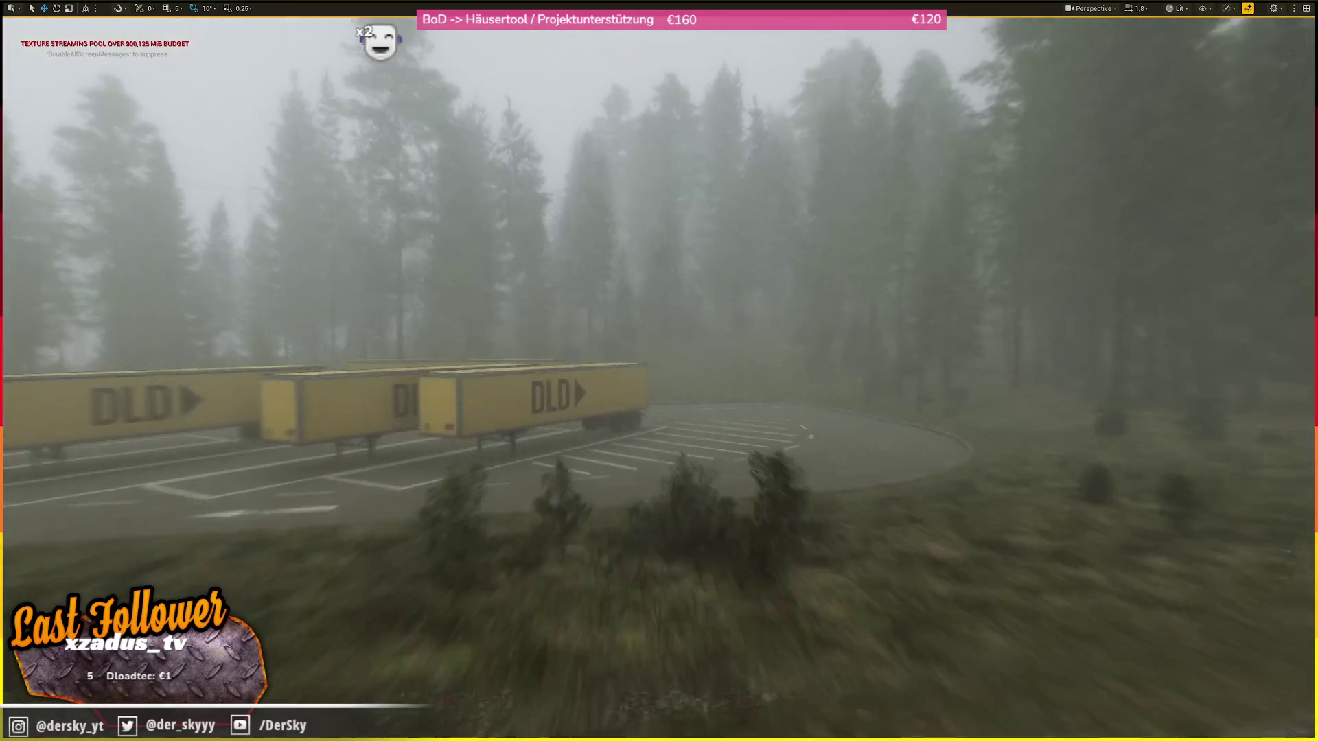
{"action": "key", "text": "w"}
{"action": "key", "text": "s"}
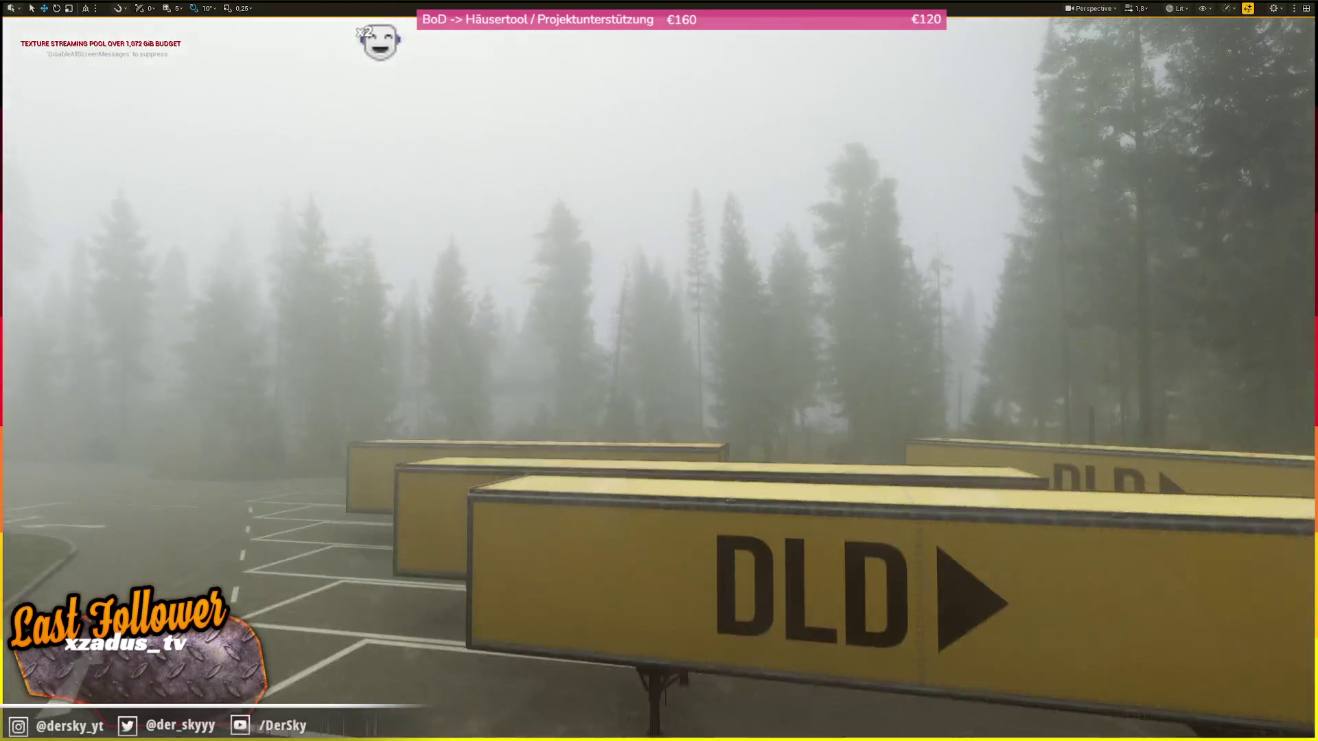
{"action": "key", "text": "s"}
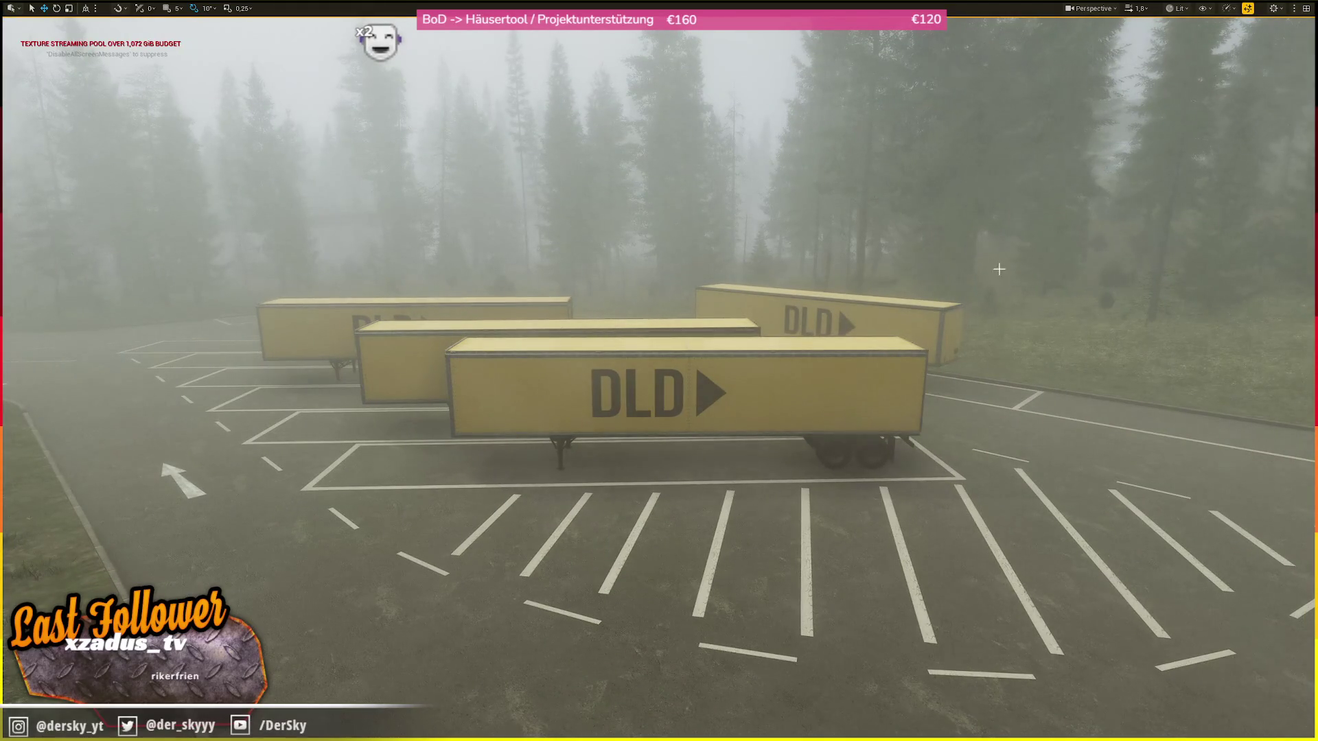
{"action": "key", "text": "s"}
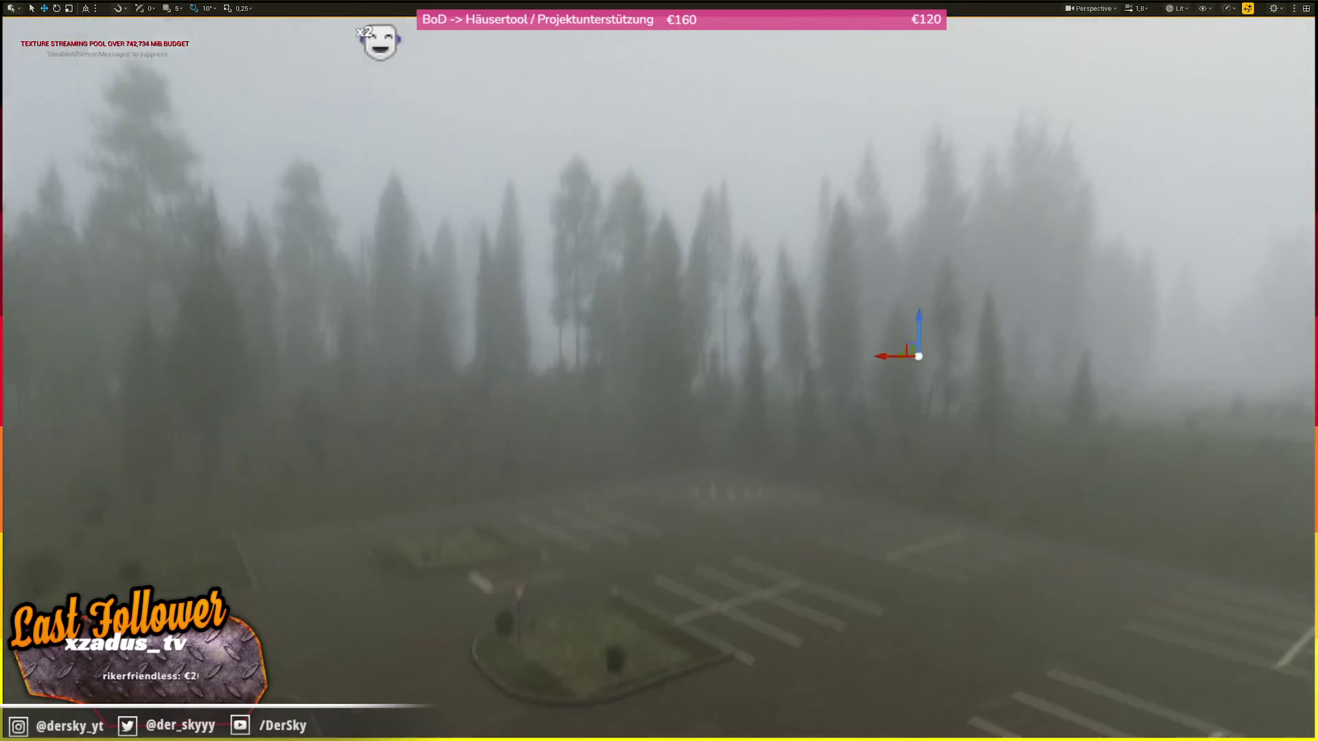
{"action": "key", "text": "f"}
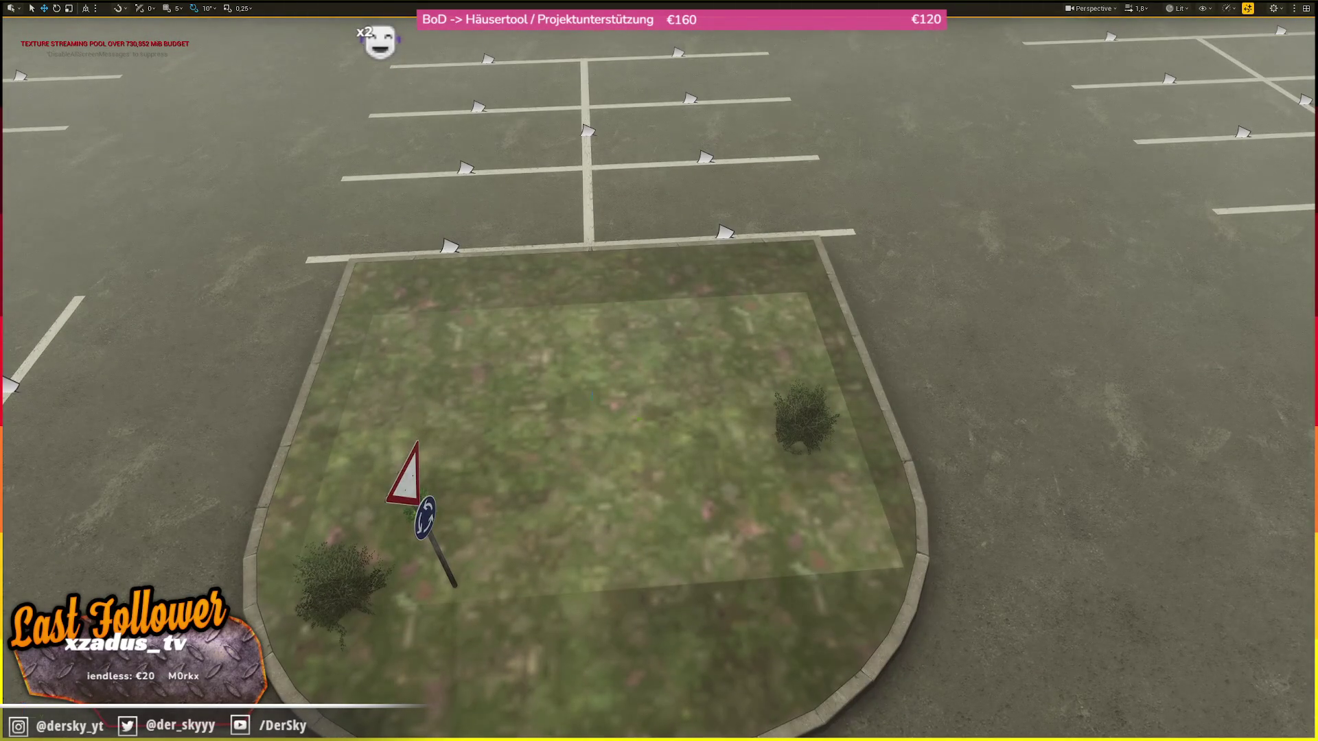
- Select the grass patch, raise it with the Z gizmo, then undo the lift and deselect
{"action": "left_click", "coordinate": [717, 364]}
{"action": "left_click", "coordinate": [714, 356]}
{"action": "left_click", "coordinate": [717, 364]}
{"action": "mouse_move", "coordinate": [591, 395]}
{"action": "left_mouse_down"}
{"action": "mouse_move", "coordinate": [561, 72]}
{"action": "mouse_move", "coordinate": [597, 302]}
{"action": "left_mouse_up"}
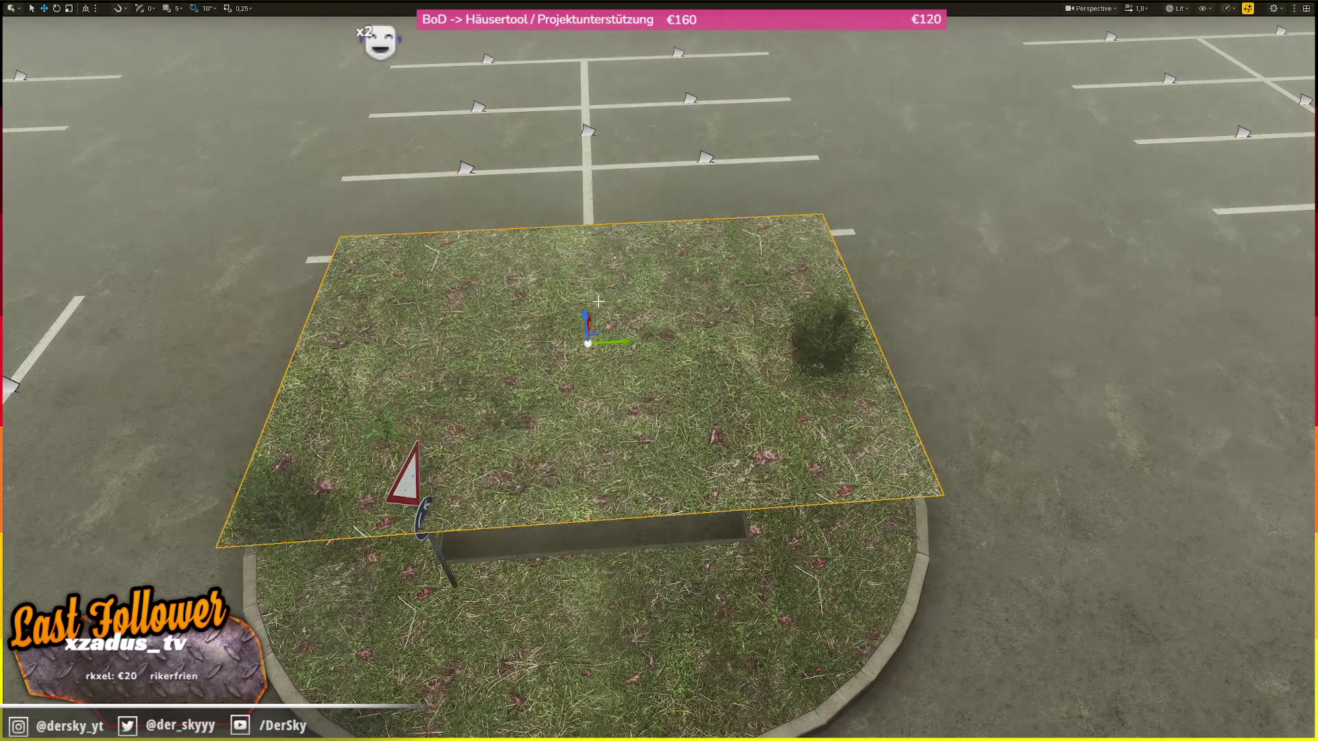
{"action": "key", "text": "ctrl+z"}
{"action": "key", "text": "Escape"}
- Reselect and frame the grass patch, undo its move, and pull back to ground level
{"action": "scroll", "coordinate": [598, 302], "scroll_direction": "down", "scroll_amount": 5}
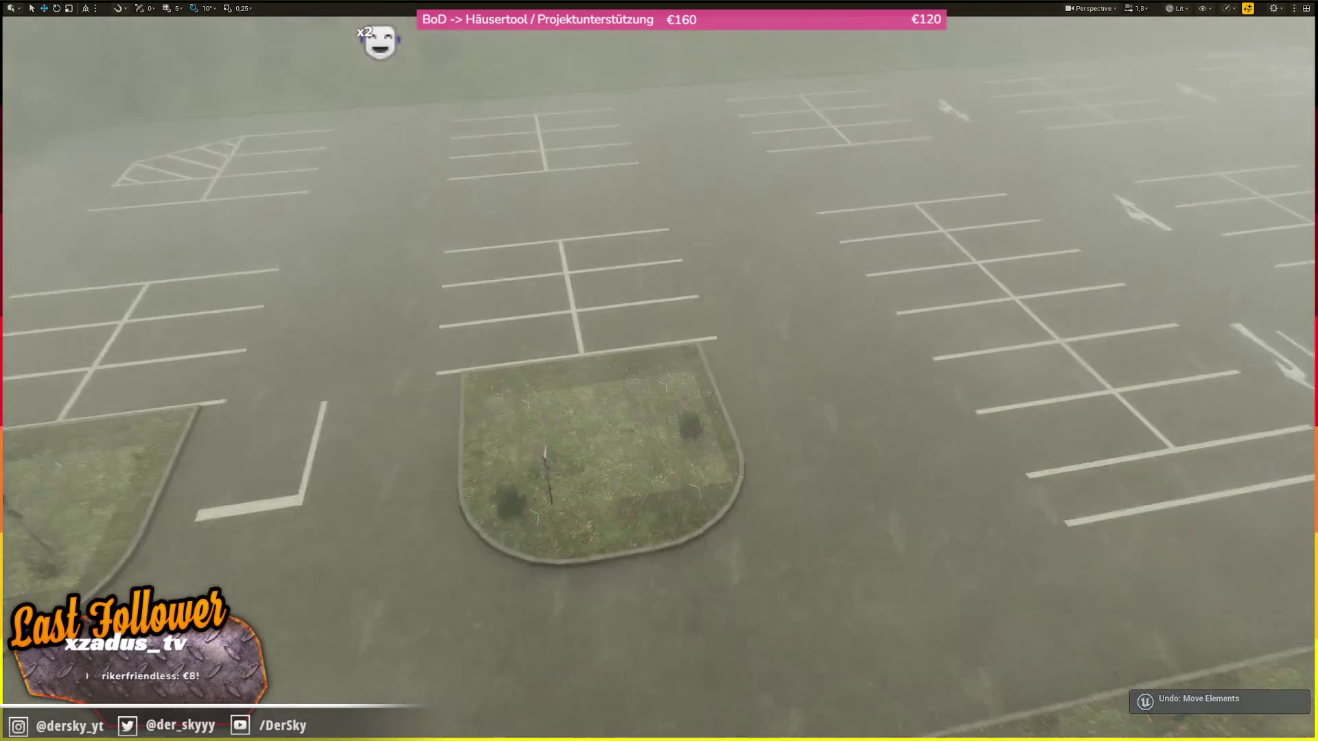
{"action": "scroll", "coordinate": [659, 371], "scroll_direction": "up", "scroll_amount": 5}
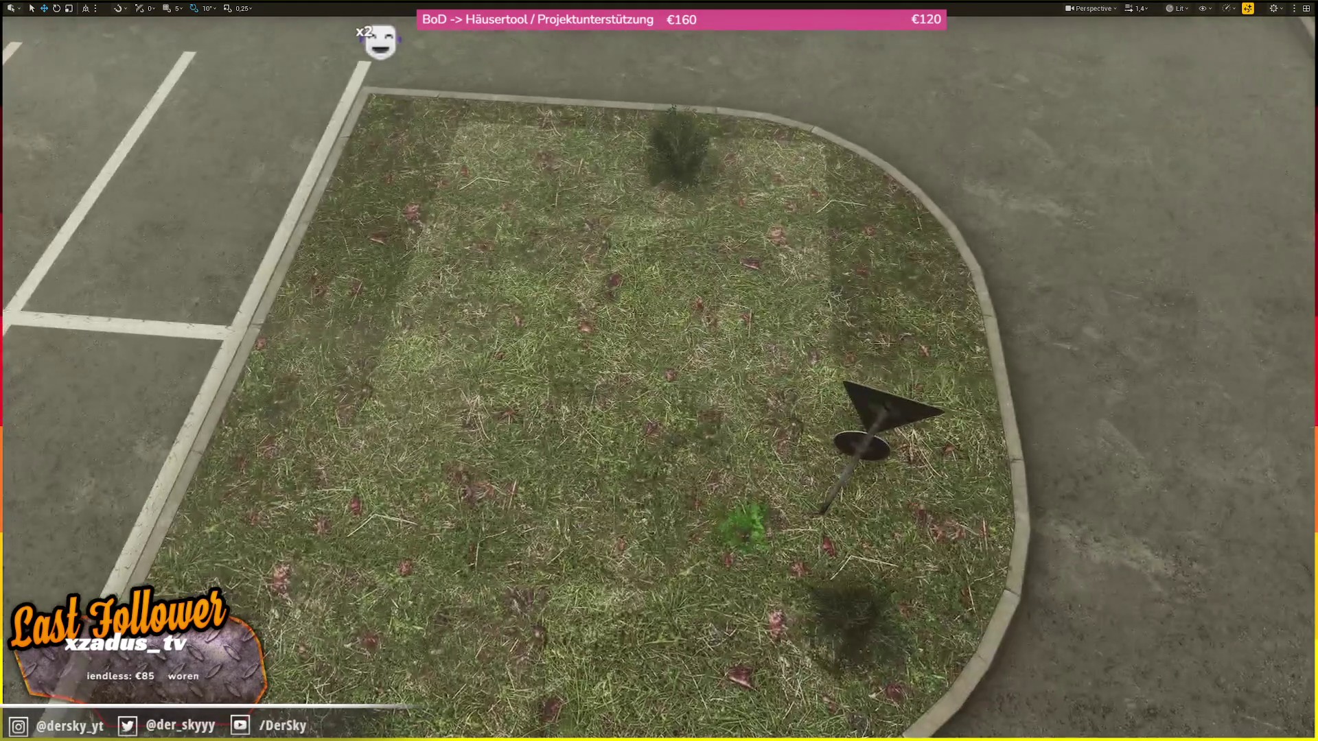
{"action": "scroll", "coordinate": [1094, 373], "scroll_direction": "down", "scroll_amount": 3}
{"action": "key", "text": "ctrl+z"}
{"action": "key", "text": "f"}
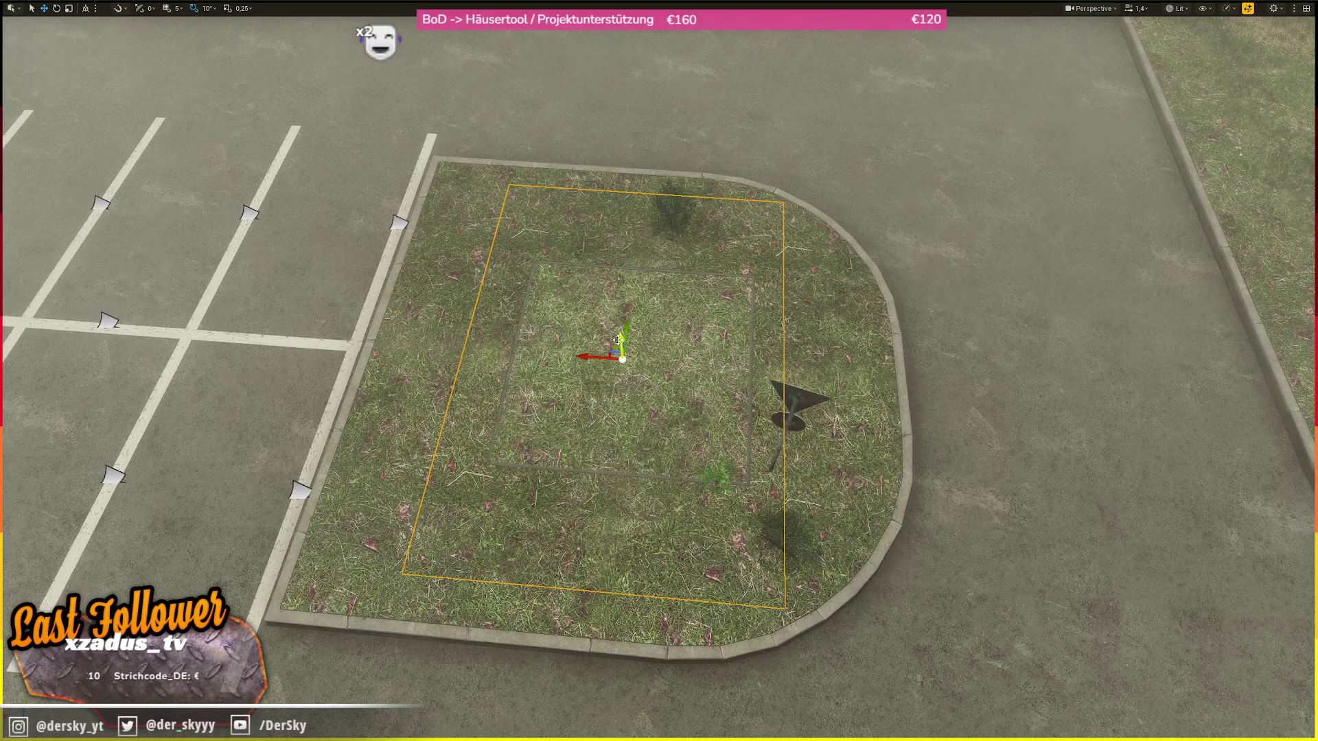
{"action": "key", "text": "ctrl+z"}
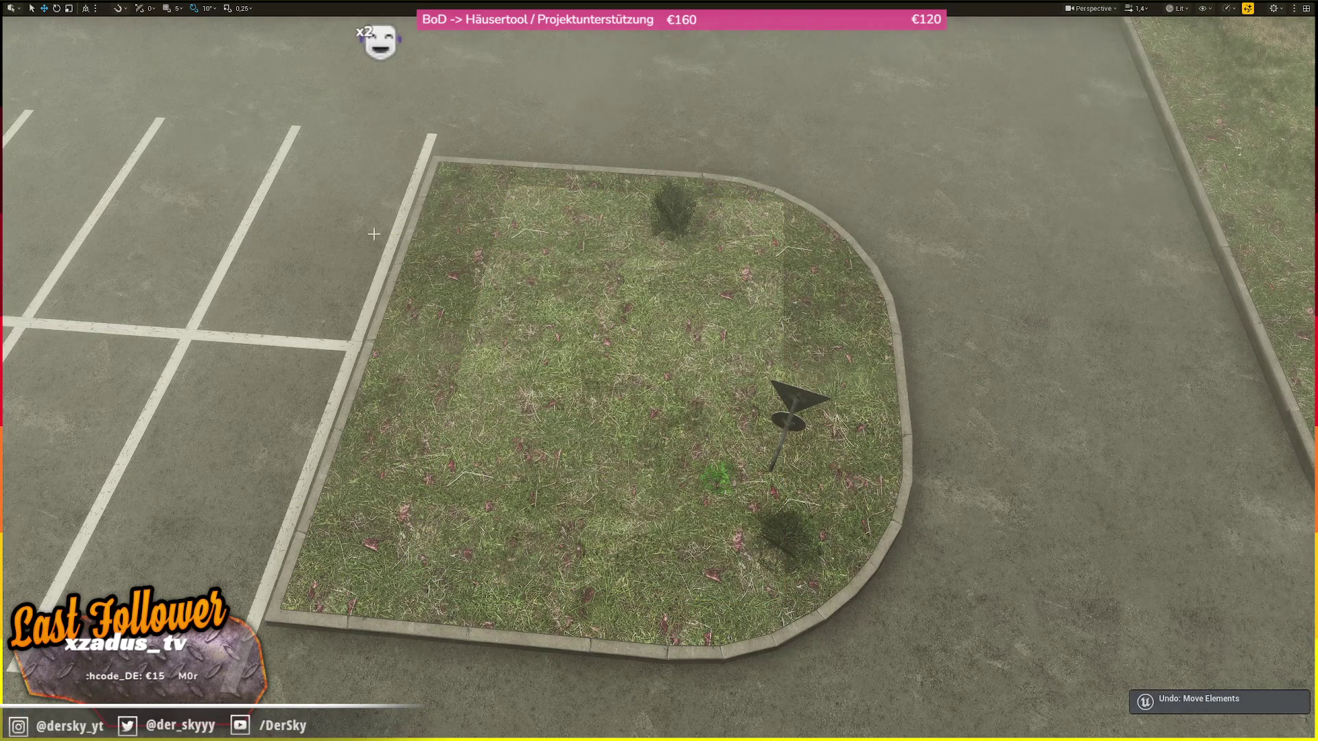
{"action": "mouse_move", "coordinate": [770, 158]}
{"action": "left_mouse_down"}
{"action": "mouse_move", "coordinate": [770, 76]}
{"action": "mouse_move", "coordinate": [770, 206]}
{"action": "mouse_move", "coordinate": [770, 55]}
{"action": "left_mouse_up"}
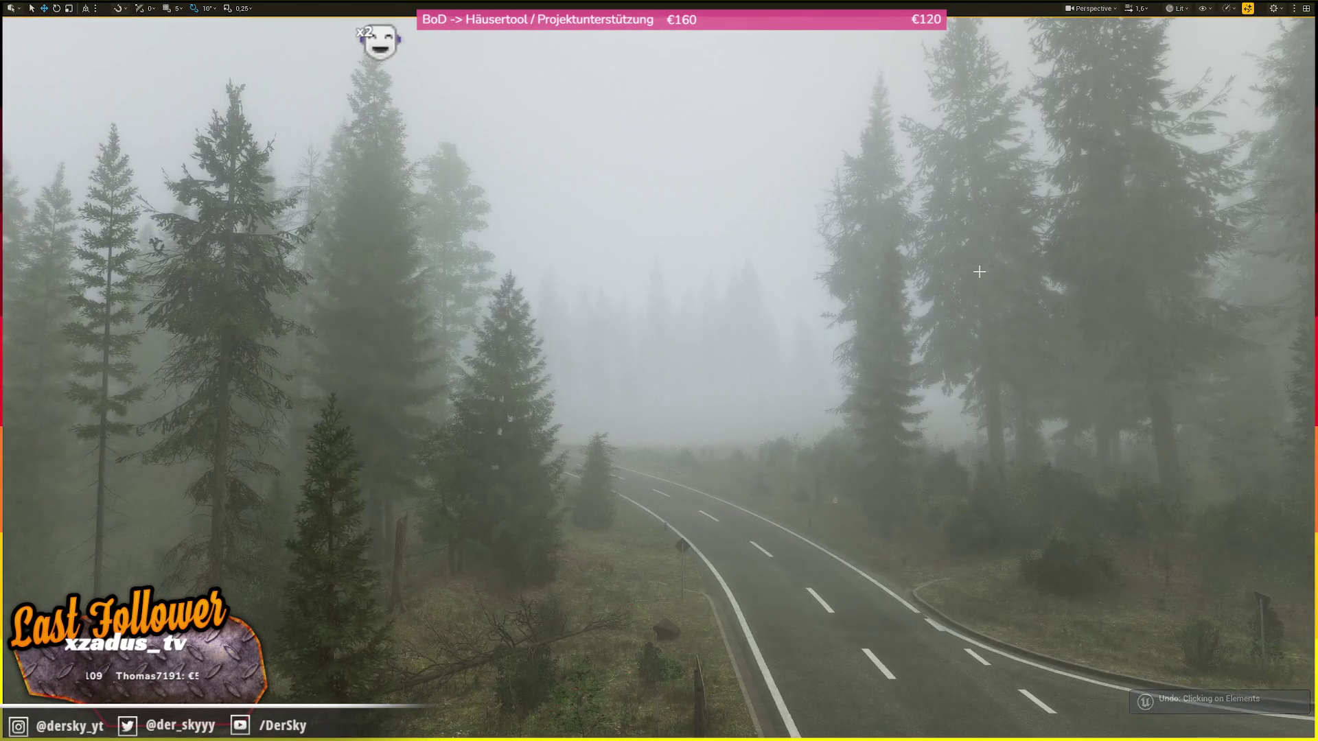
- Undo the tree selection and step back through weather presets to a darker grey fog
{"action": "key", "text": "ctrl+z"}
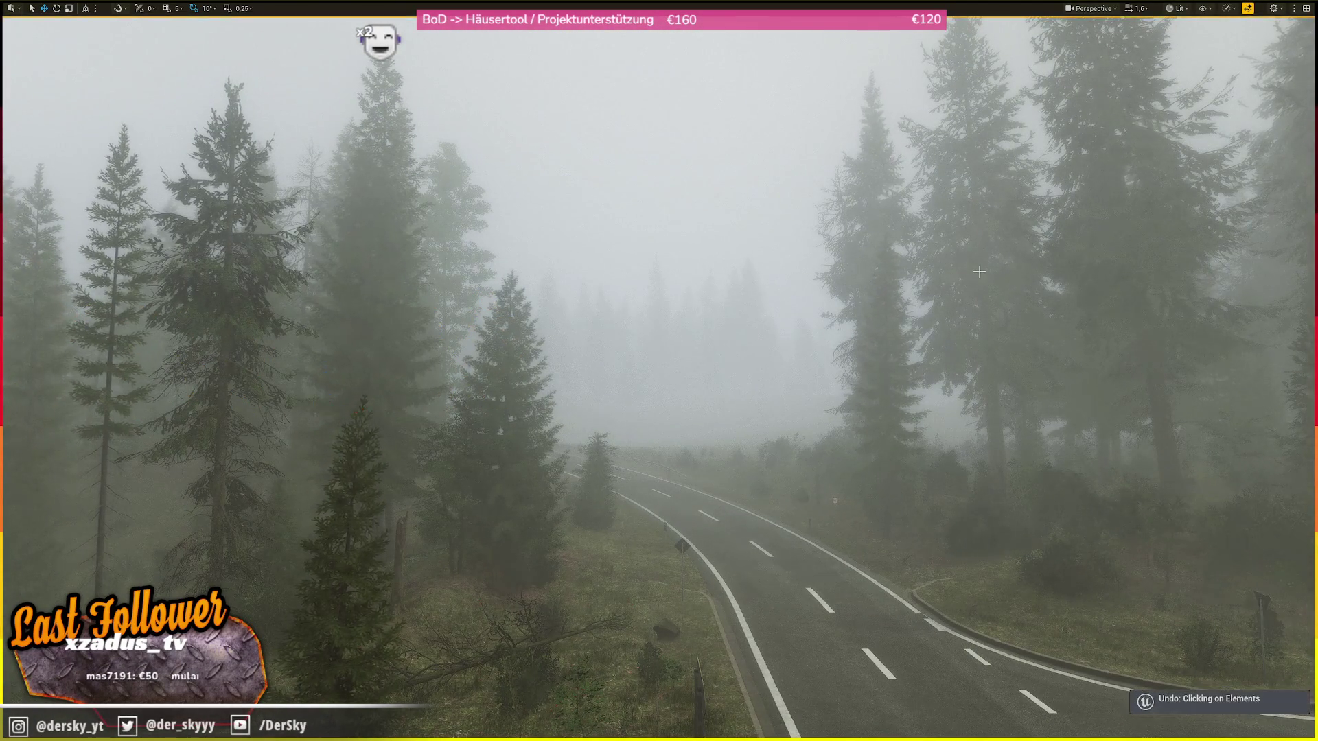
{"action": "key", "text": "ctrl+z"}
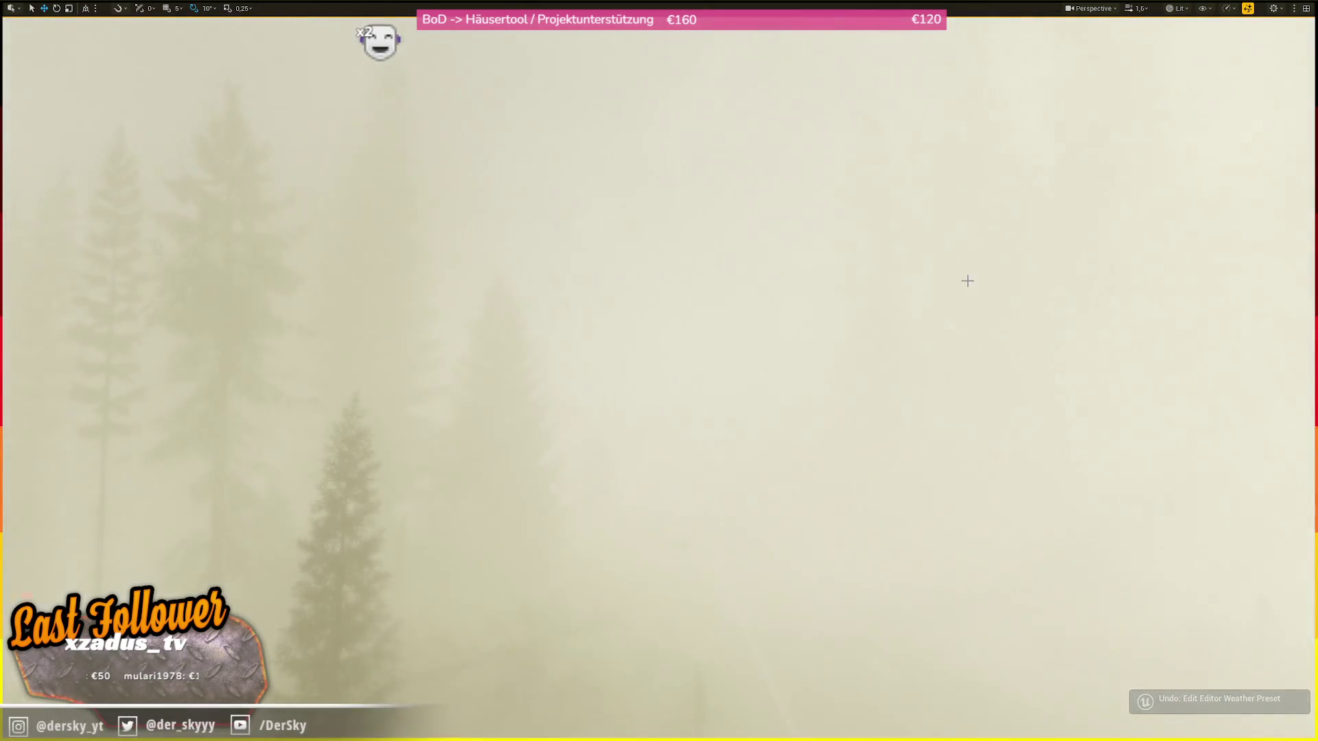
{"action": "scroll", "coordinate": [970, 277], "scroll_direction": "down", "scroll_amount": 1}
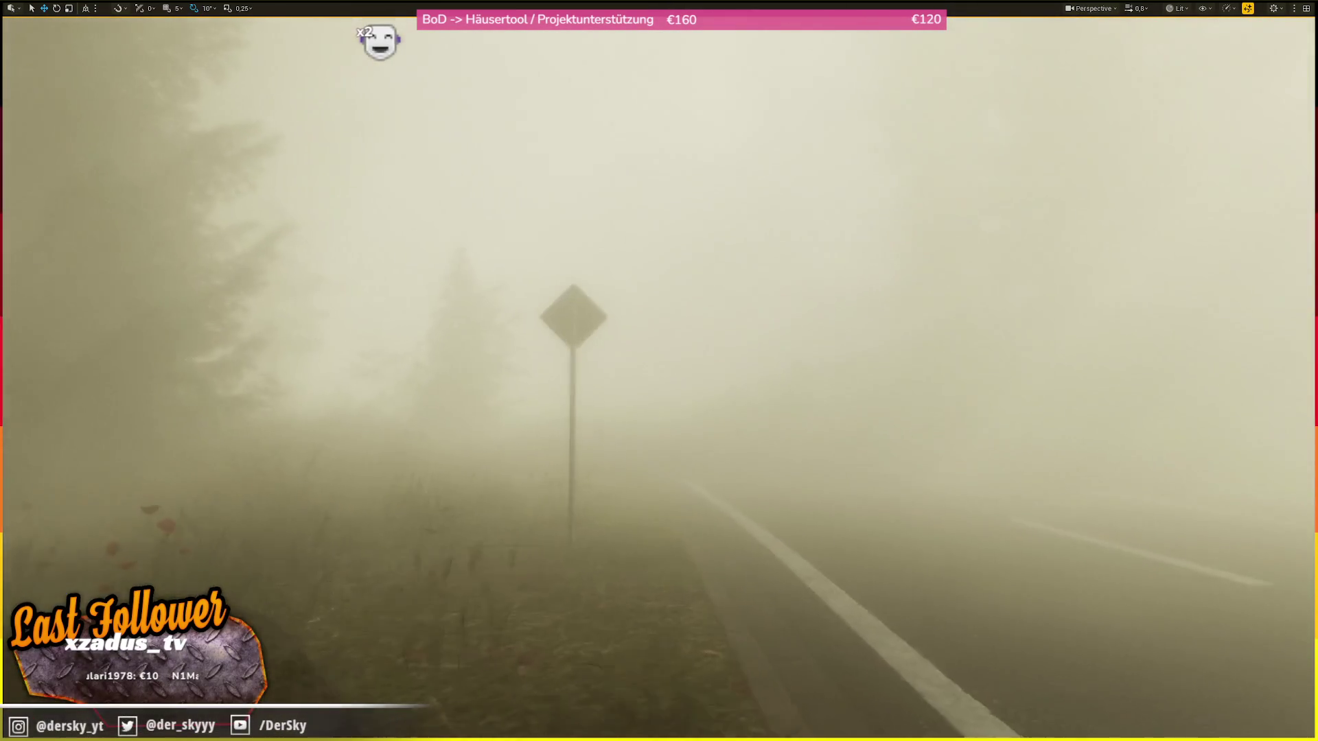
{"action": "key", "text": "ctrl+z"}
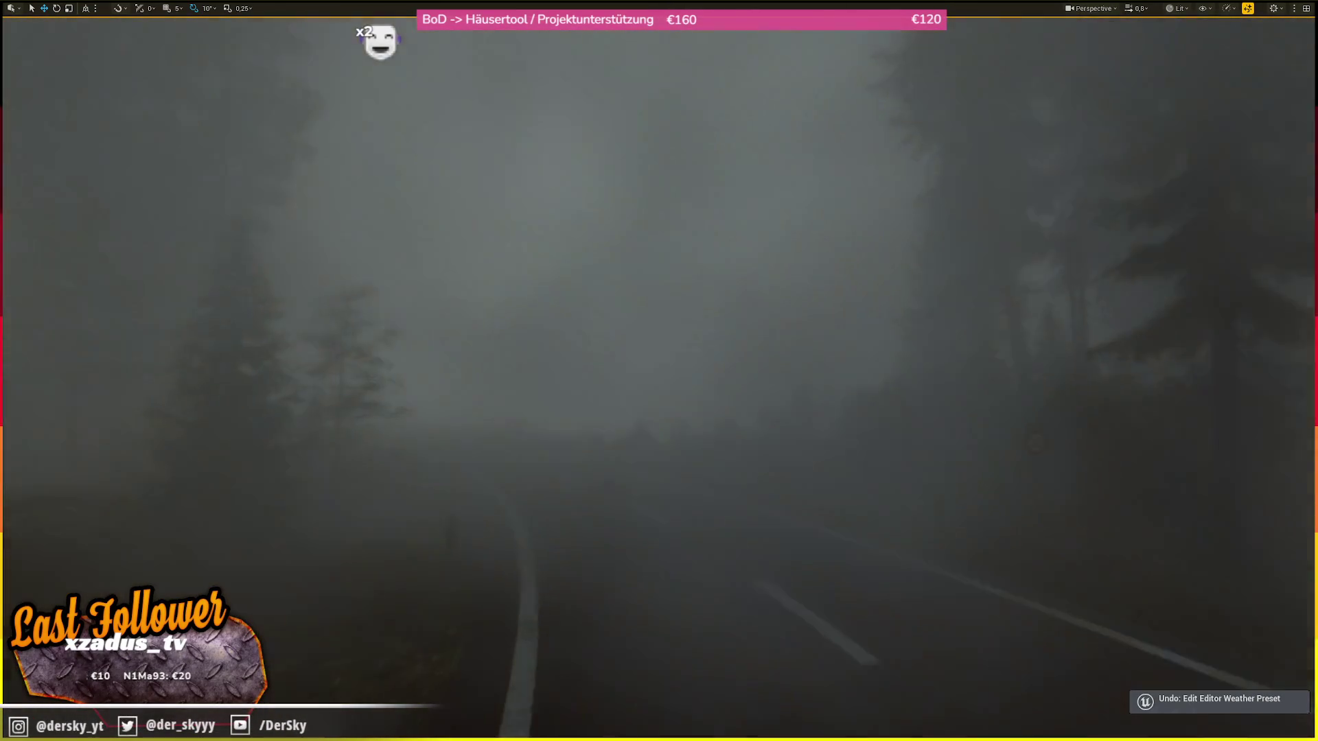
{"action": "scroll", "coordinate": [658, 370], "scroll_direction": "up", "scroll_amount": 1}
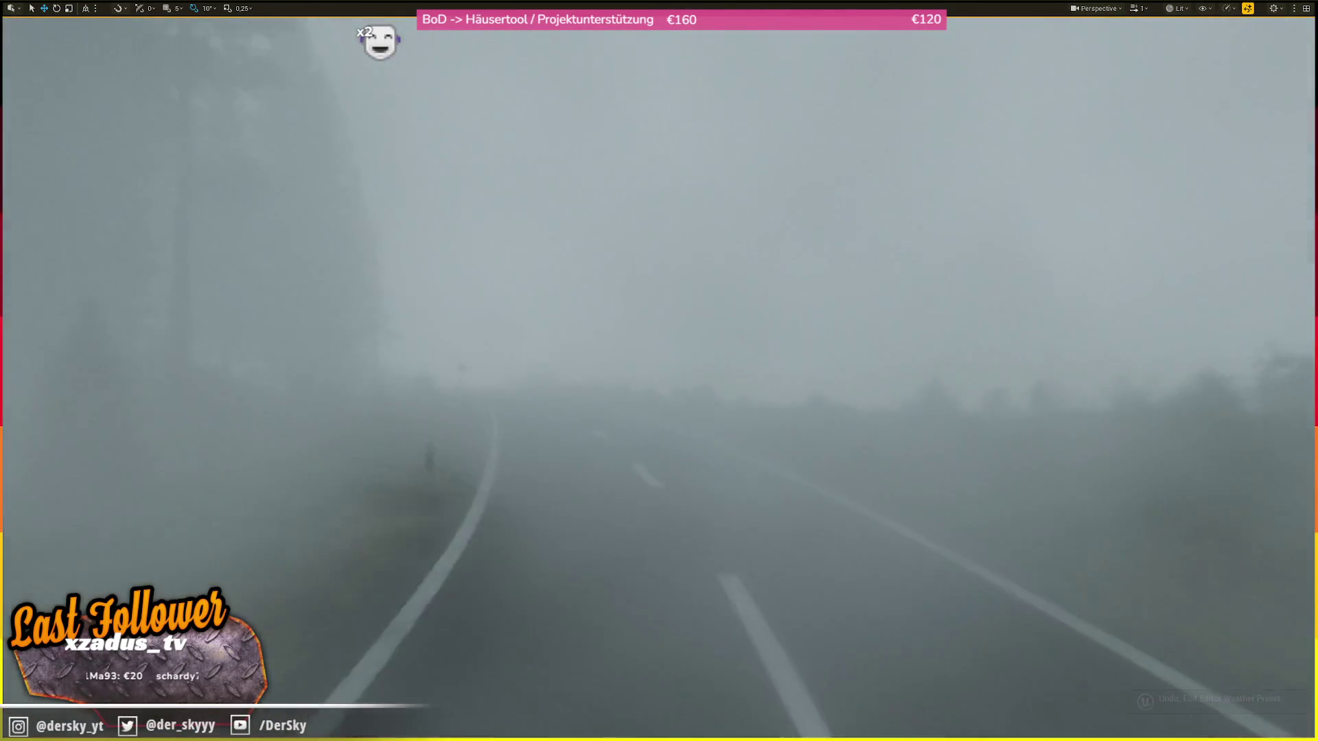
{"action": "scroll", "coordinate": [659, 371], "scroll_direction": "down", "scroll_amount": 1}
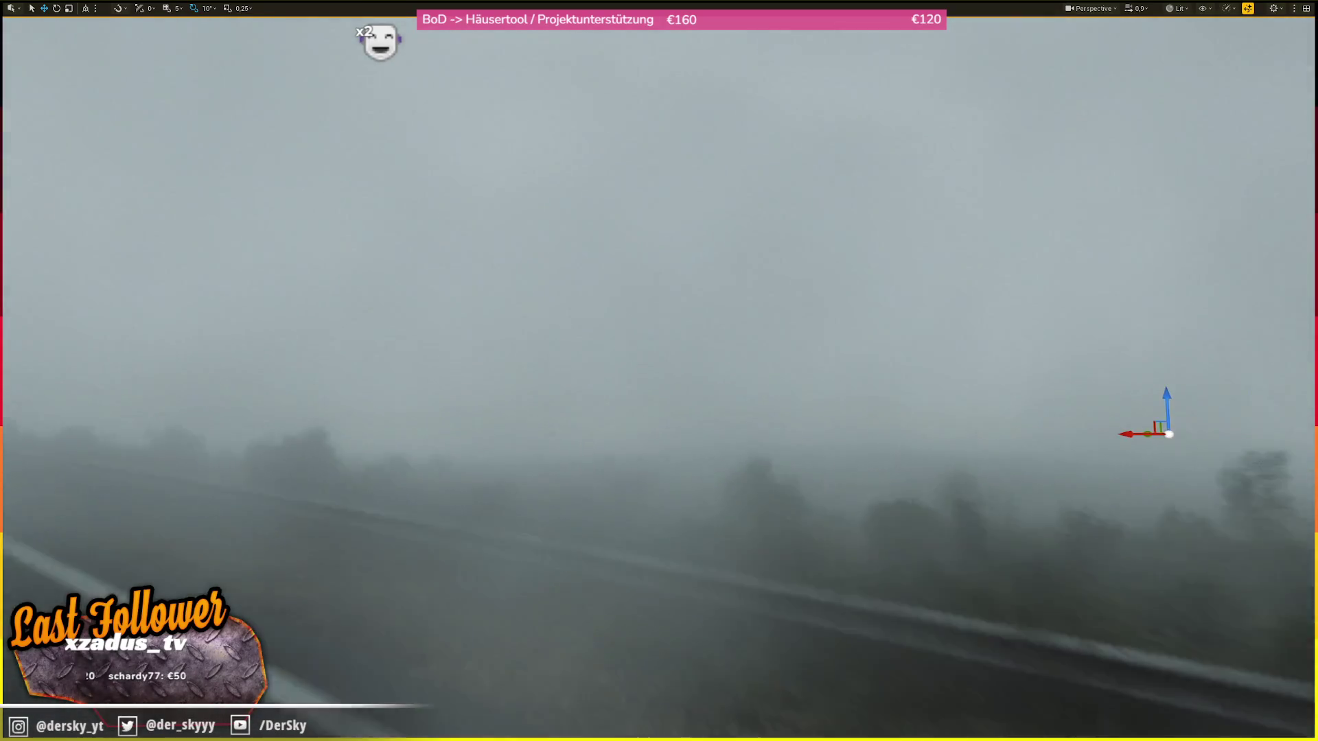
{"action": "scroll", "coordinate": [659, 371], "scroll_direction": "up", "scroll_amount": 1}
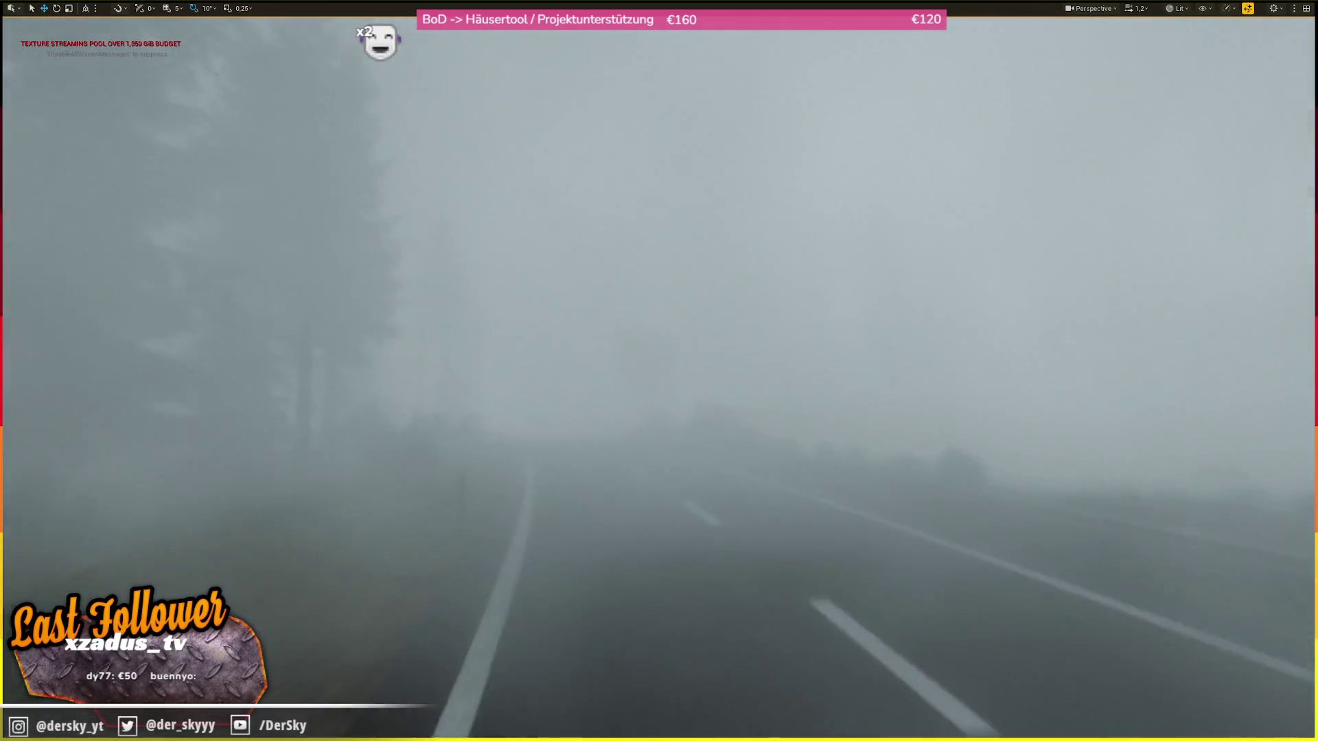
{"action": "scroll", "coordinate": [659, 371], "scroll_direction": "up", "scroll_amount": 1}
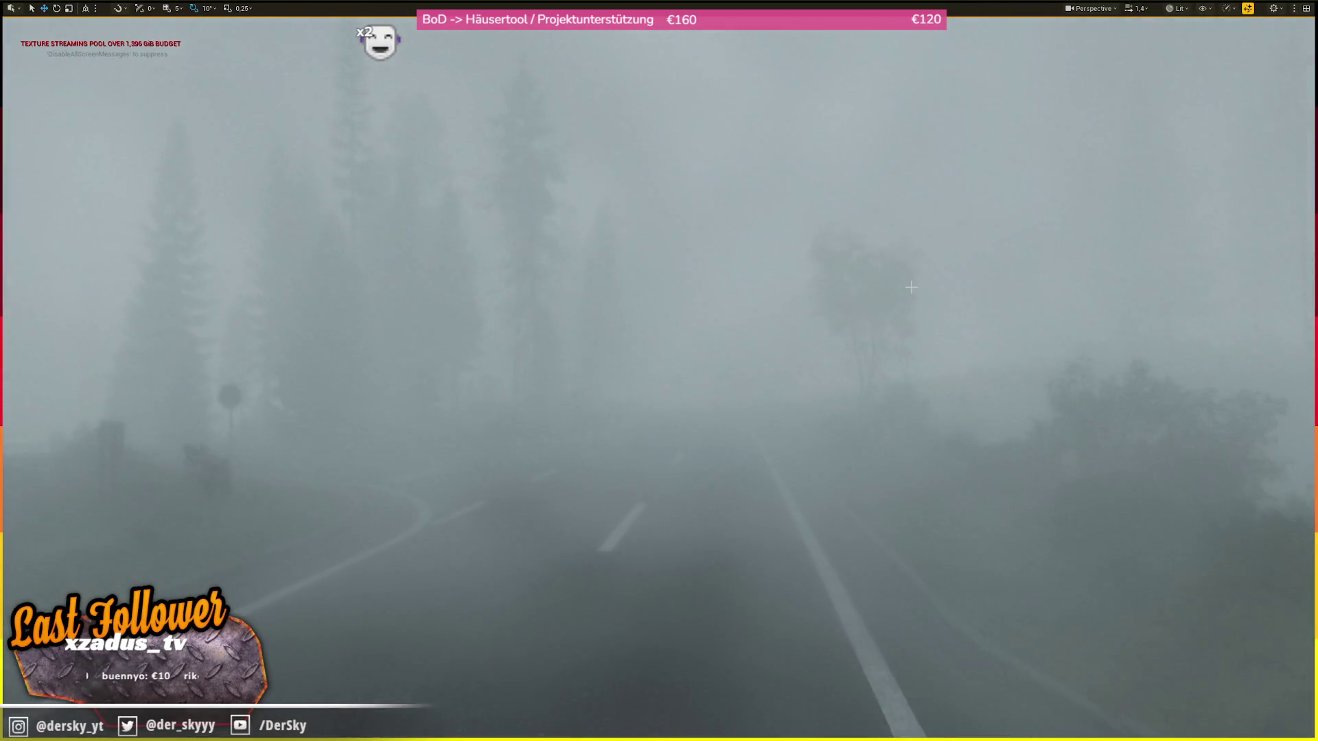
{"action": "key", "text": "ctrl+z"}
{"action": "scroll", "coordinate": [659, 371], "scroll_direction": "down", "scroll_amount": 2}
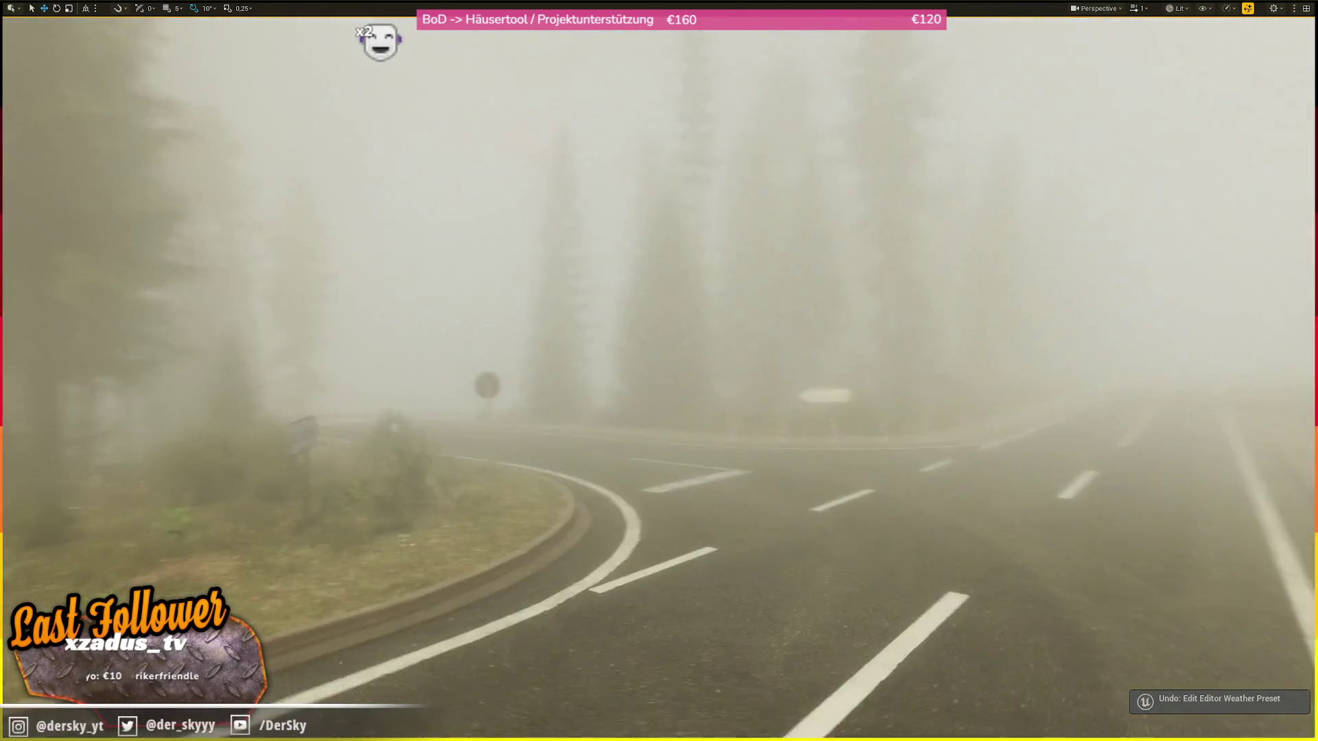
{"action": "scroll", "coordinate": [923, 290], "scroll_direction": "up", "scroll_amount": 1}
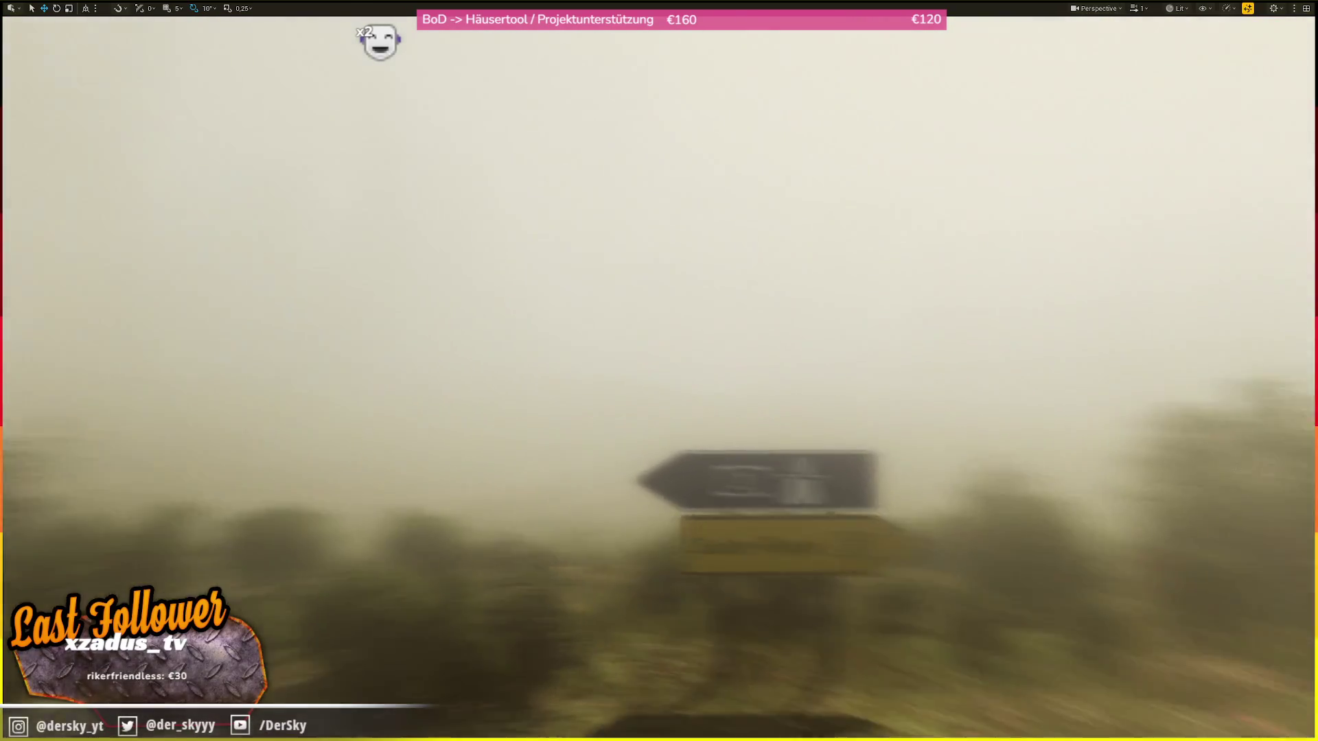
{"action": "scroll", "coordinate": [659, 371], "scroll_direction": "up", "scroll_amount": 2}
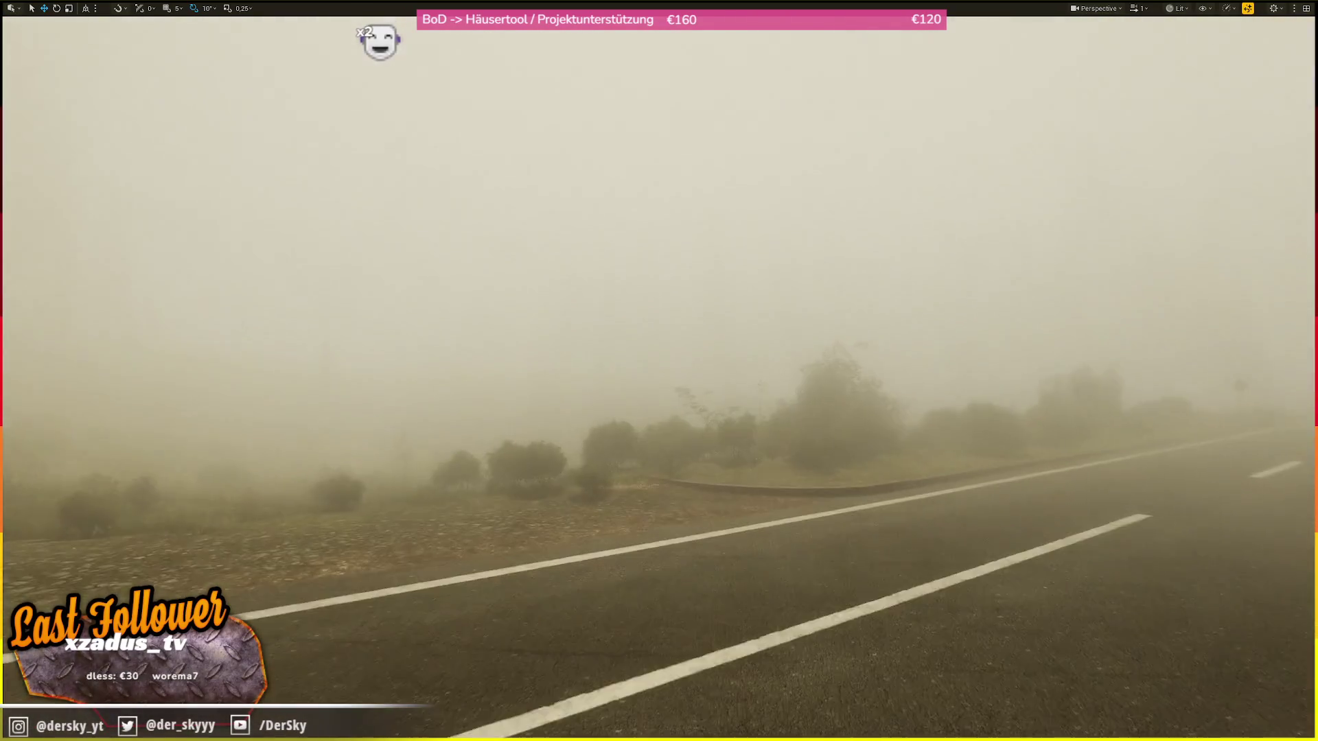
{"action": "scroll", "coordinate": [659, 371], "scroll_direction": "down", "scroll_amount": 2}
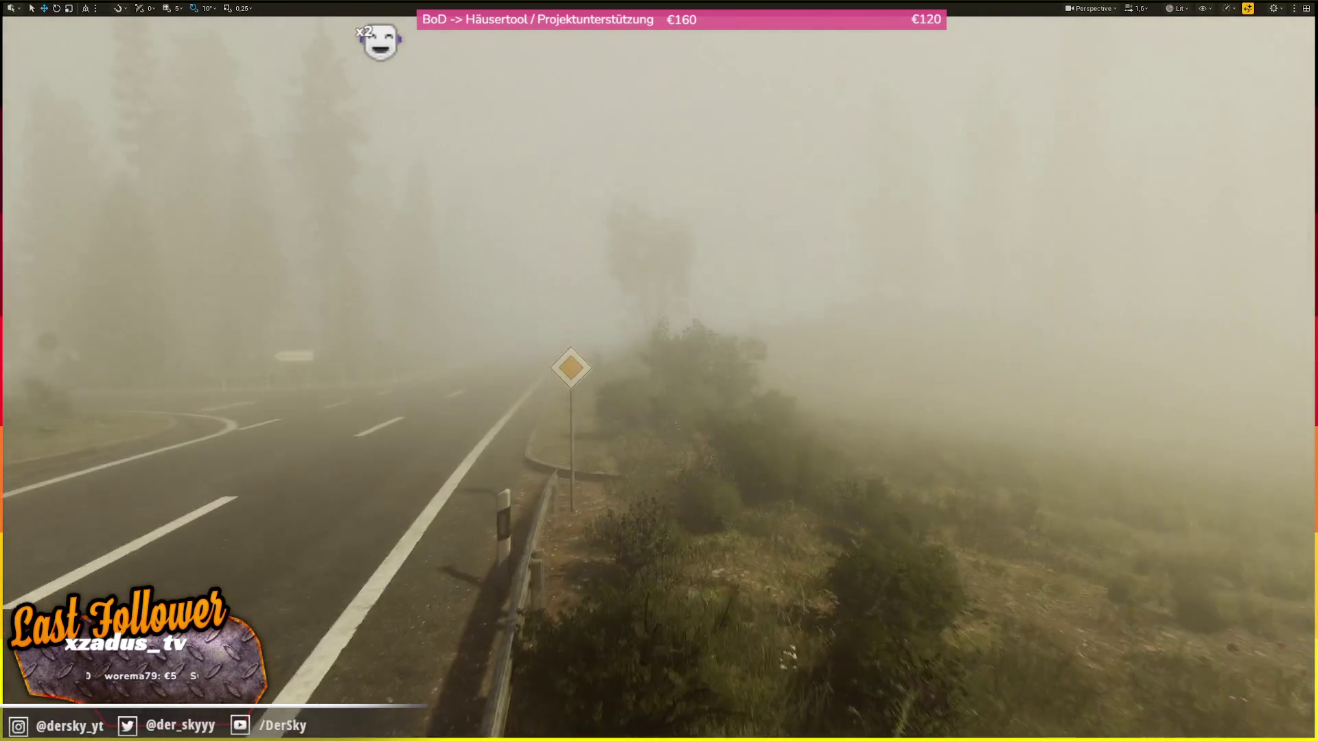
{"action": "scroll", "coordinate": [659, 370], "scroll_direction": "up", "scroll_amount": 1}
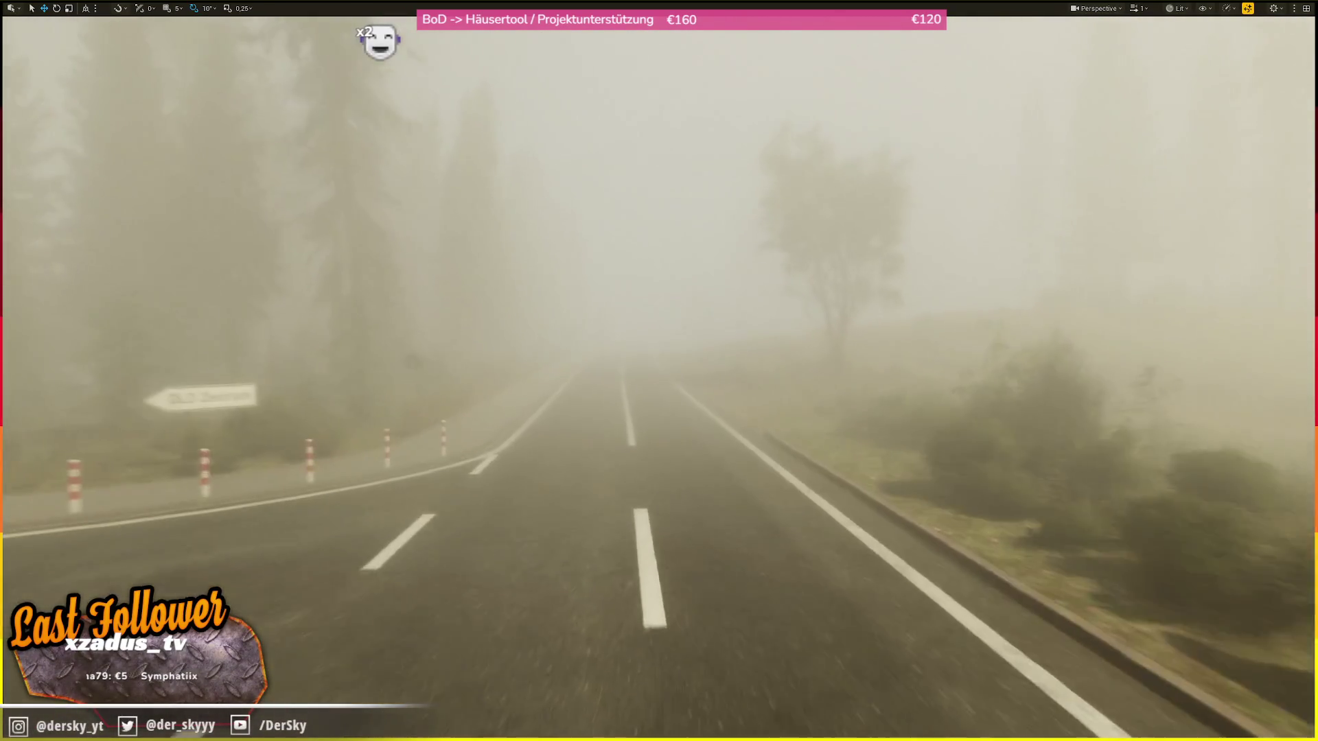
- Fly down the misty road past the roadside sign and building, then into the trees
{"action": "key", "text": "w"}
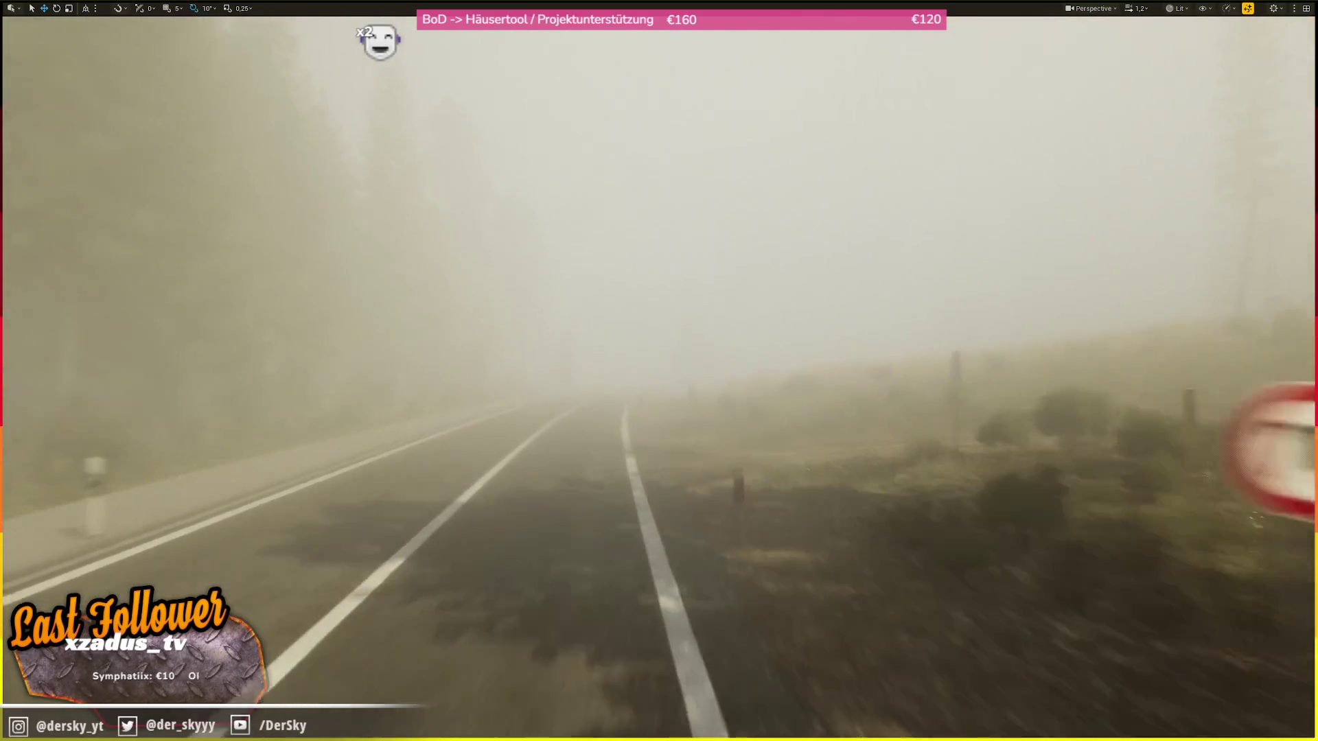
{"action": "key", "text": "s"}
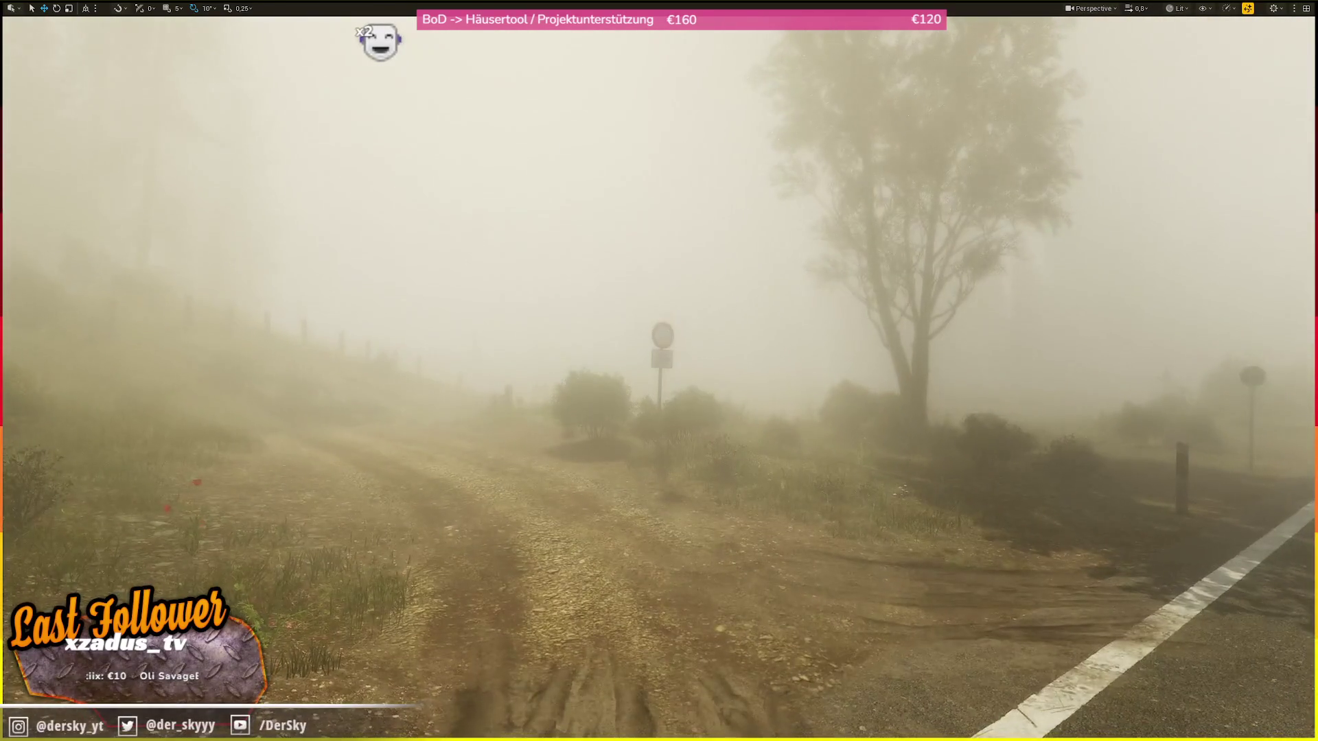
{"action": "scroll", "coordinate": [659, 371], "scroll_direction": "down", "scroll_amount": 2}
{"action": "key", "text": "d"}
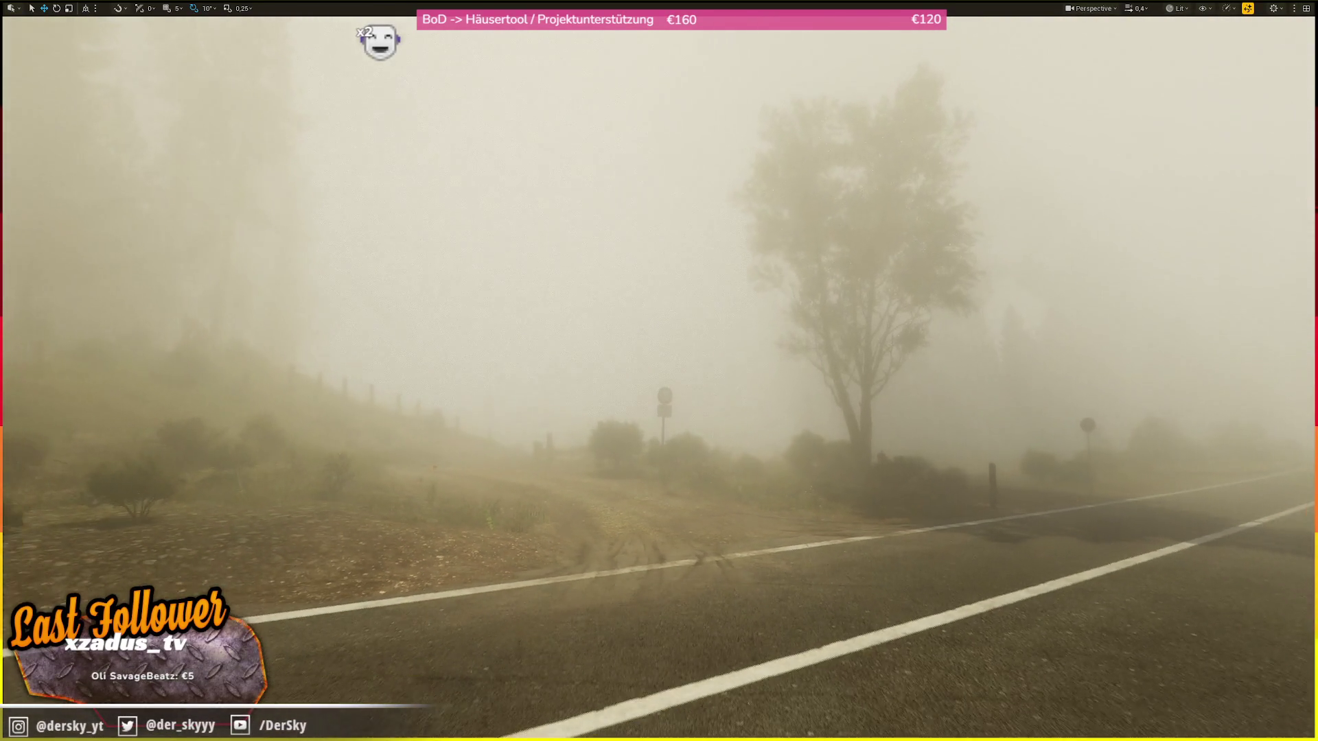
{"action": "scroll", "coordinate": [659, 371], "scroll_direction": "up", "scroll_amount": 2}
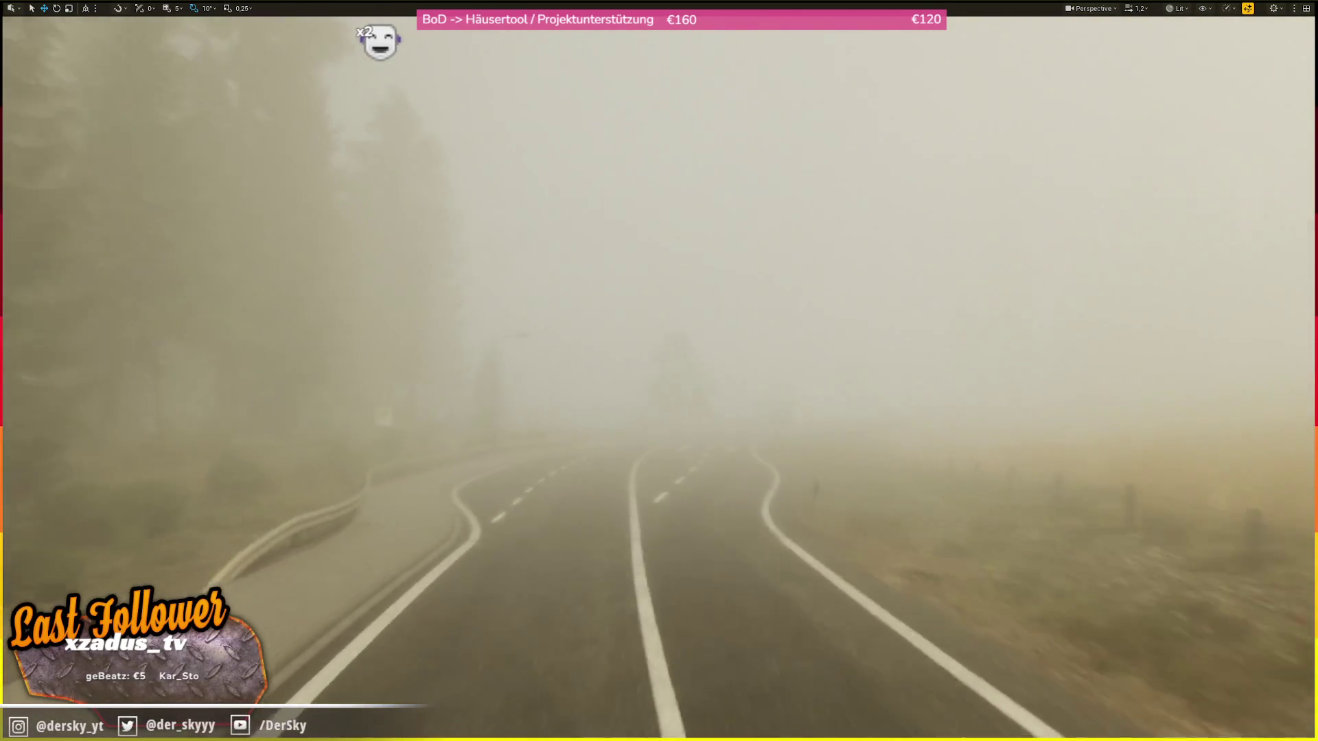
{"action": "key", "text": "w"}
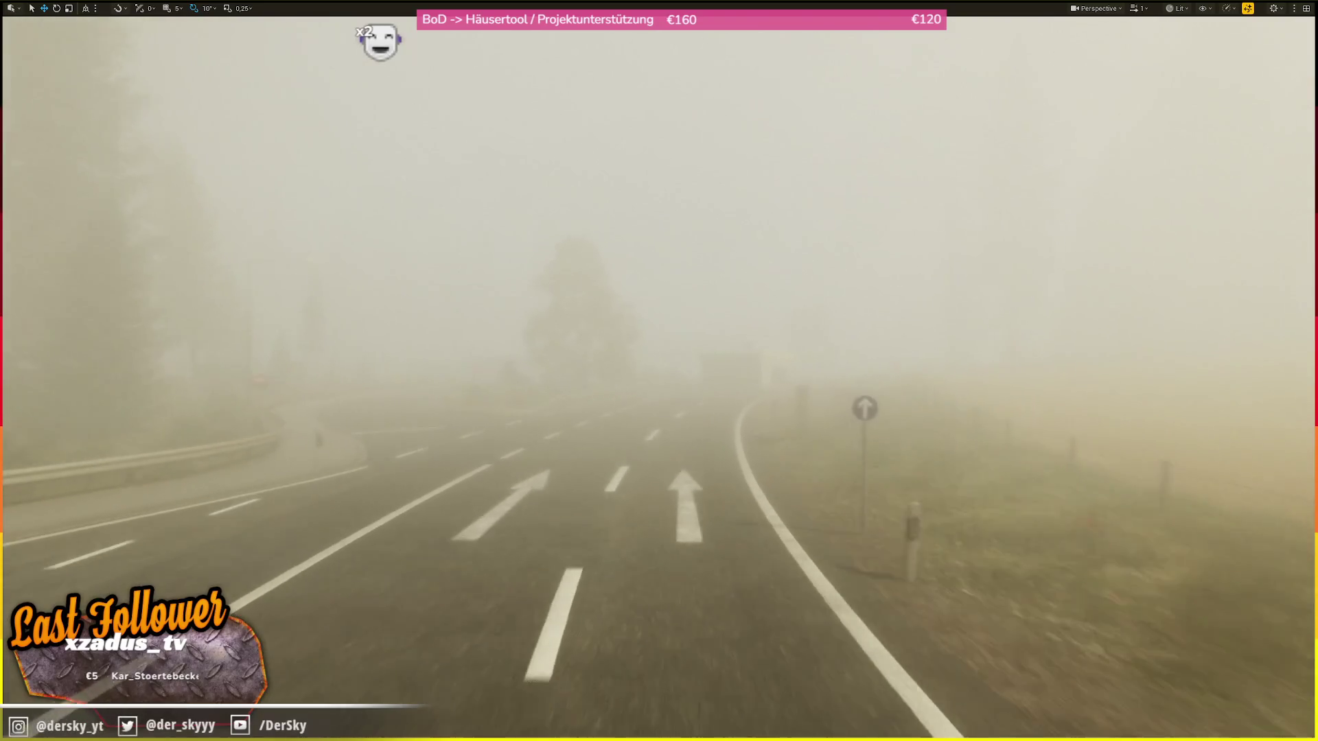
{"action": "key", "text": "w"}
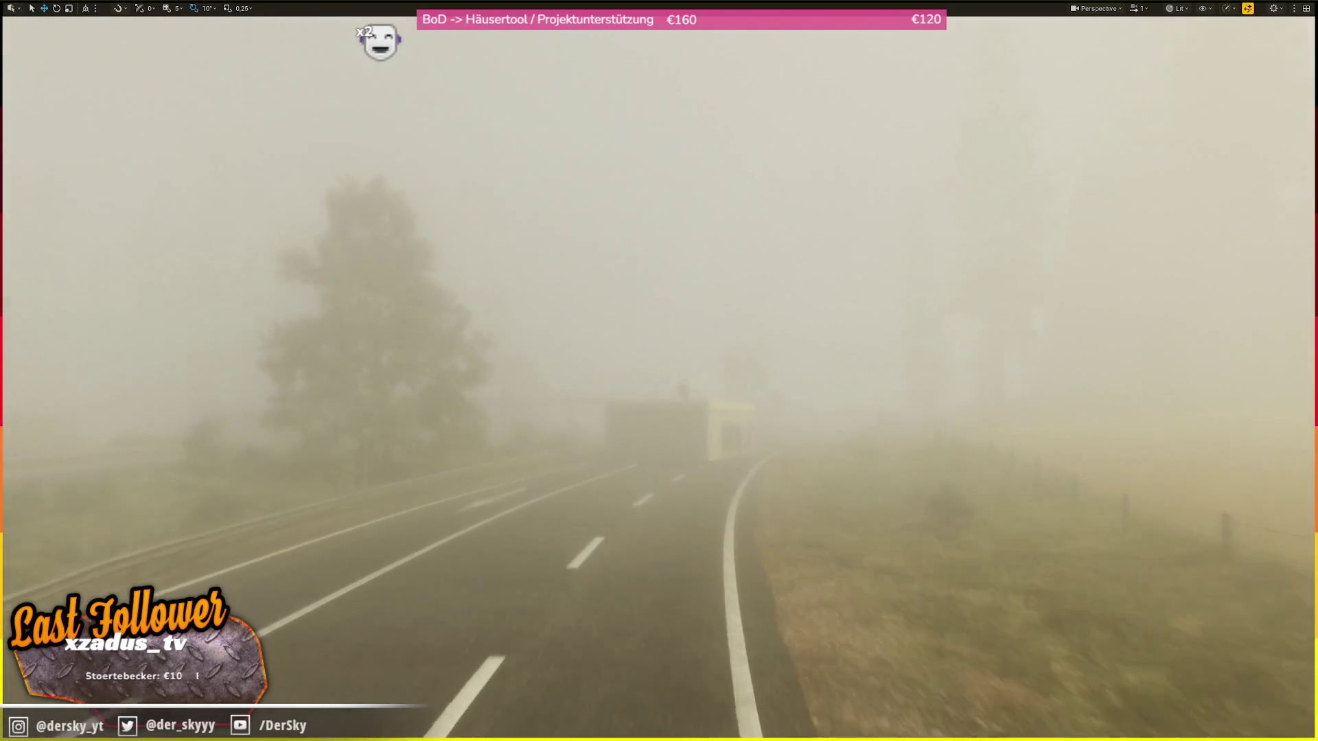
{"action": "key", "text": "w"}
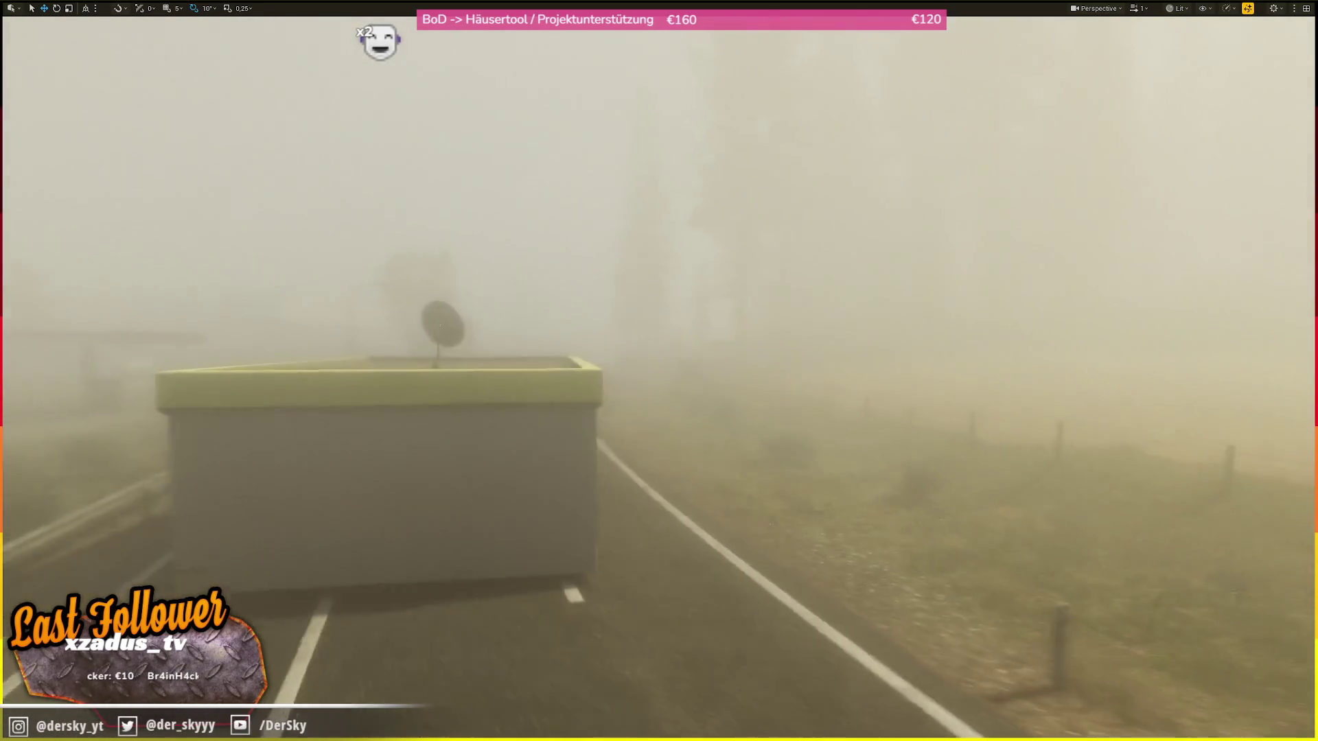
{"action": "key", "text": "w"}
{"action": "scroll", "coordinate": [659, 370], "scroll_direction": "up", "scroll_amount": 1}
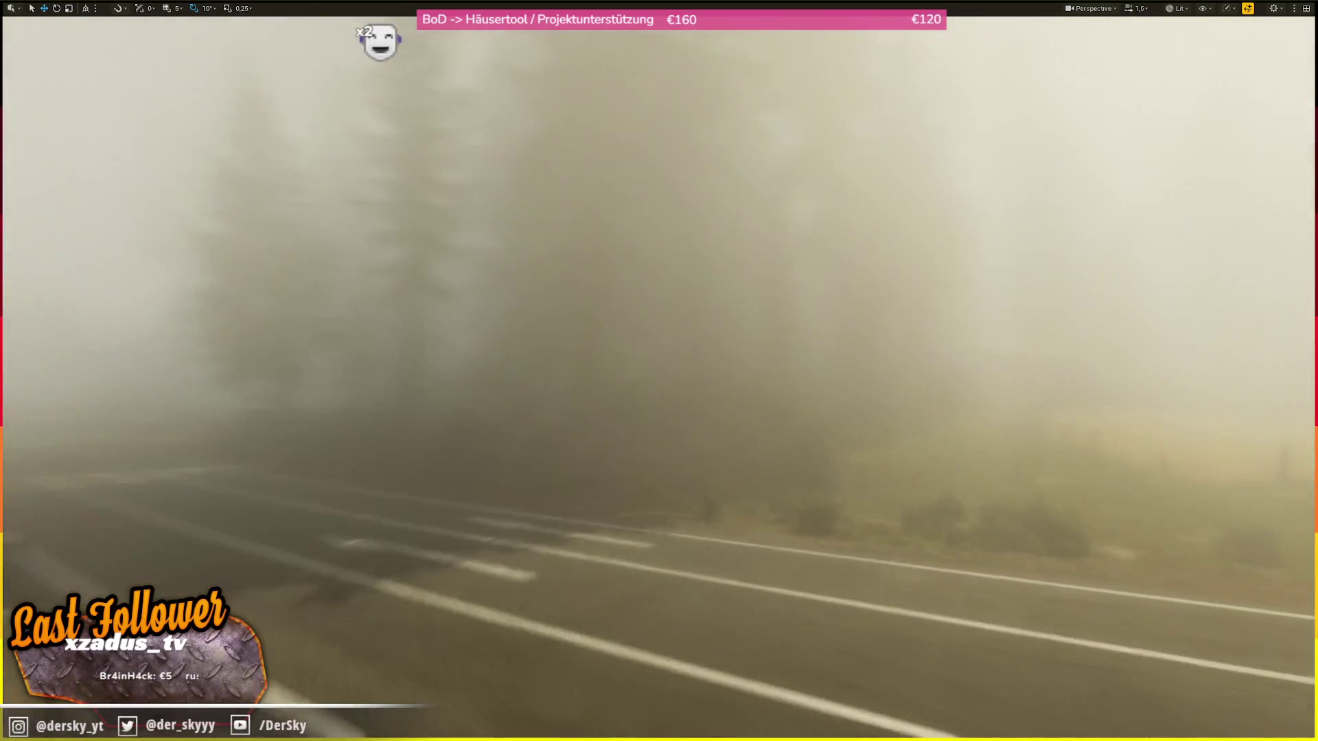
{"action": "key", "text": "w"}
{"action": "scroll", "coordinate": [659, 370], "scroll_direction": "down", "scroll_amount": 1}
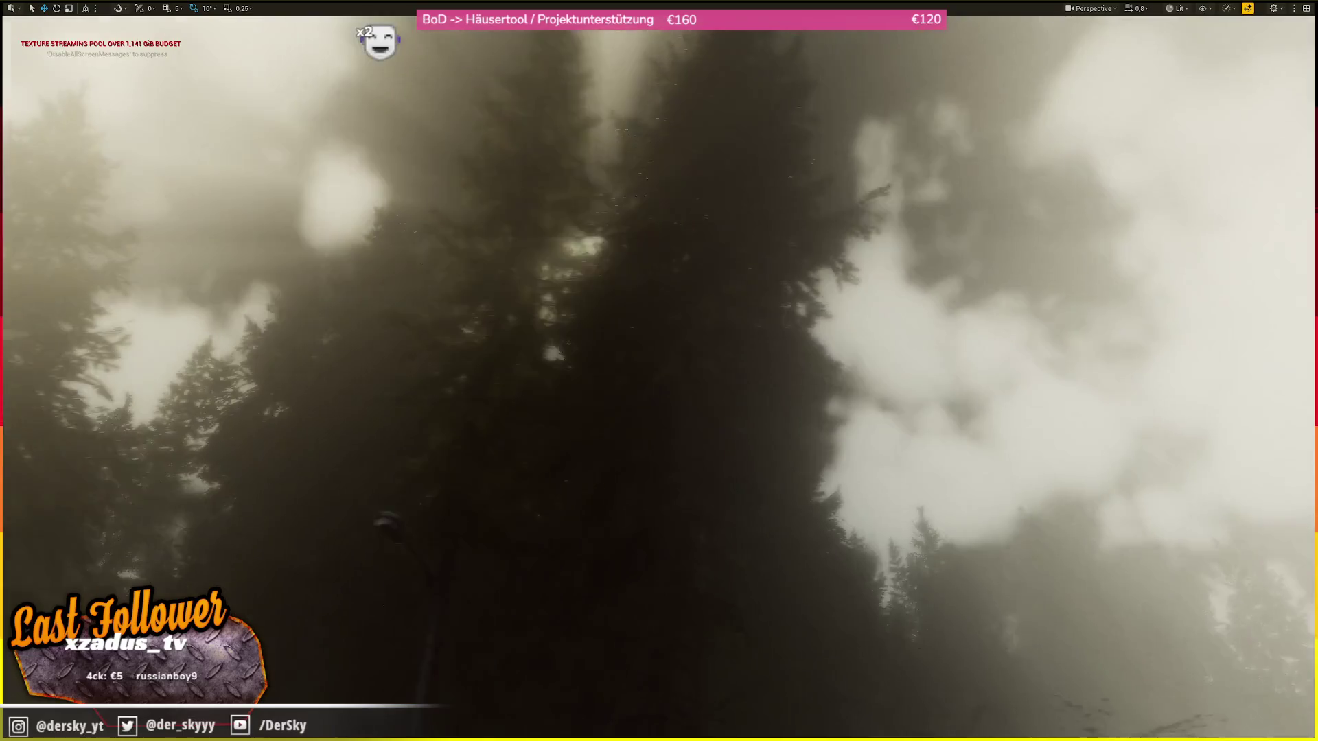
- Fly into the dark trees and forward through the foggy forest
{"action": "key", "text": "w"}
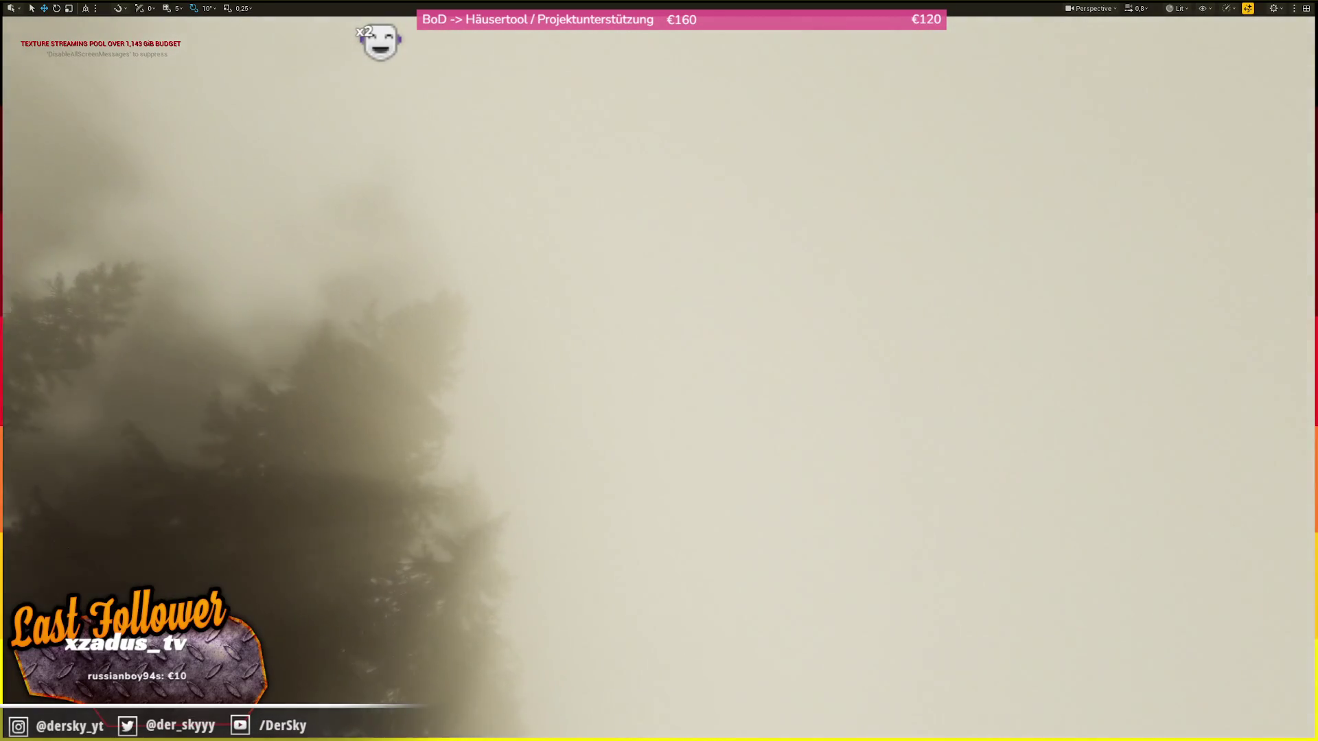
{"action": "key", "text": "w"}
{"action": "scroll", "coordinate": [658, 370], "scroll_direction": "up", "scroll_amount": 1}
{"action": "key", "text": "w"}
{"action": "scroll", "coordinate": [659, 370], "scroll_direction": "up", "scroll_amount": 1}
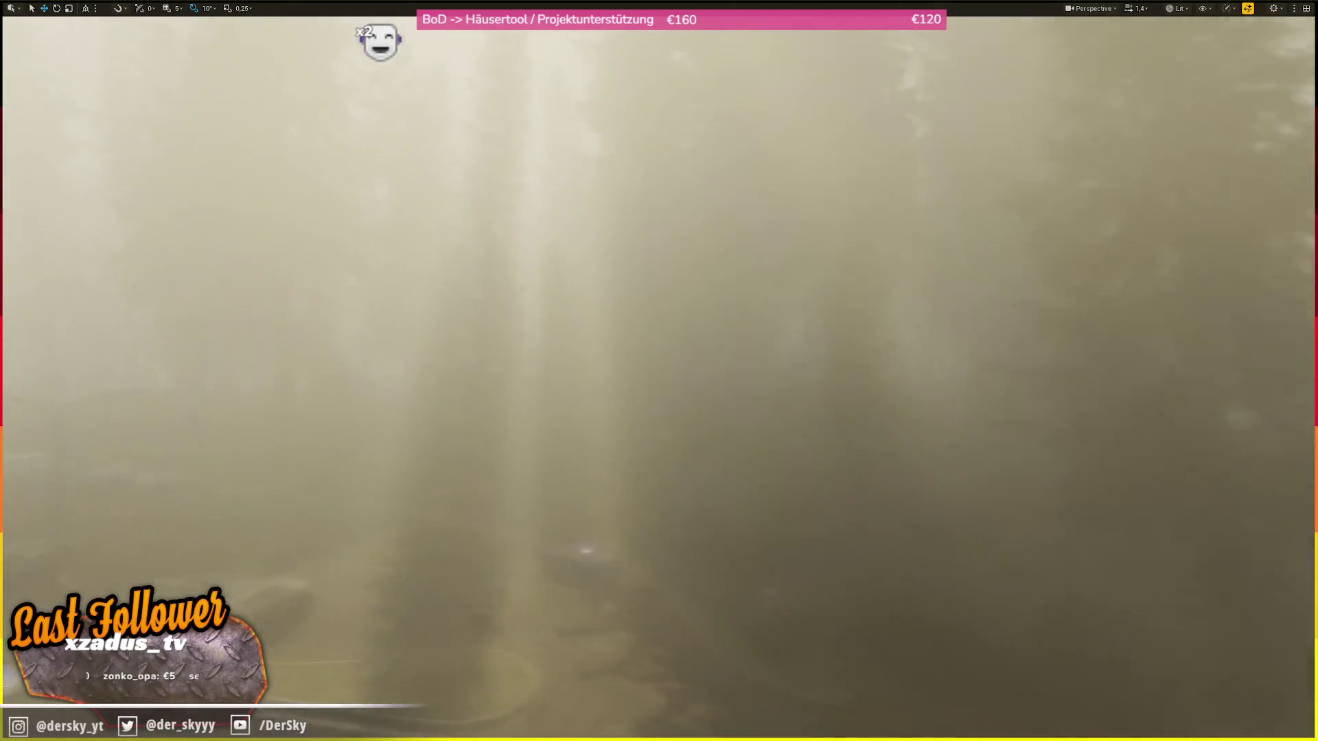
- Fly back out of the trees toward the road, then undo the weather preset change to clear the fog
{"action": "key", "text": "s"}
{"action": "scroll", "coordinate": [659, 371], "scroll_direction": "down", "scroll_amount": 2}
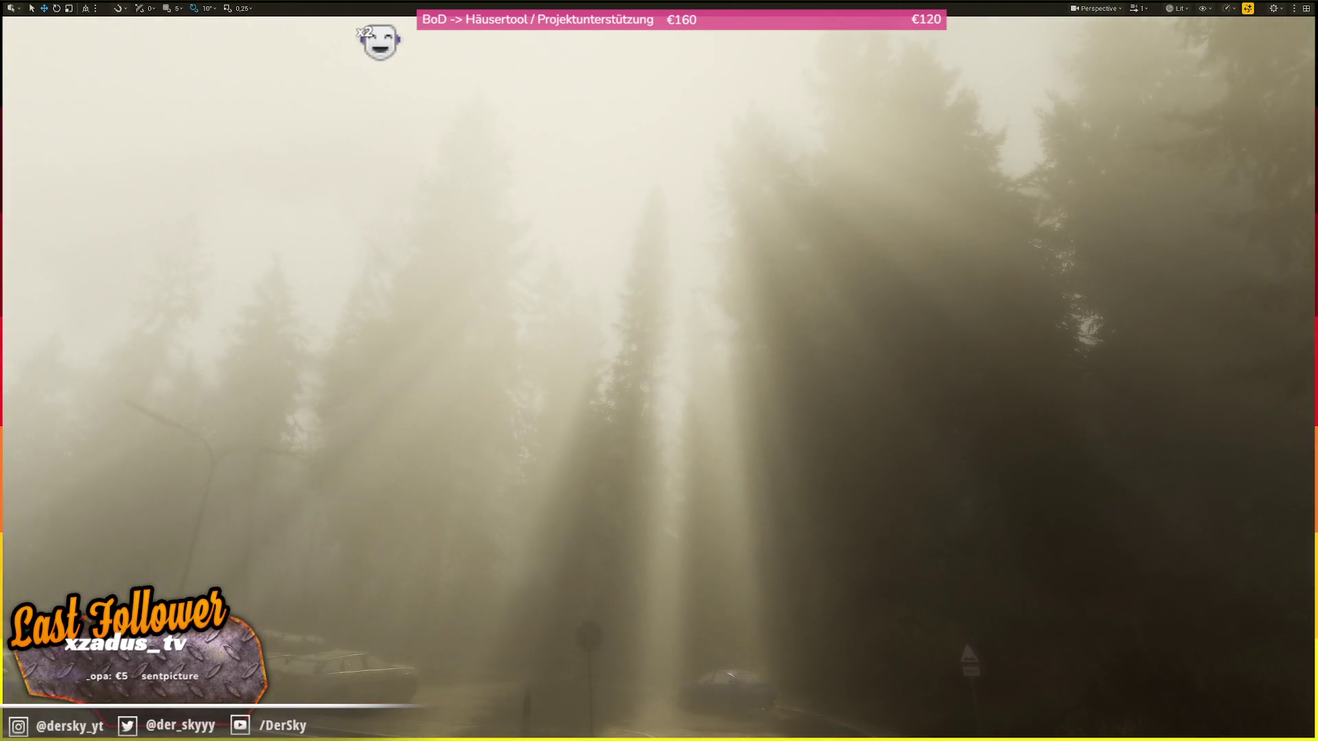
{"action": "key", "text": "s"}
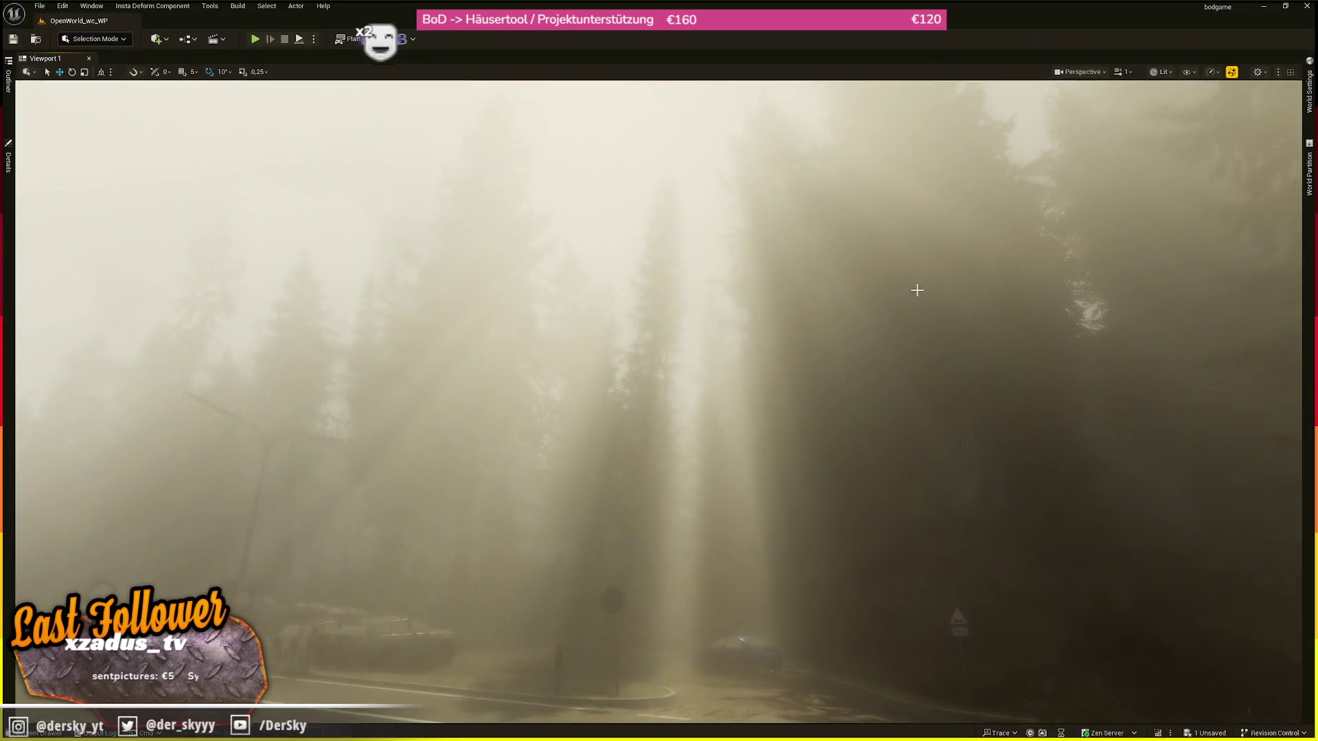
{"action": "key", "text": "w"}
{"action": "key", "text": "s"}
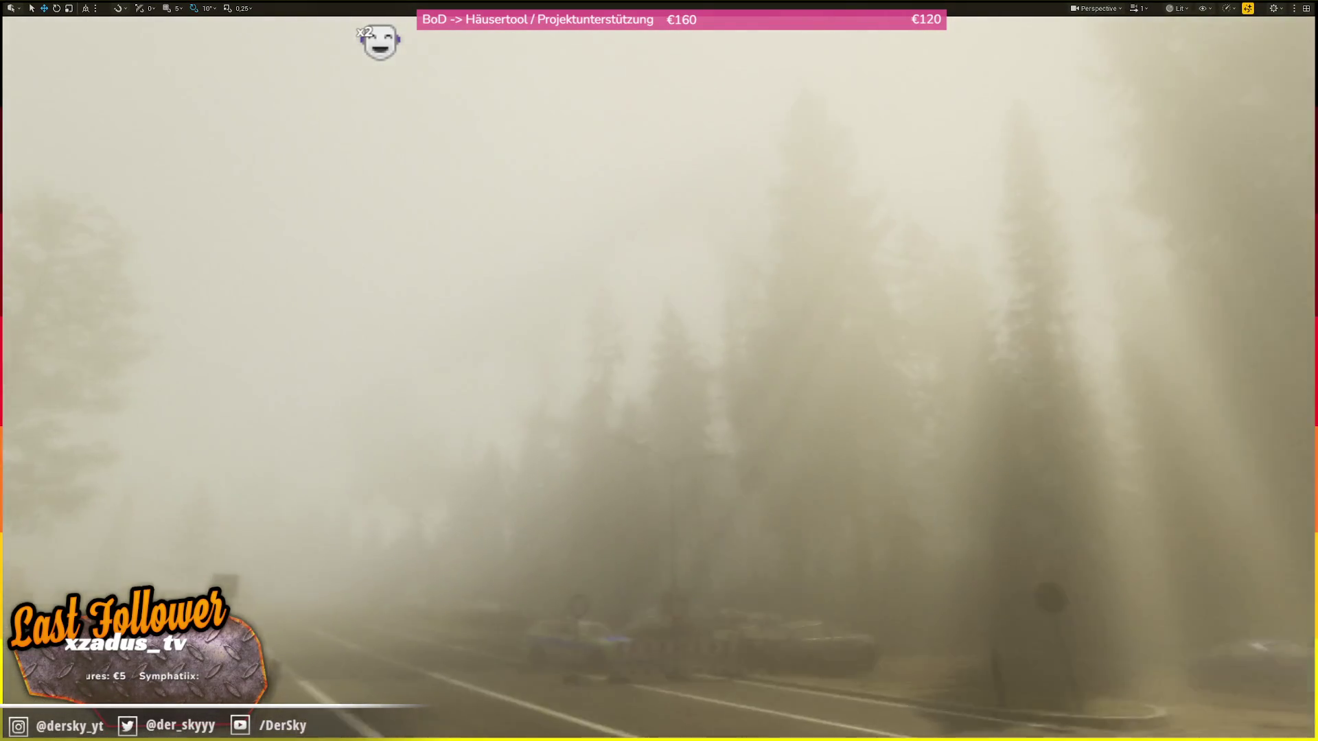
{"action": "key", "text": "s"}
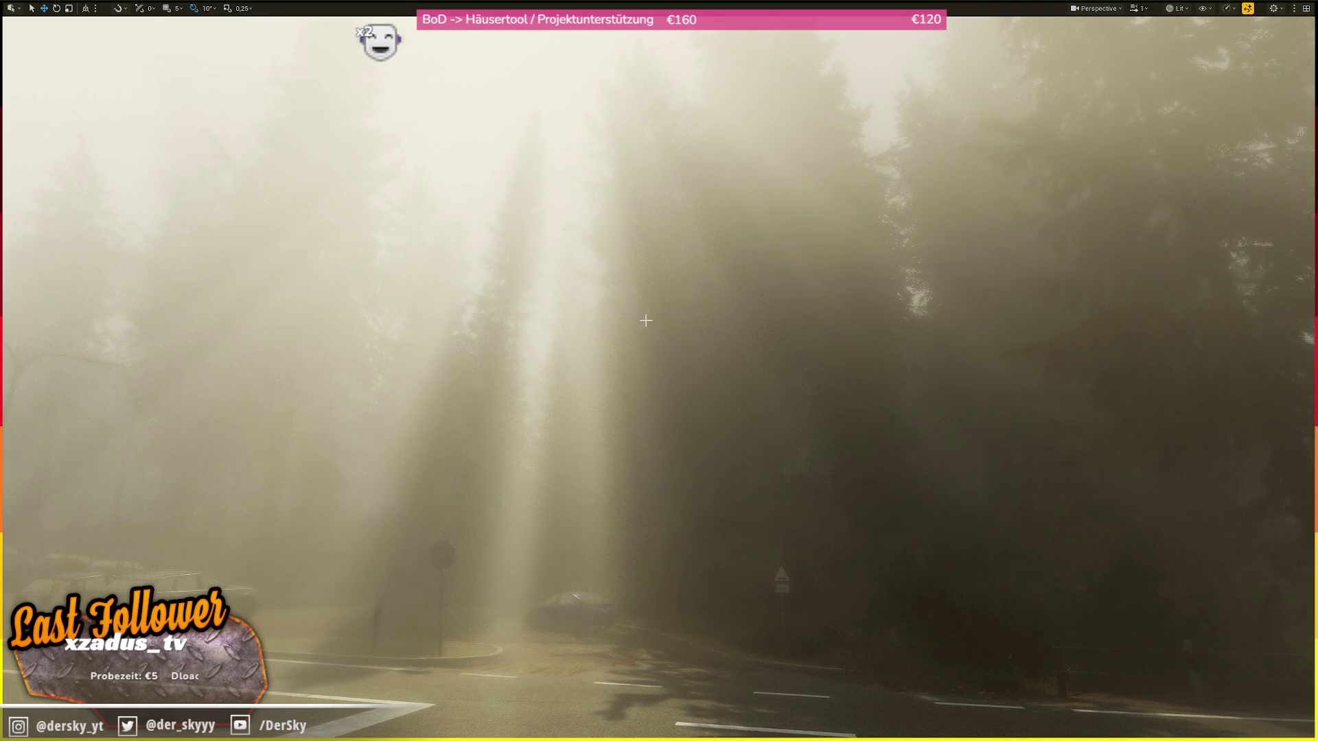
{"action": "key", "text": "ctrl+z"}
- Tilt up toward the sun and fly up over the junction to overlook the parking lot
{"action": "mouse_move", "coordinate": [641, 348]}
{"action": "left_mouse_down"}
{"action": "mouse_move", "coordinate": [641, 289]}
{"action": "mouse_move", "coordinate": [641, 411]}
{"action": "mouse_move", "coordinate": [680, 411]}
{"action": "mouse_move", "coordinate": [680, 289]}
{"action": "mouse_move", "coordinate": [679, 411]}
{"action": "mouse_move", "coordinate": [618, 371]}
{"action": "mouse_move", "coordinate": [412, 371]}
{"action": "left_mouse_up"}
{"action": "scroll", "coordinate": [659, 371], "scroll_direction": "down", "scroll_amount": 5}
{"action": "scroll", "coordinate": [659, 370], "scroll_direction": "up", "scroll_amount": 5}
{"action": "mouse_move", "coordinate": [659, 371]}
{"action": "left_mouse_down"}
{"action": "mouse_move", "coordinate": [796, 418]}
{"action": "mouse_move", "coordinate": [789, 391]}
{"action": "mouse_move", "coordinate": [590, 360]}
{"action": "mouse_move", "coordinate": [583, 336]}
{"action": "left_mouse_up"}
{"action": "scroll", "coordinate": [659, 370], "scroll_direction": "down", "scroll_amount": 2}
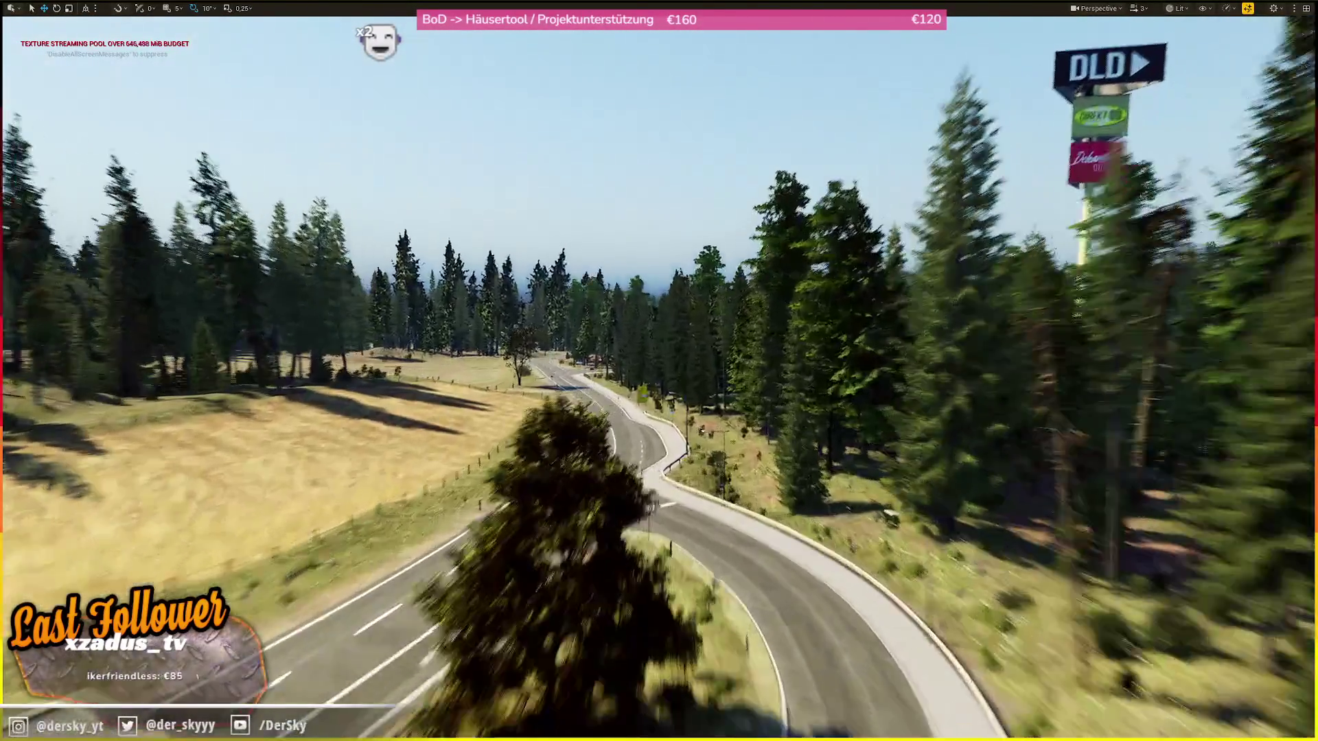
- Return to road level facing the straight road, exit the immersive viewport, and restore down the editor window
{"action": "left_click_drag", "start_coordinate": [840, 231], "coordinate": [840, 232]}
{"action": "scroll", "coordinate": [837, 233], "scroll_direction": "down", "scroll_amount": 1}
{"action": "key", "text": "F11"}
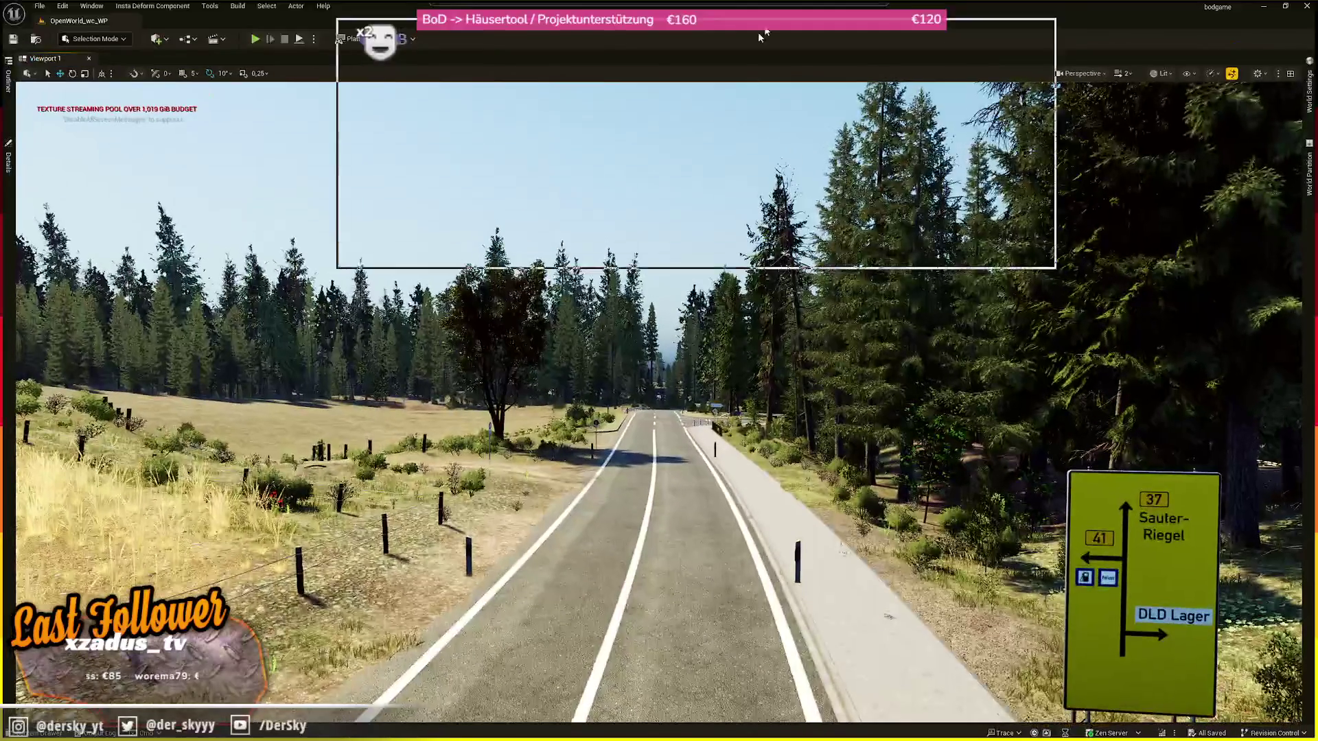
{"action": "key", "text": "super+Down"}
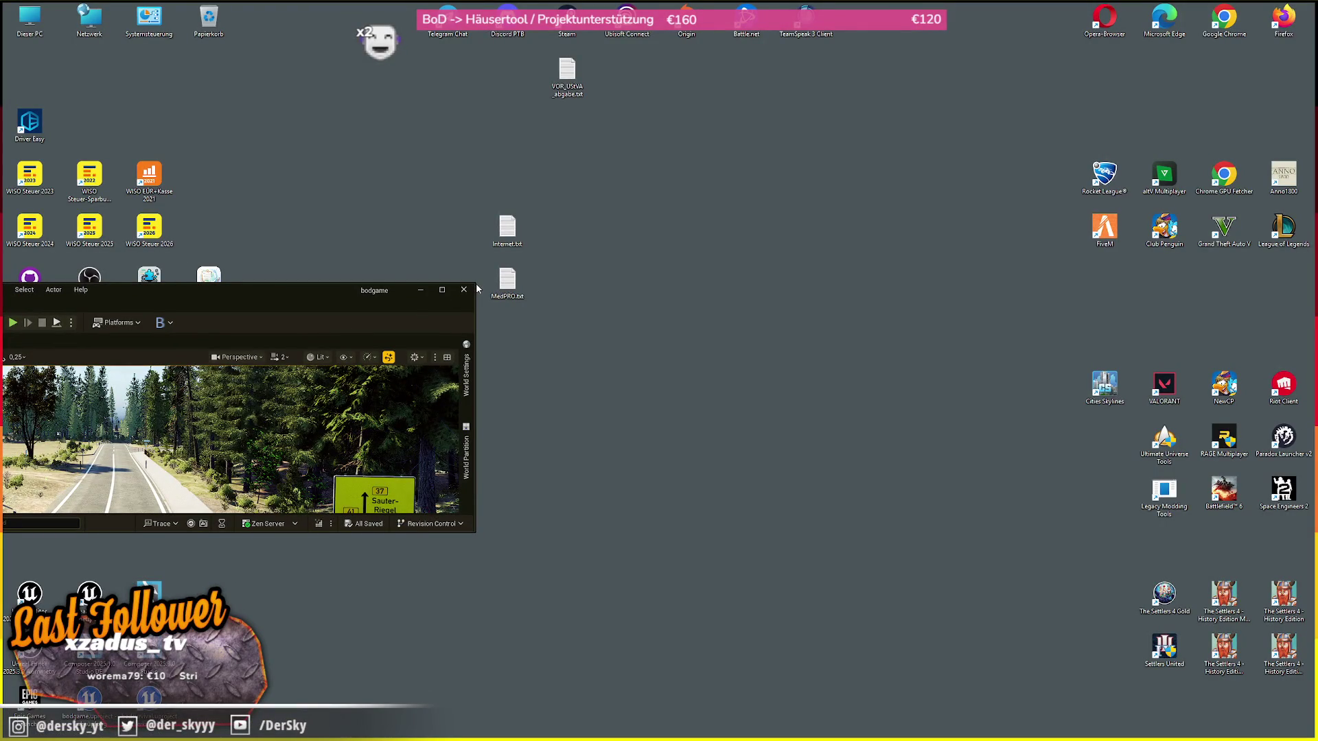
- Enlarge the Unreal Editor window to full screen and return to the immersive F11 viewport
{"action": "left_click_drag", "start_coordinate": [640, 233], "coordinate": [1240, 9]}
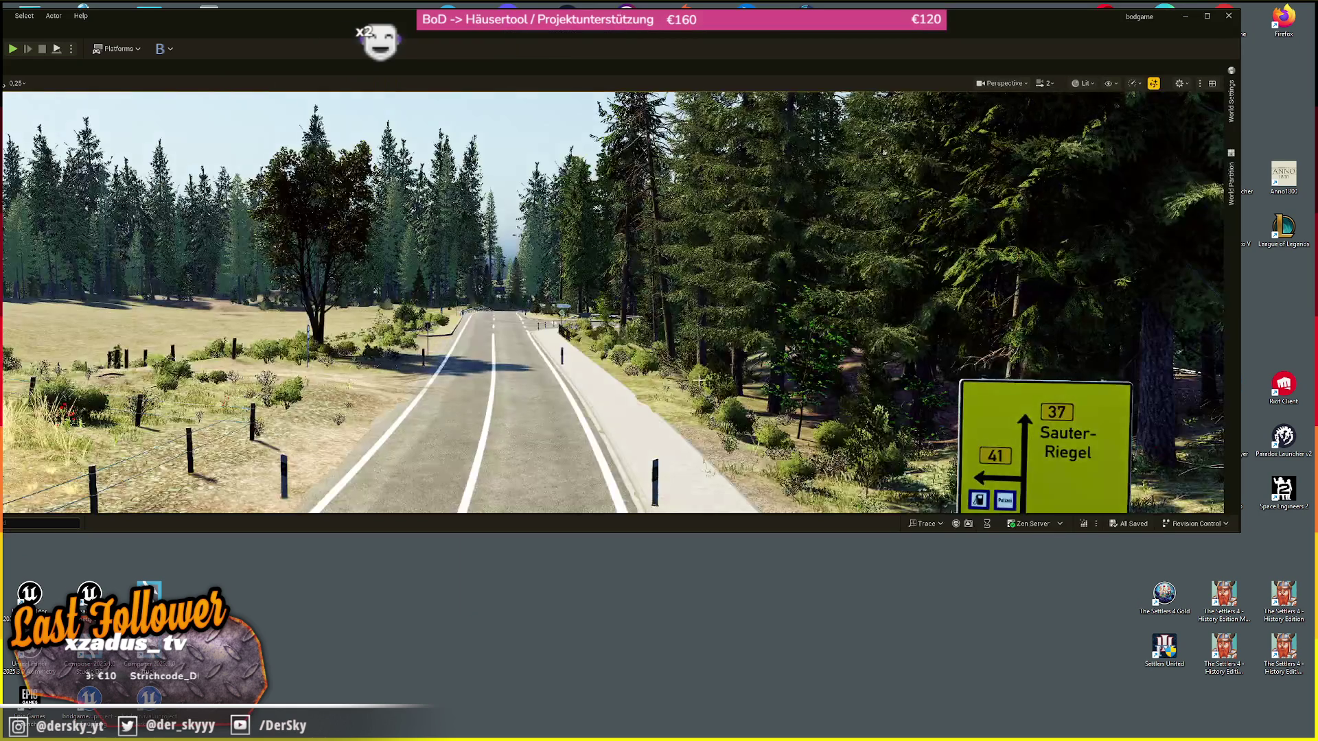
{"action": "key", "text": "super+shift+Up"}
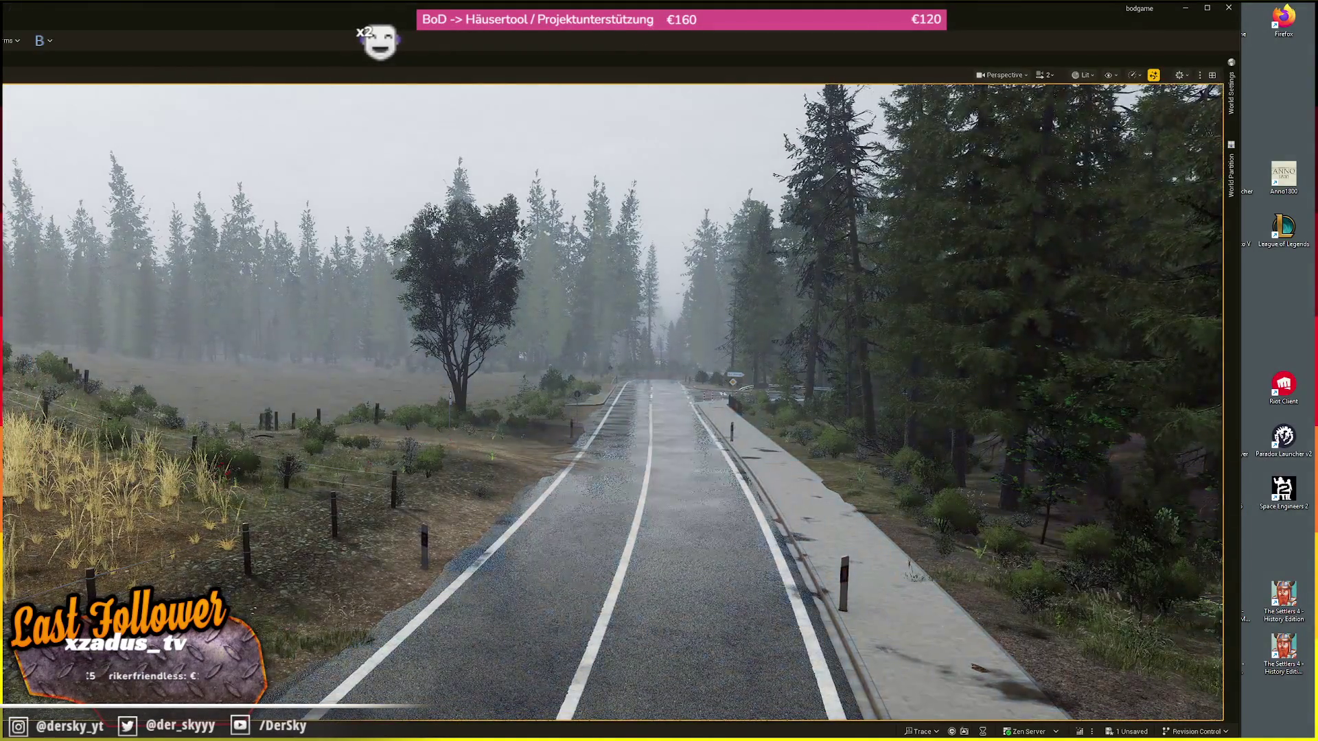
{"action": "key", "text": "F11"}
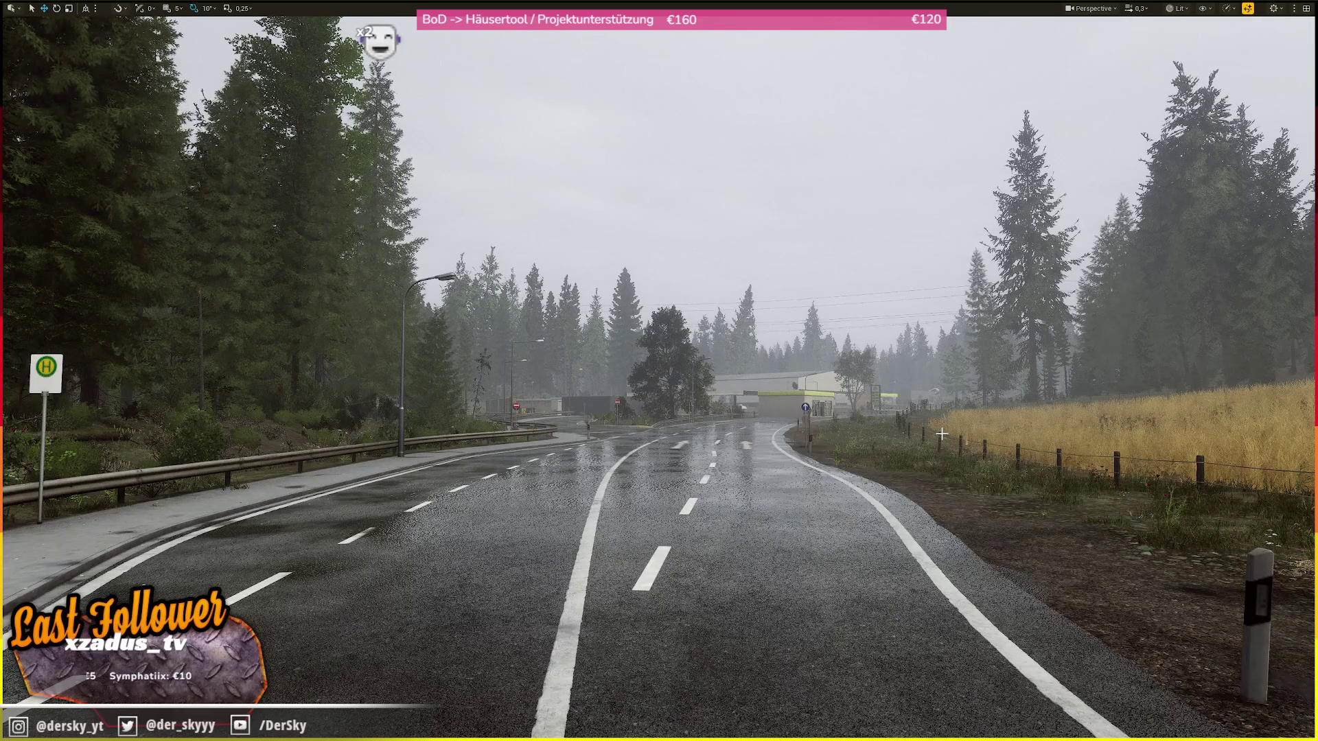
- Fly along the rainy road past the junction and the yellow sign
{"action": "key", "text": "w"}
{"action": "scroll", "coordinate": [658, 370], "scroll_direction": "up", "scroll_amount": 2}
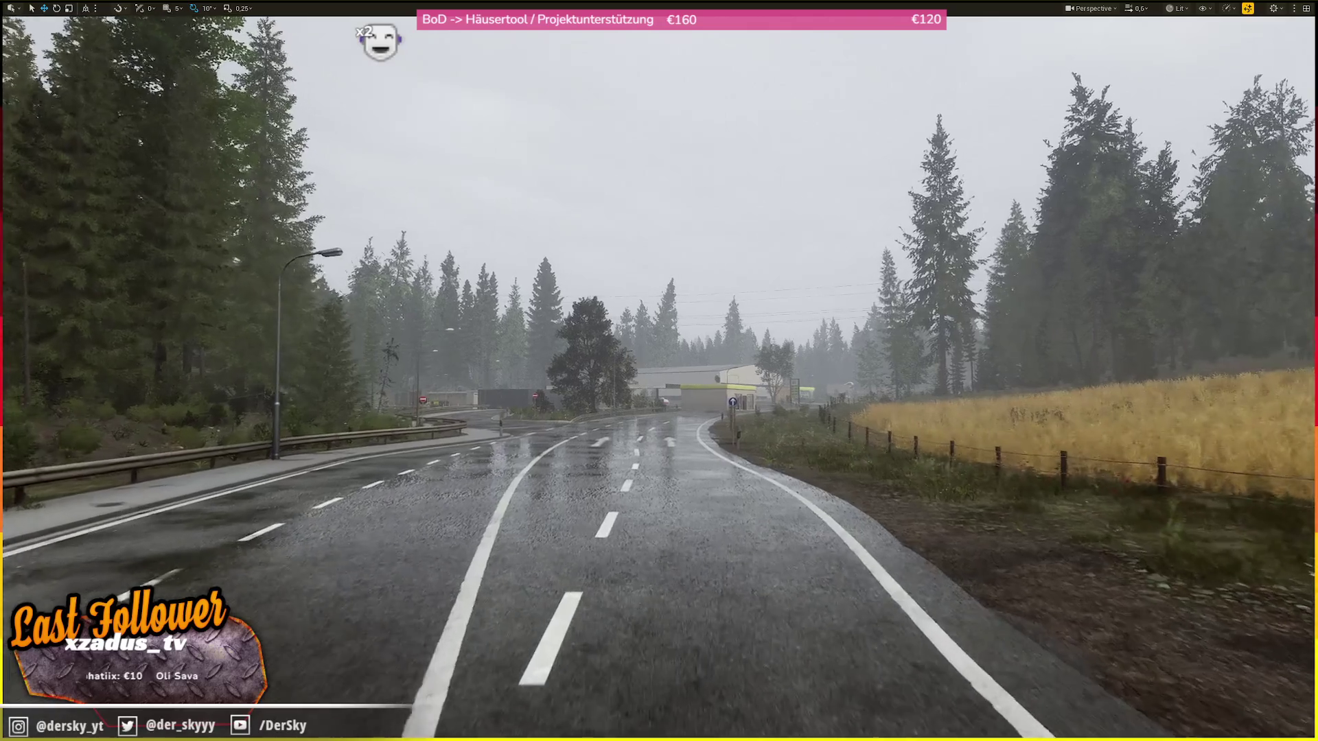
{"action": "scroll", "coordinate": [659, 371], "scroll_direction": "down", "scroll_amount": 2}
{"action": "key", "text": "w"}
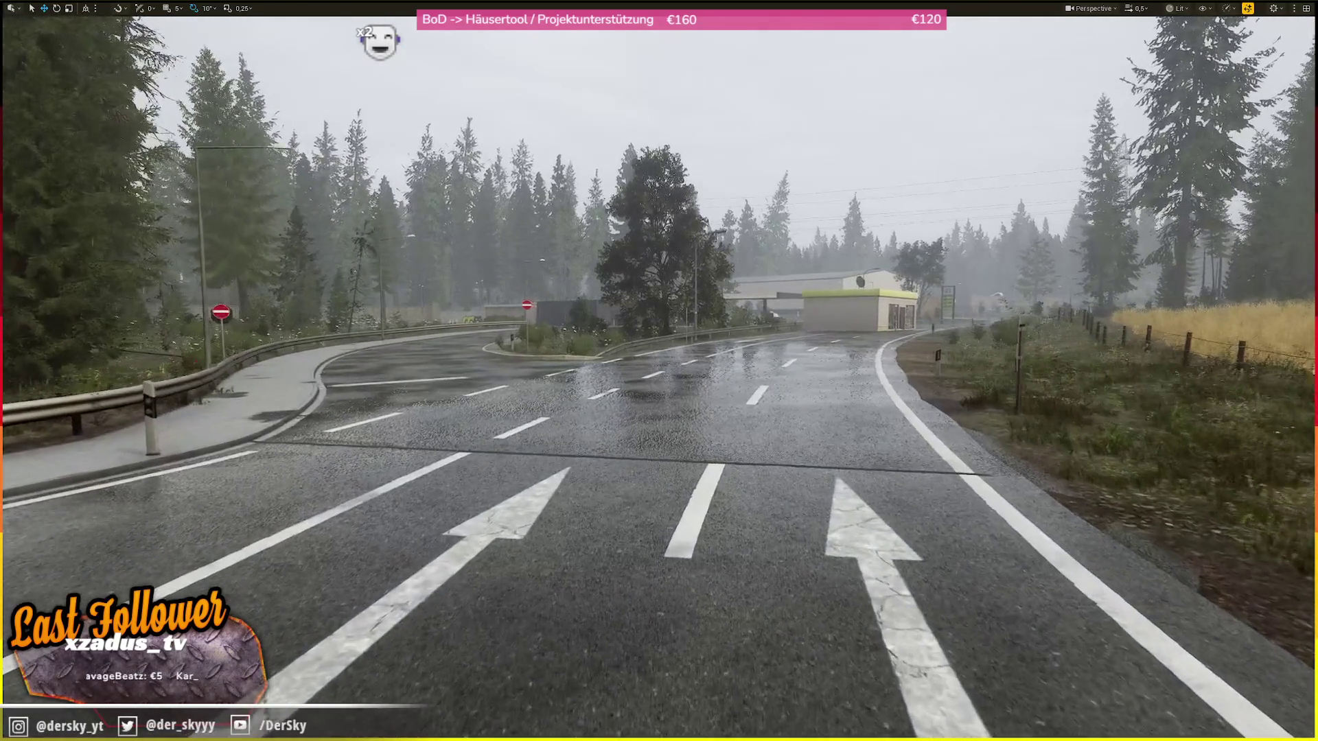
{"action": "key", "text": "w"}
{"action": "scroll", "coordinate": [659, 371], "scroll_direction": "up", "scroll_amount": 1}
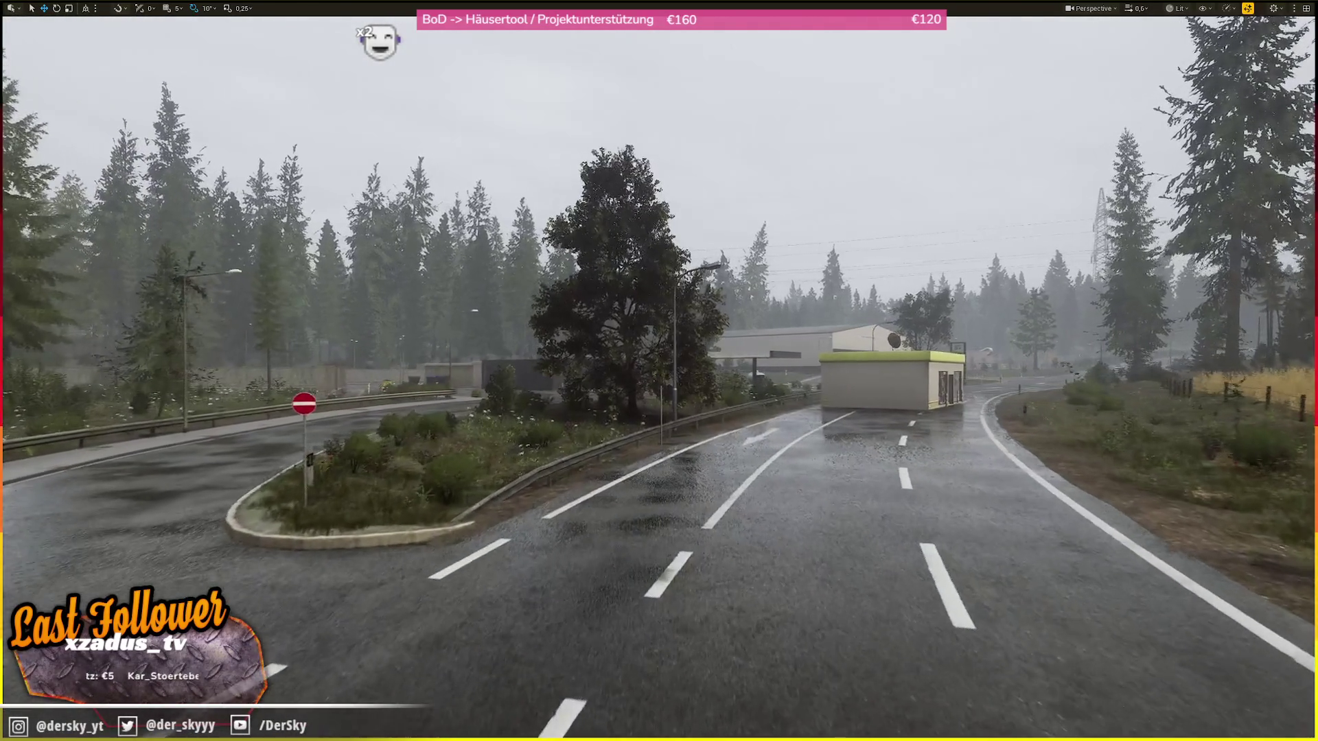
{"action": "key", "text": "w"}
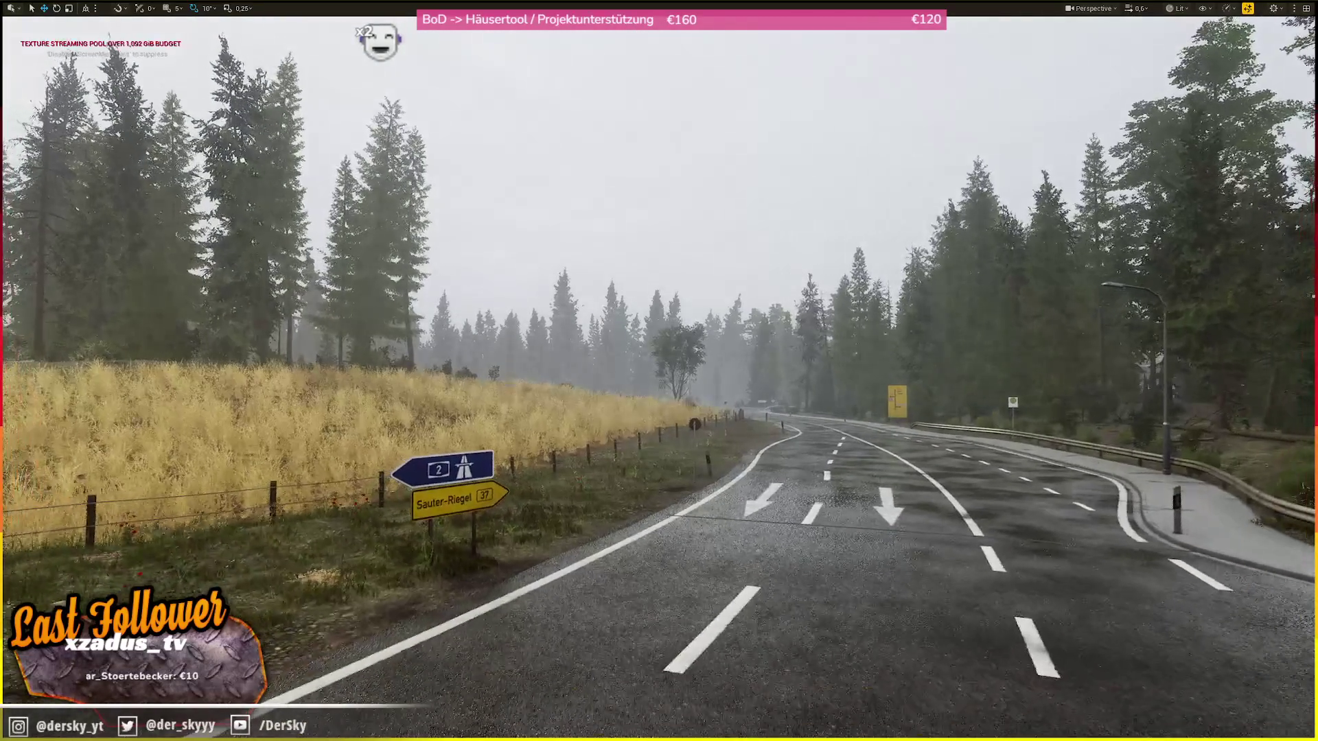
{"action": "key", "text": "w"}
{"action": "scroll", "coordinate": [659, 371], "scroll_direction": "up", "scroll_amount": 2}
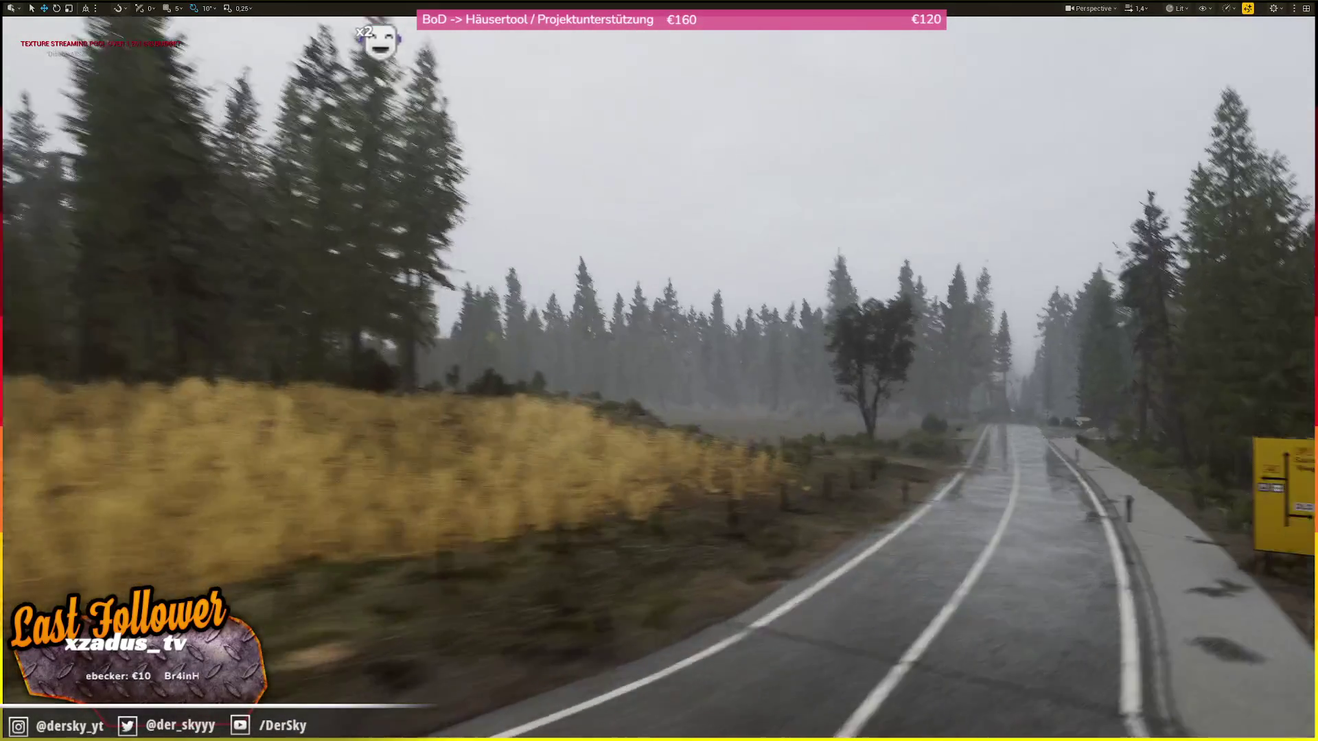
{"action": "key", "text": "w"}
- Fly toward the field and down the dirt road to the no-entry sign
{"action": "scroll", "coordinate": [659, 370], "scroll_direction": "down", "scroll_amount": 1}
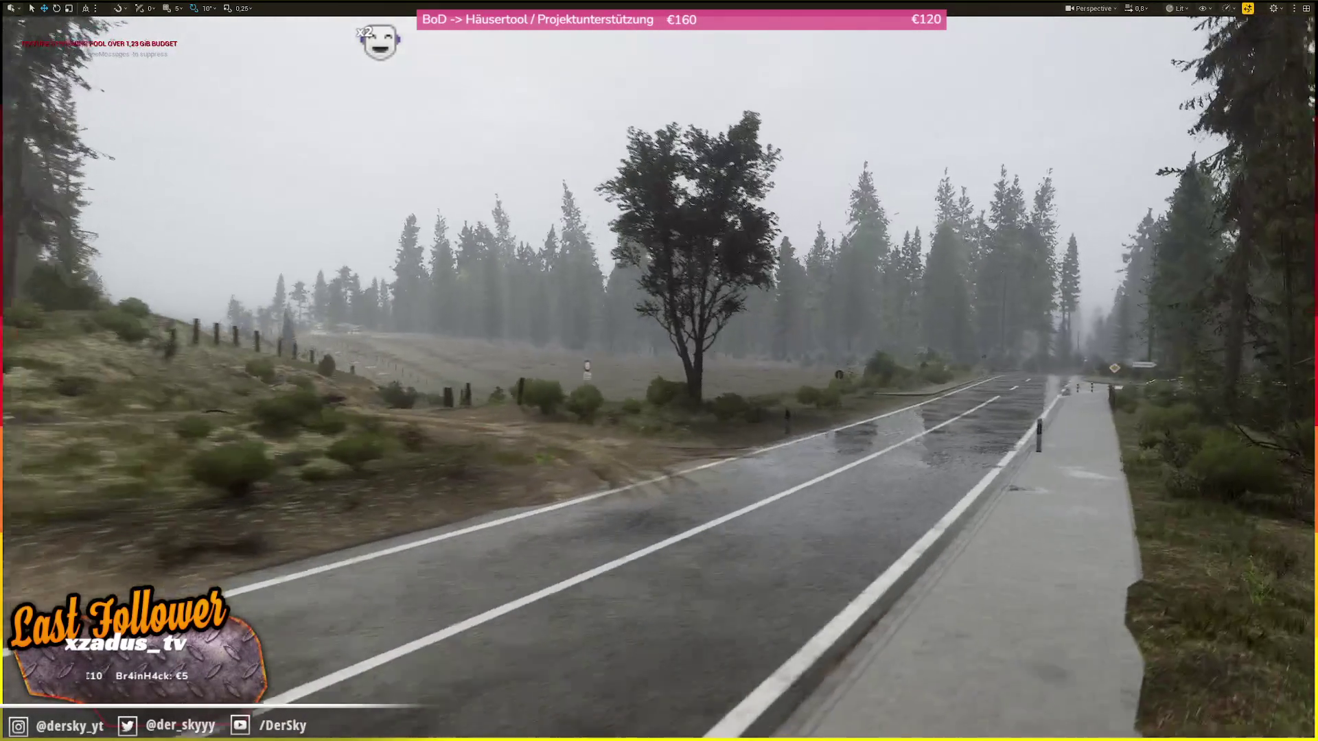
{"action": "scroll", "coordinate": [659, 371], "scroll_direction": "down", "scroll_amount": 2}
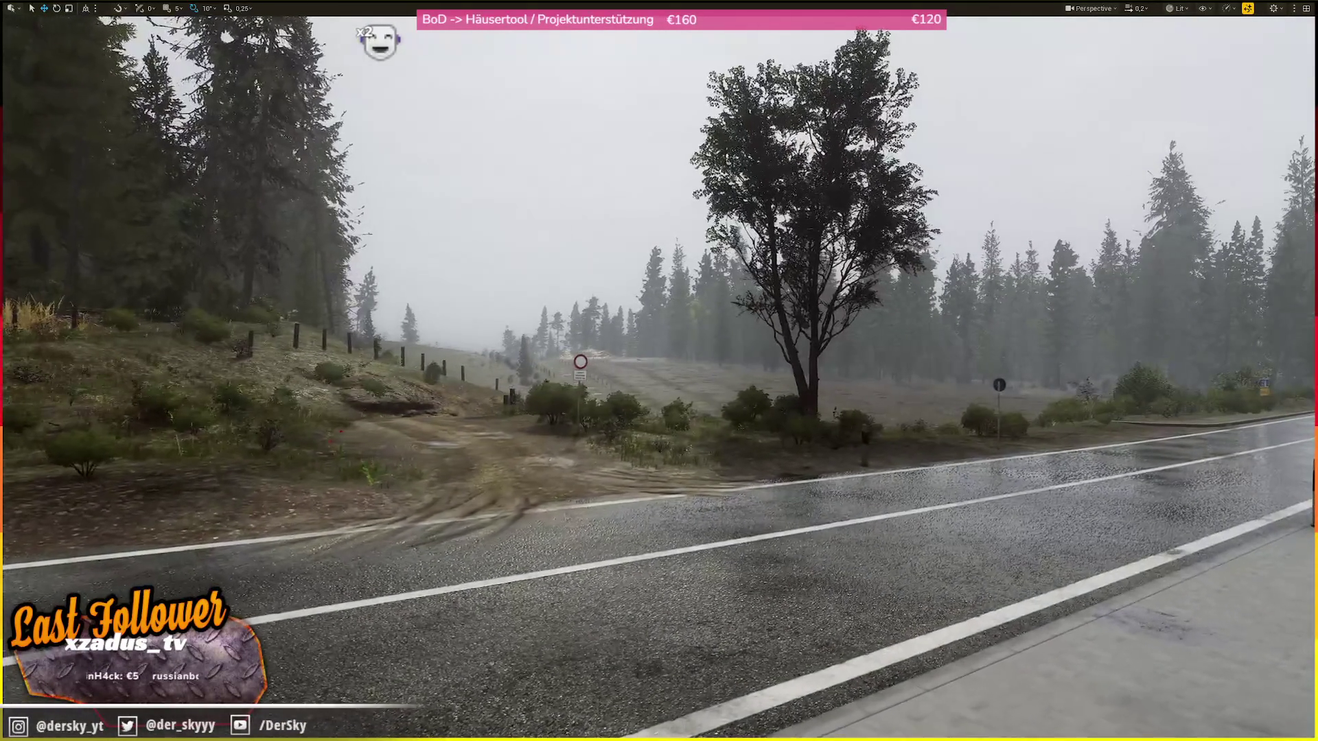
{"action": "scroll", "coordinate": [659, 371], "scroll_direction": "up", "scroll_amount": 1}
{"action": "key", "text": "w"}
{"action": "scroll", "coordinate": [659, 370], "scroll_direction": "up", "scroll_amount": 1}
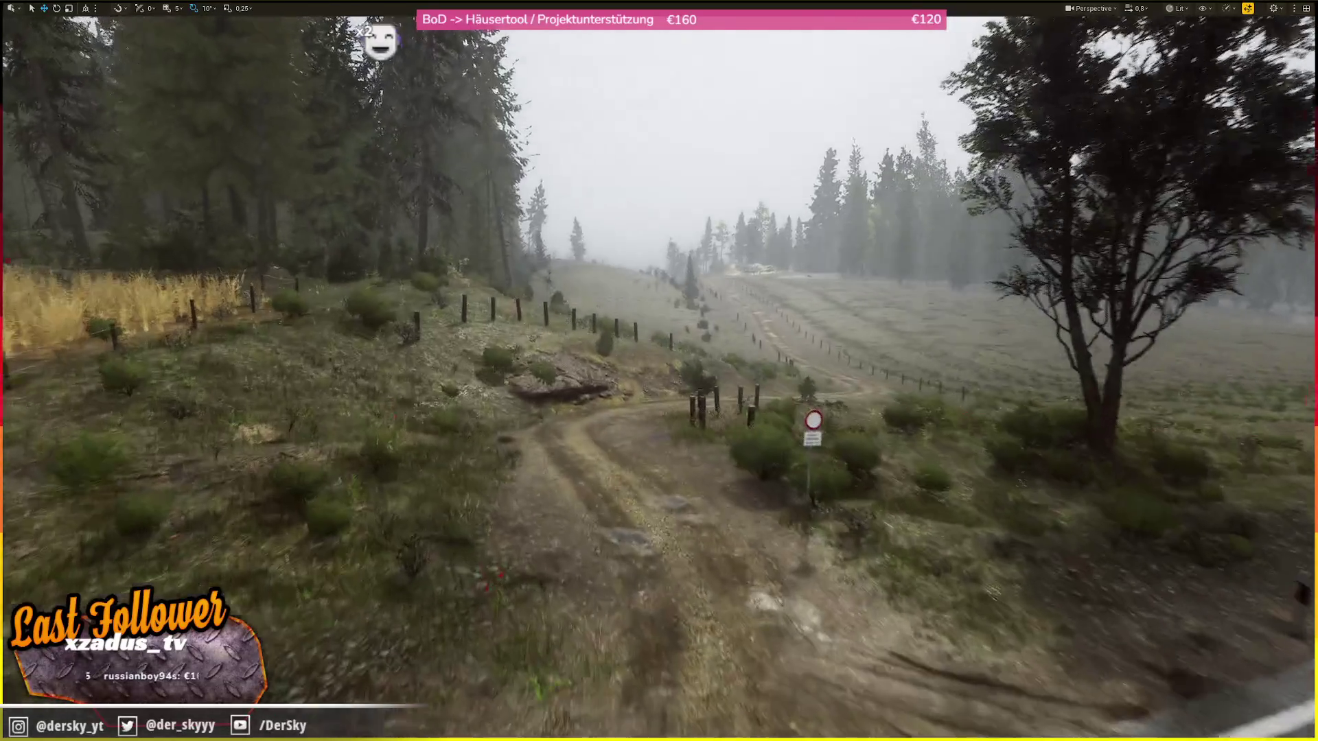
{"action": "key", "text": "w"}
{"action": "scroll", "coordinate": [658, 371], "scroll_direction": "down", "scroll_amount": 1}
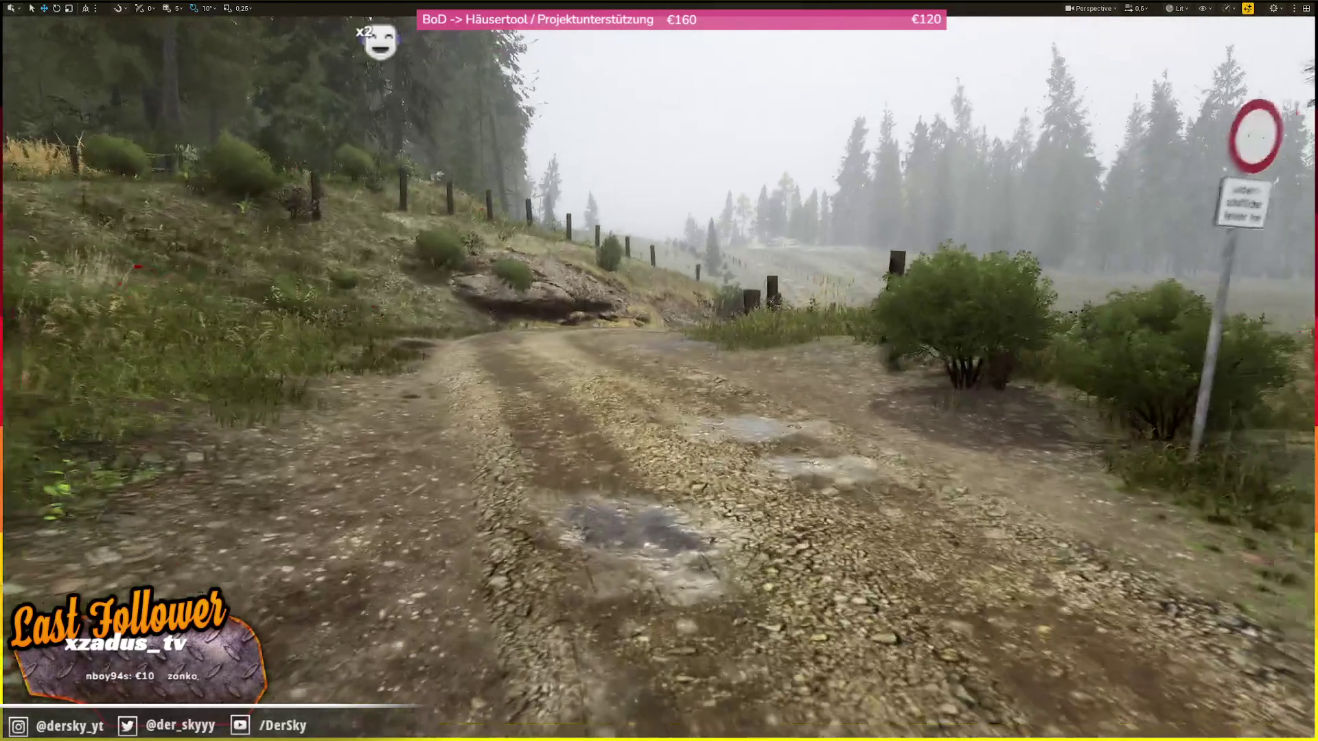
- Pull back from the sign and drift along the asphalt road and dirt track
{"action": "key", "text": "s"}
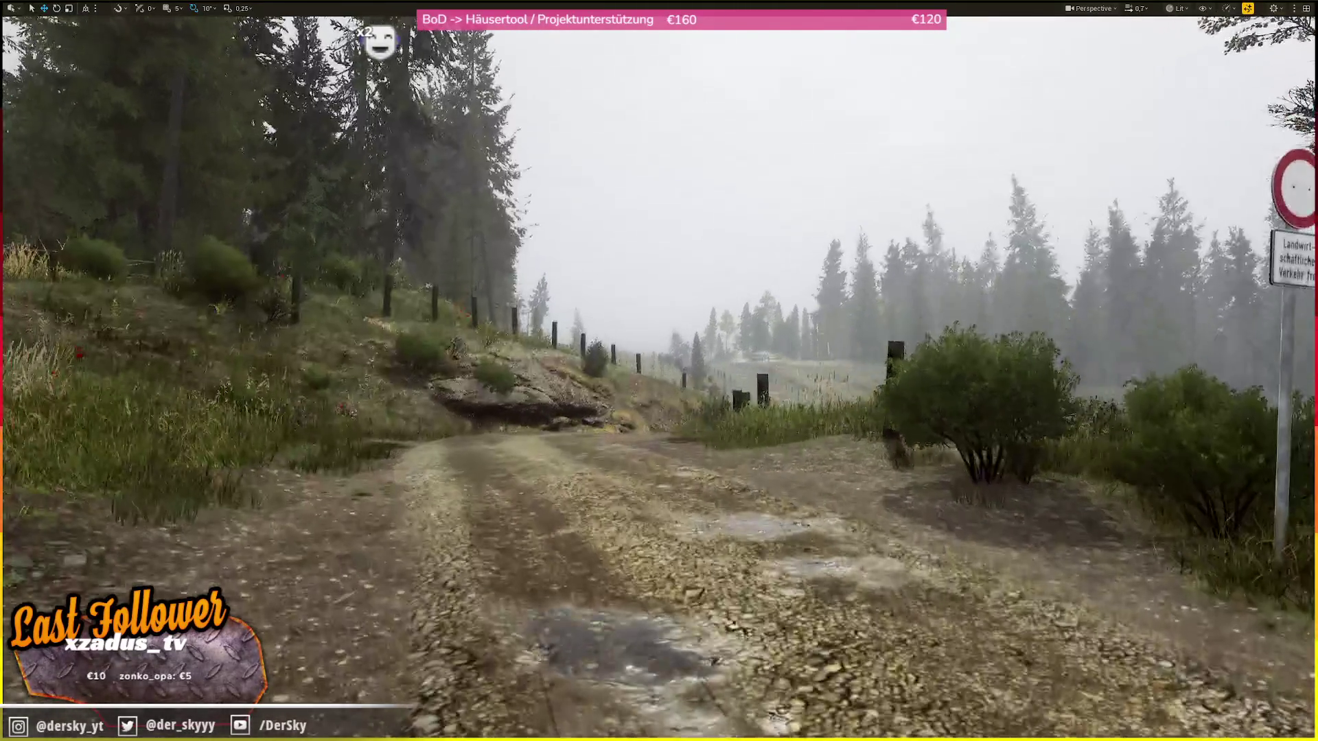
{"action": "scroll", "coordinate": [659, 371], "scroll_direction": "up", "scroll_amount": 1}
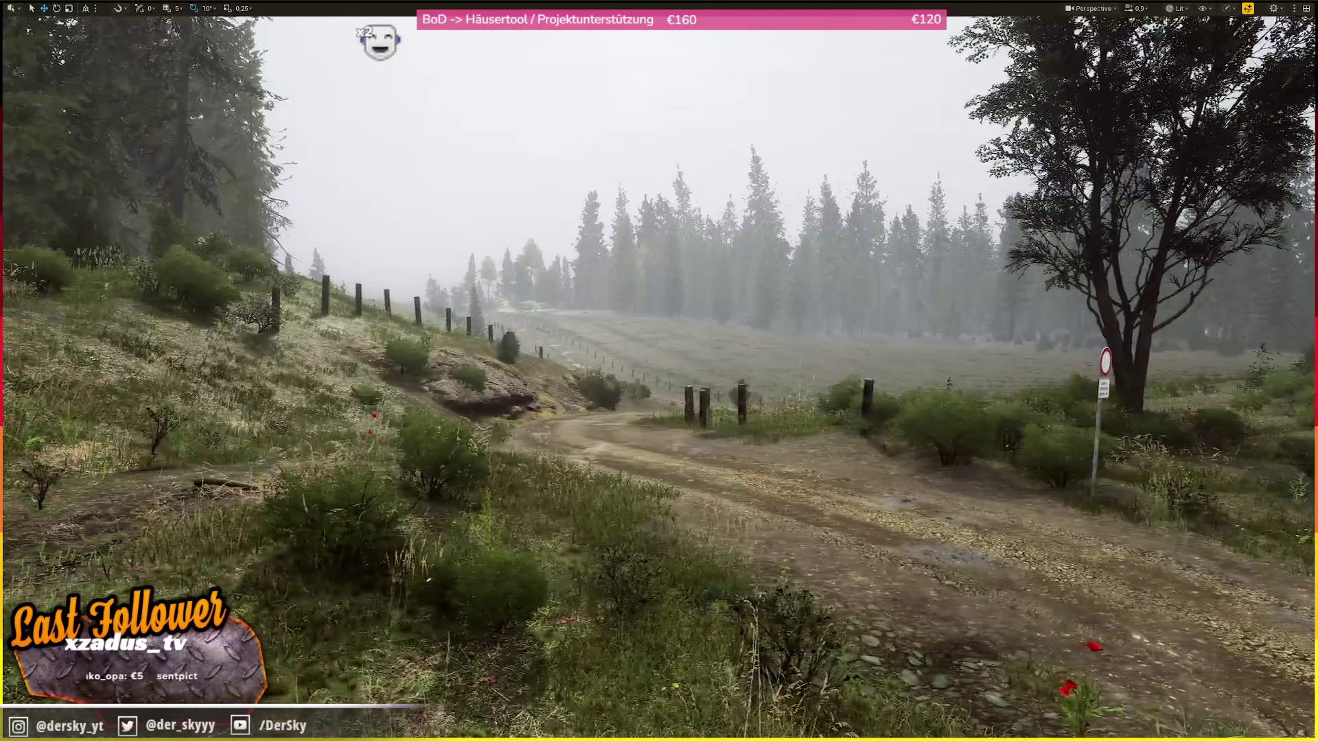
{"action": "scroll", "coordinate": [659, 370], "scroll_direction": "down", "scroll_amount": 1}
{"action": "scroll", "coordinate": [659, 370], "scroll_direction": "down", "scroll_amount": 3}
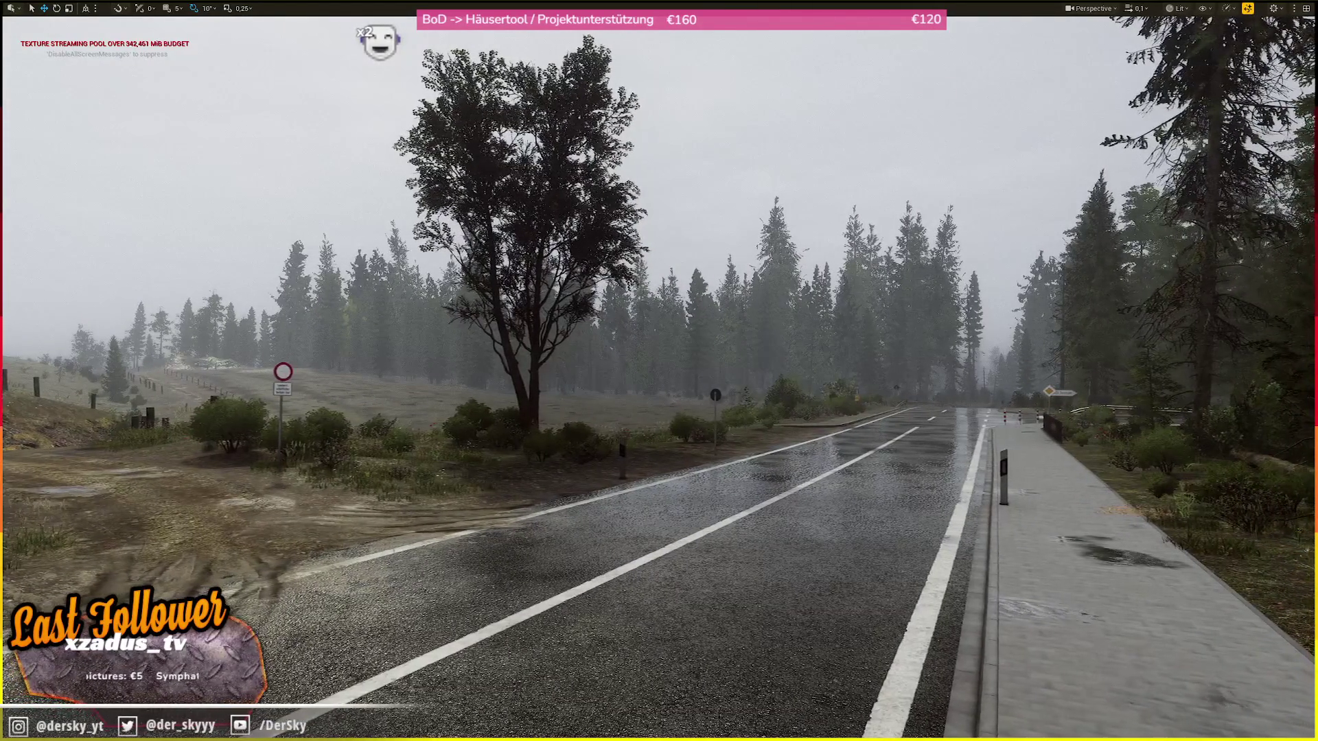
{"action": "scroll", "coordinate": [659, 371], "scroll_direction": "up", "scroll_amount": 3}
{"action": "key", "text": "w"}
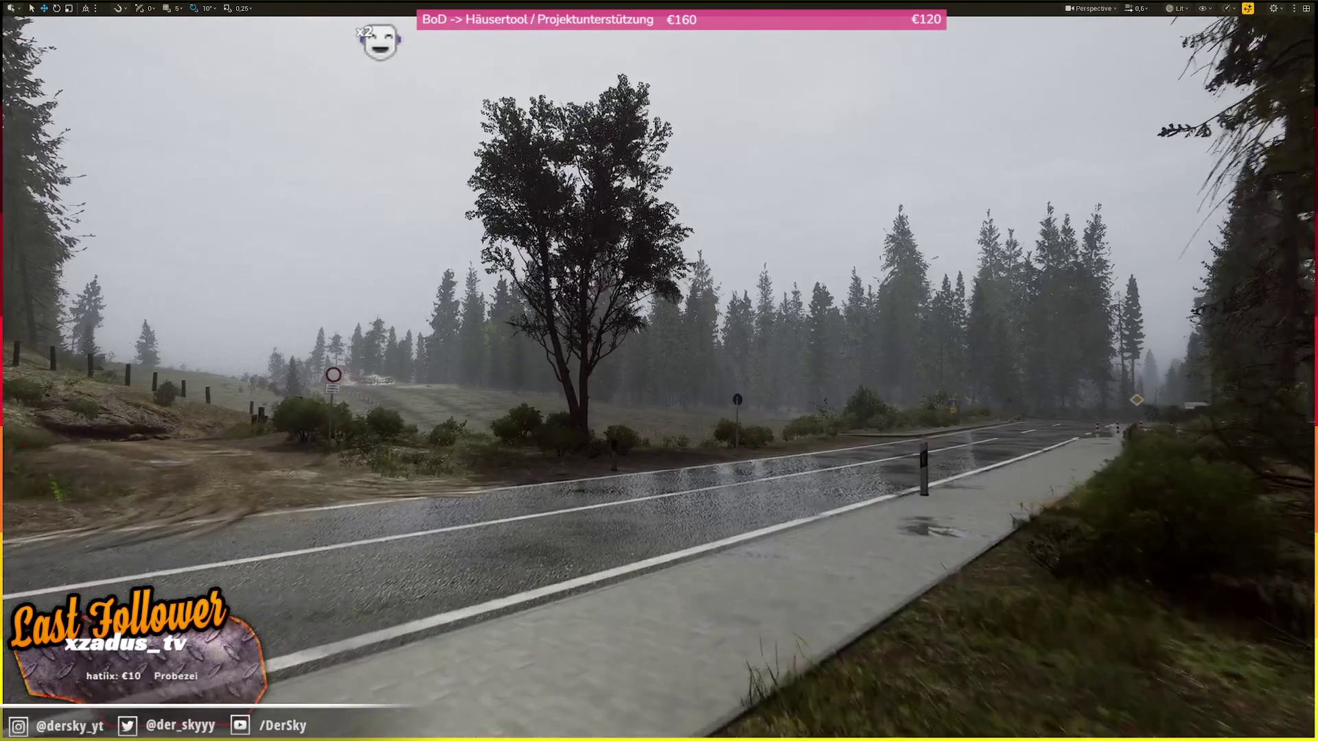
{"action": "scroll", "coordinate": [659, 371], "scroll_direction": "up", "scroll_amount": 3}
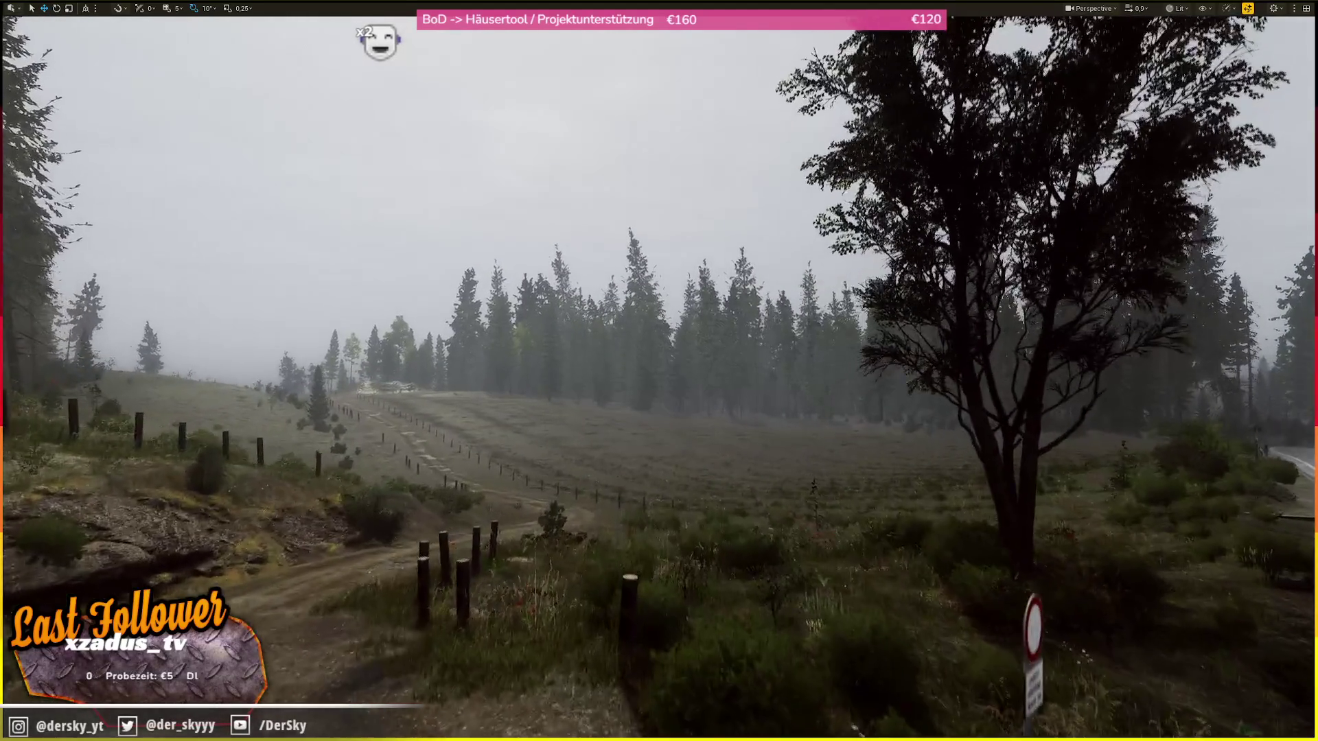
{"action": "key", "text": "w"}
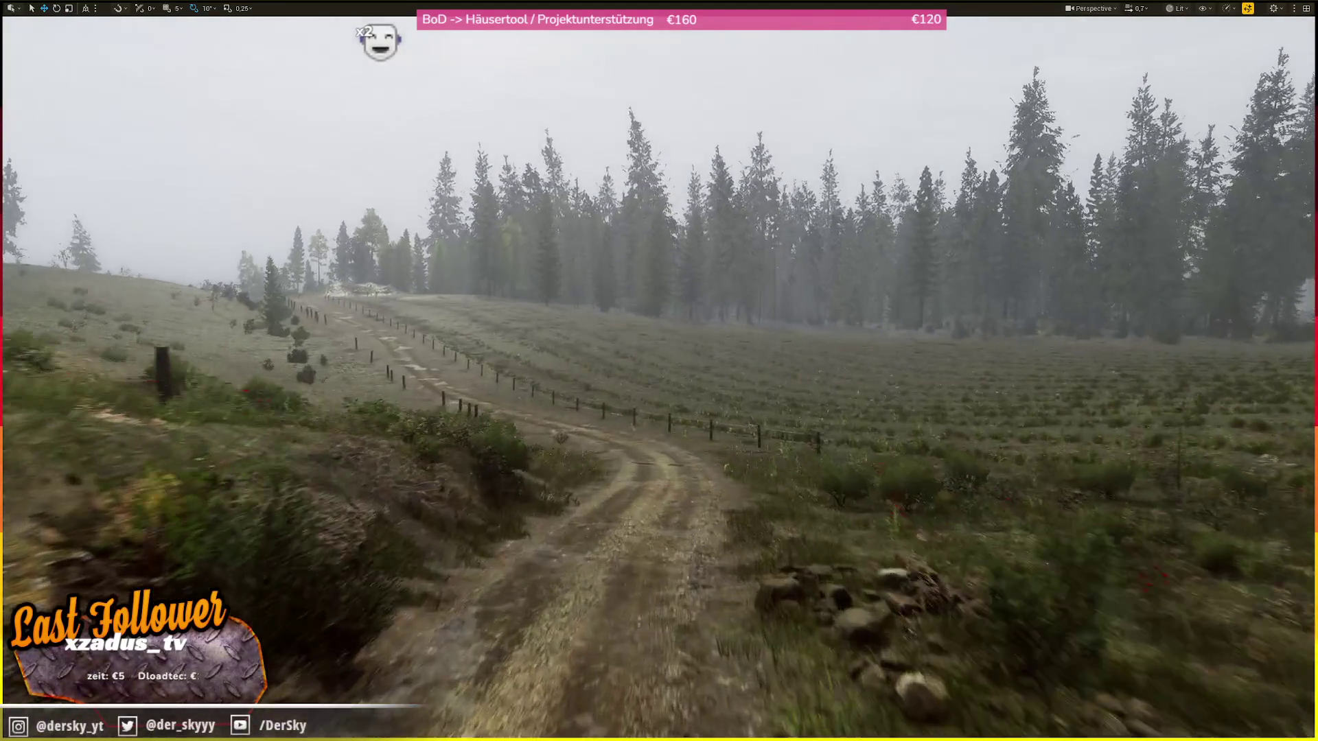
{"action": "scroll", "coordinate": [659, 371], "scroll_direction": "down", "scroll_amount": 3}
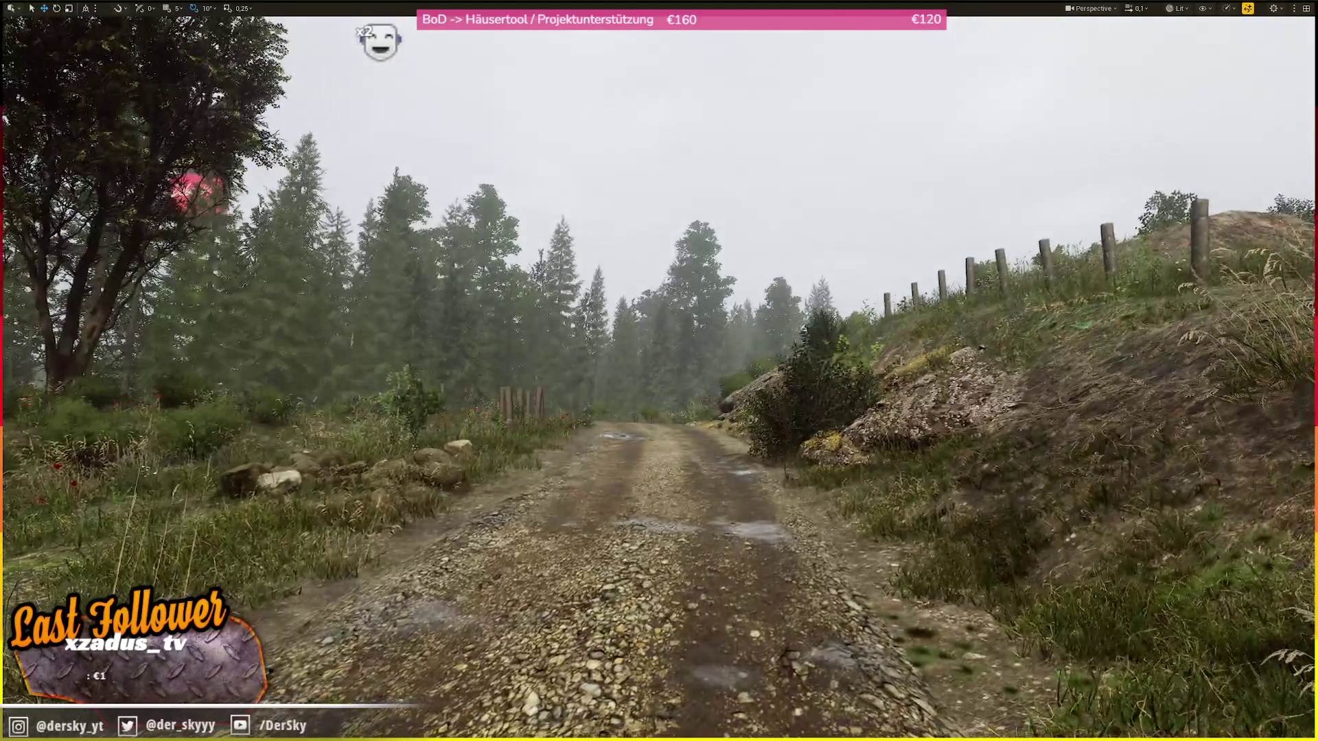
- Fly along the dirt path to the fence, turning from the field toward the trees
{"action": "key", "text": "w"}
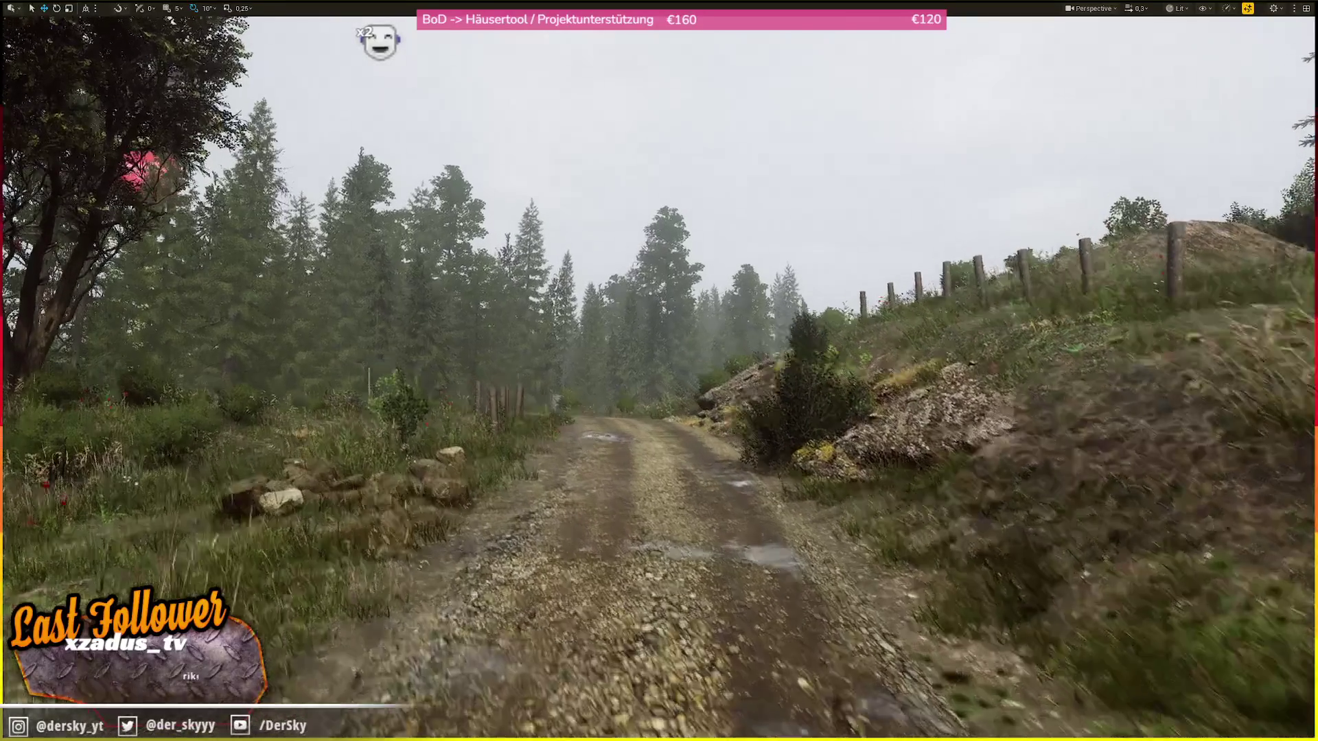
{"action": "key", "text": "w"}
{"action": "key", "text": "w"}
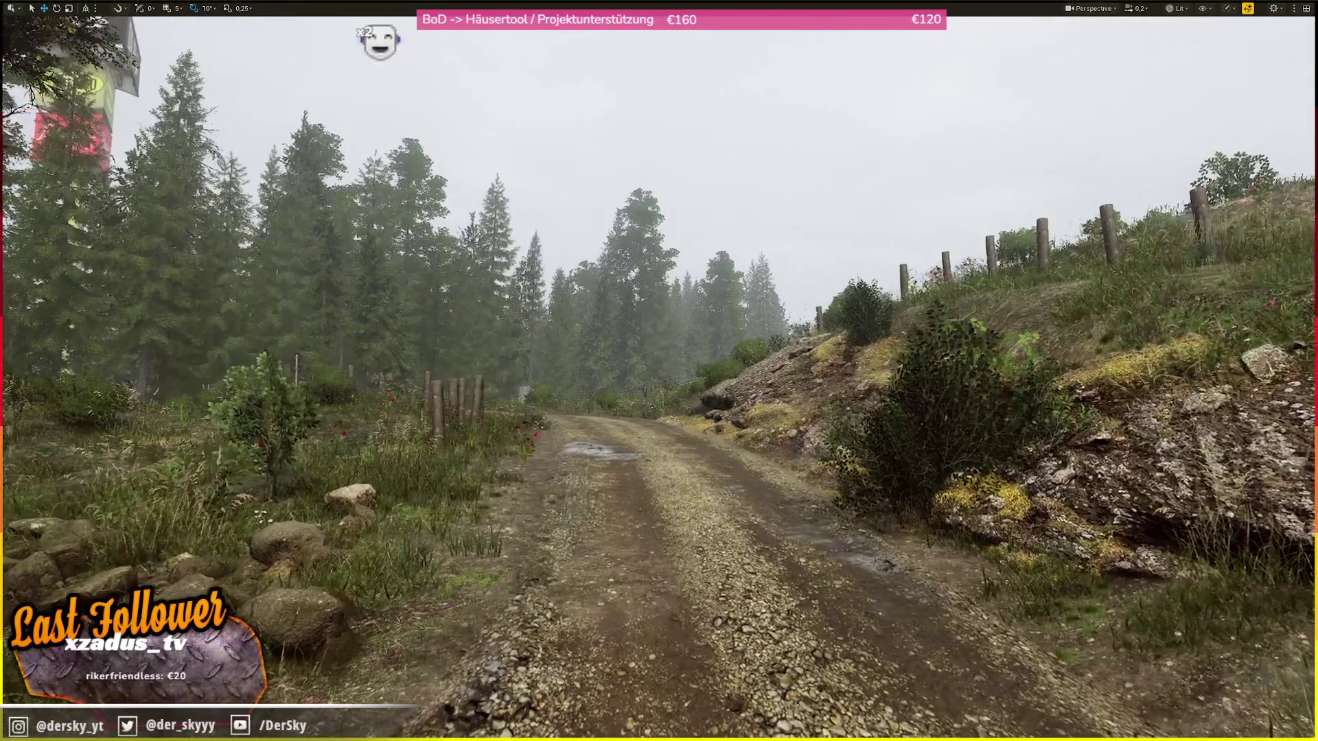
{"action": "key", "text": "w"}
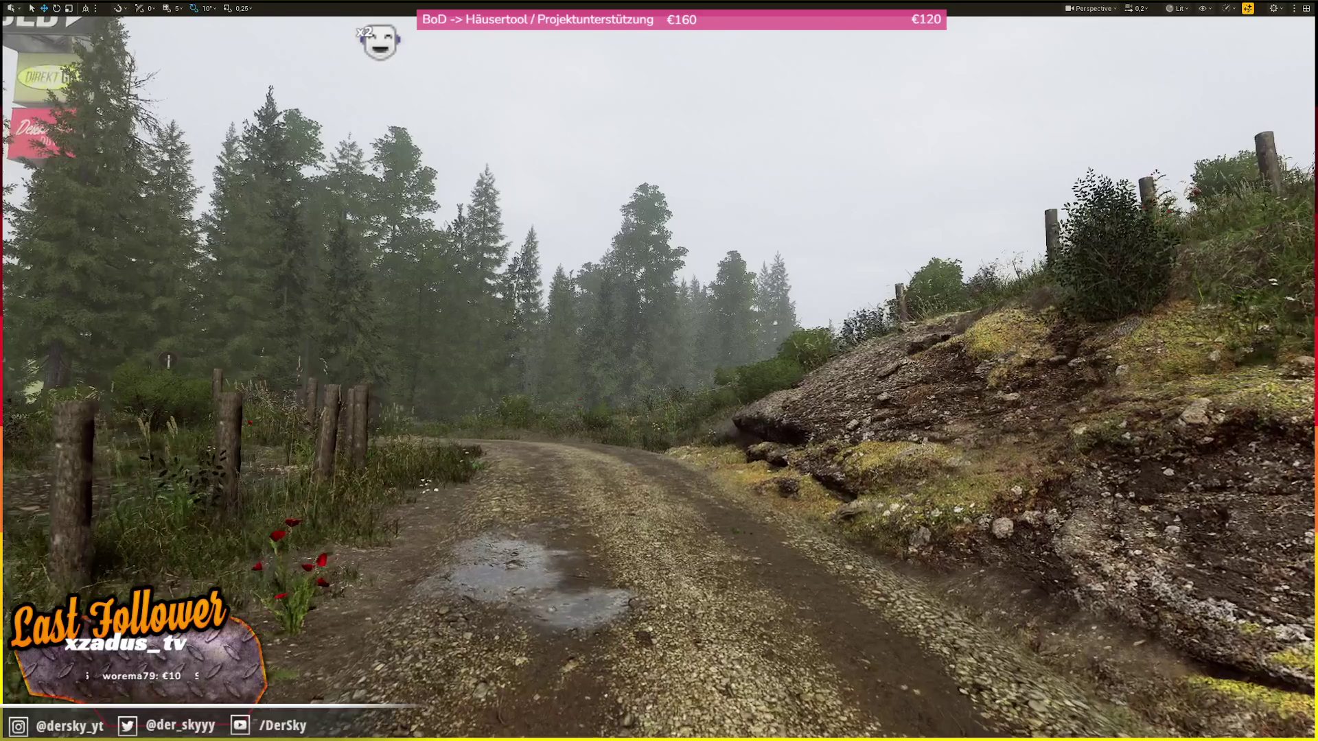
{"action": "scroll", "coordinate": [659, 371], "scroll_direction": "up", "scroll_amount": 2}
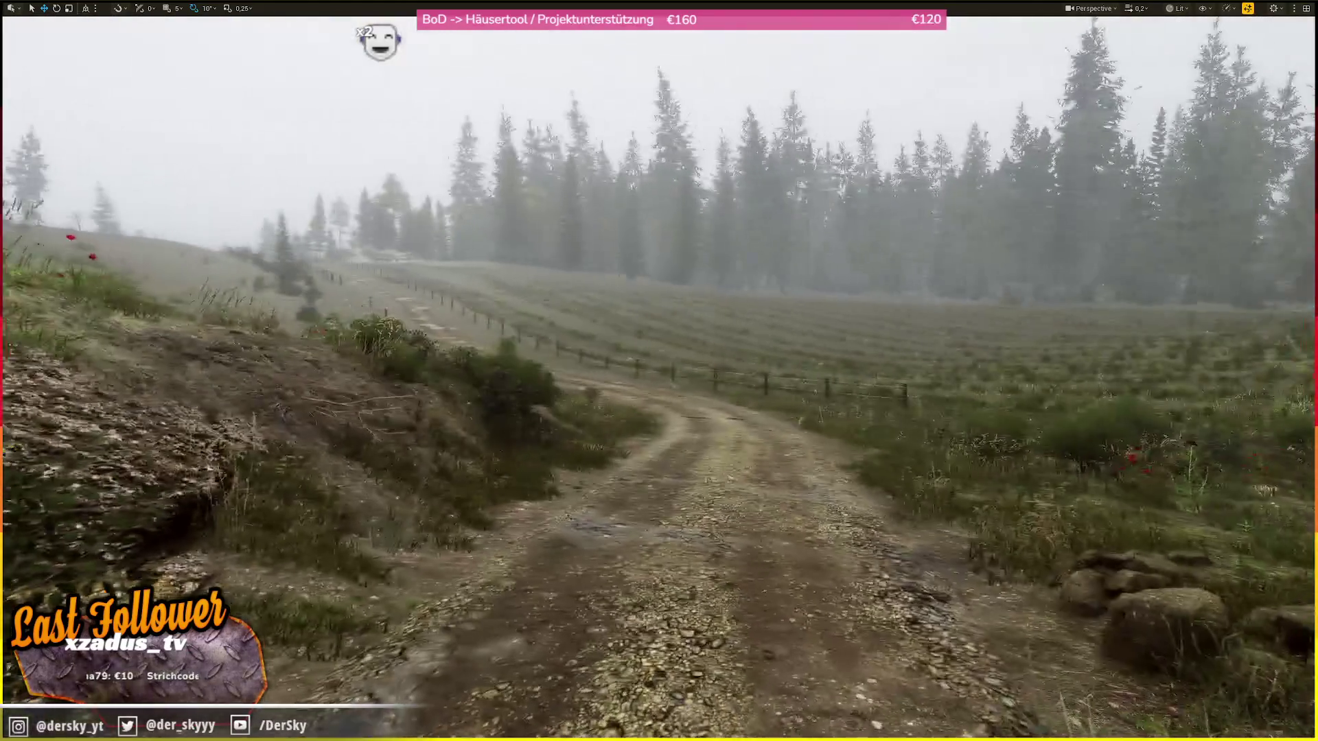
{"action": "key", "text": "w"}
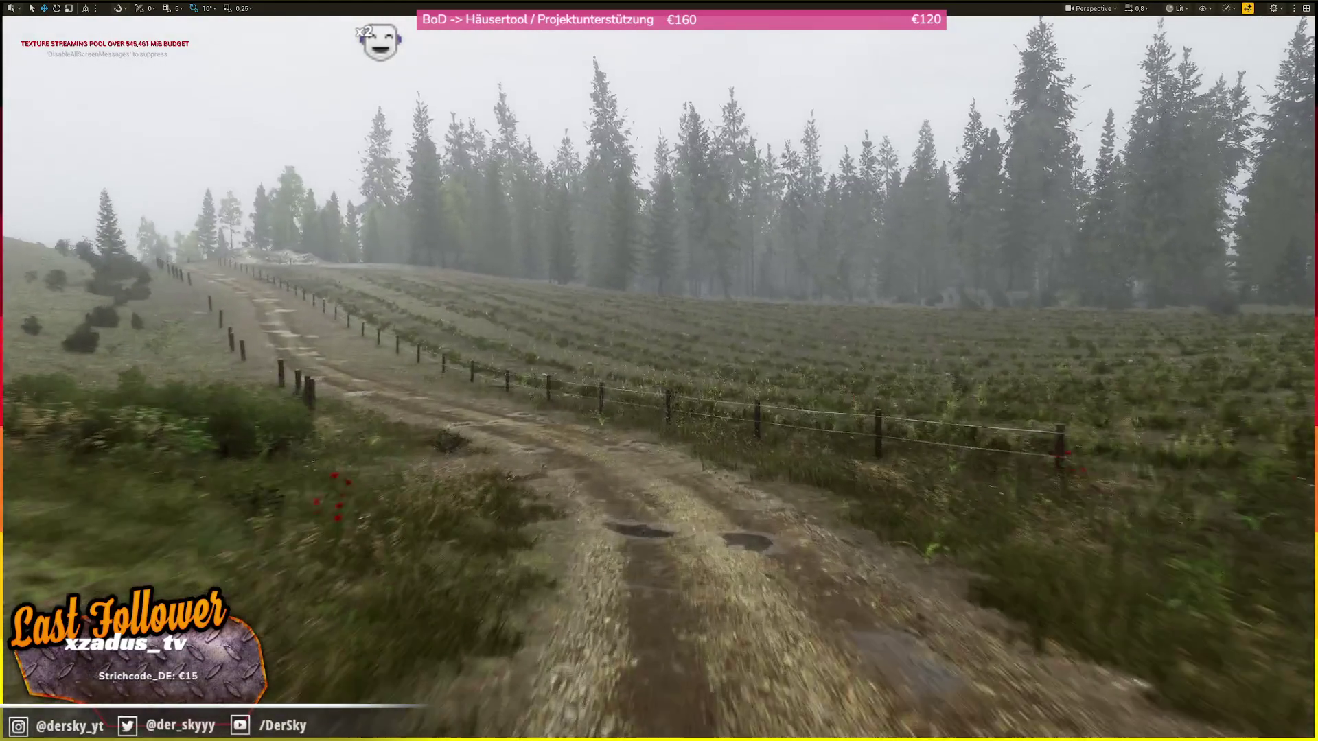
{"action": "scroll", "coordinate": [659, 371], "scroll_direction": "down", "scroll_amount": 2}
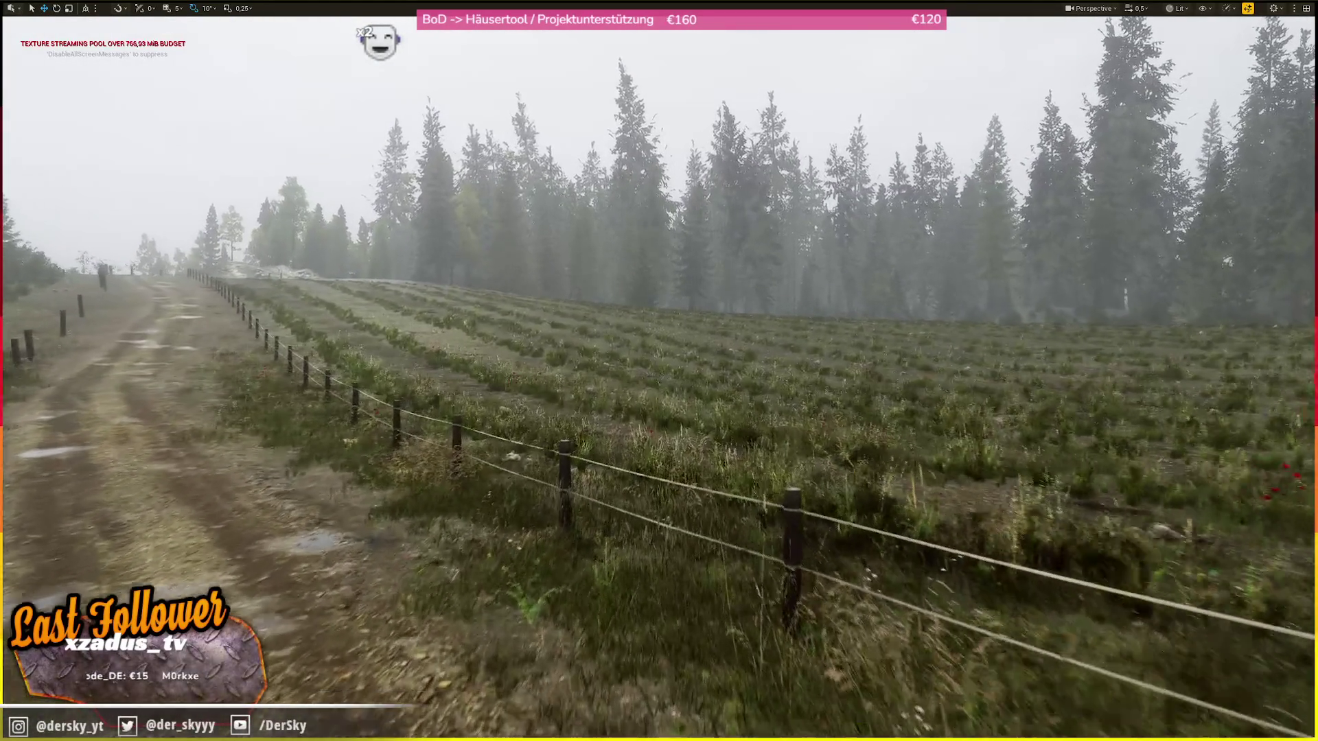
{"action": "scroll", "coordinate": [659, 371], "scroll_direction": "down", "scroll_amount": 1}
{"action": "left_click_drag", "start_coordinate": [1094, 373], "coordinate": [892, 373]}
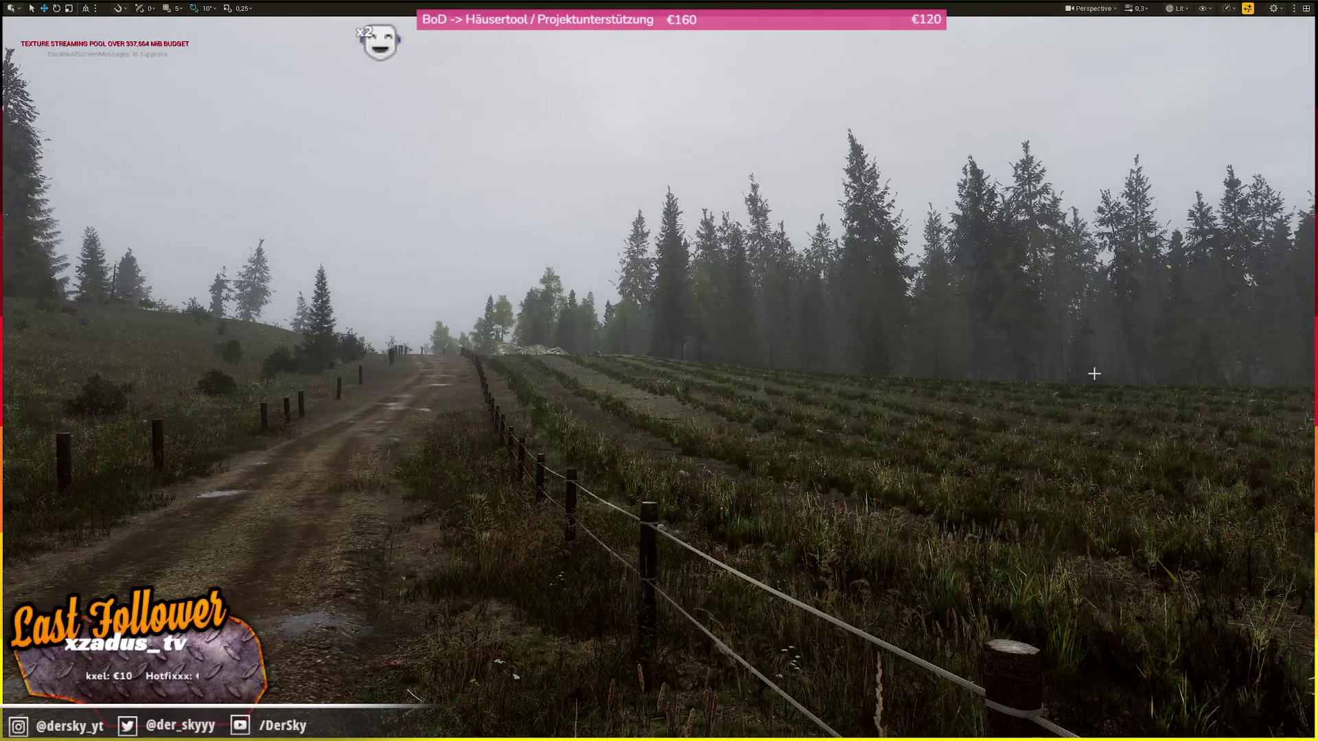
{"action": "mouse_move", "coordinate": [1112, 342]}
{"action": "left_mouse_down"}
{"action": "mouse_move", "coordinate": [892, 341]}
{"action": "mouse_move", "coordinate": [982, 314]}
{"action": "mouse_move", "coordinate": [919, 317]}
{"action": "mouse_move", "coordinate": [1174, 324]}
{"action": "mouse_move", "coordinate": [992, 319]}
{"action": "mouse_move", "coordinate": [991, 343]}
{"action": "mouse_move", "coordinate": [992, 300]}
{"action": "mouse_move", "coordinate": [982, 312]}
{"action": "mouse_move", "coordinate": [997, 309]}
{"action": "mouse_move", "coordinate": [981, 310]}
{"action": "left_mouse_up"}
{"action": "scroll", "coordinate": [658, 371], "scroll_direction": "up", "scroll_amount": 1}
{"action": "scroll", "coordinate": [659, 370], "scroll_direction": "up", "scroll_amount": 2}
{"action": "scroll", "coordinate": [659, 371], "scroll_direction": "down", "scroll_amount": 3}
- Undo the weather preset edit so the scene returns from rain to sunny
{"action": "scroll", "coordinate": [659, 370], "scroll_direction": "up", "scroll_amount": 2}
{"action": "scroll", "coordinate": [659, 370], "scroll_direction": "up", "scroll_amount": 3}
{"action": "key", "text": "ctrl+z"}
{"action": "scroll", "coordinate": [659, 370], "scroll_direction": "up", "scroll_amount": 2}
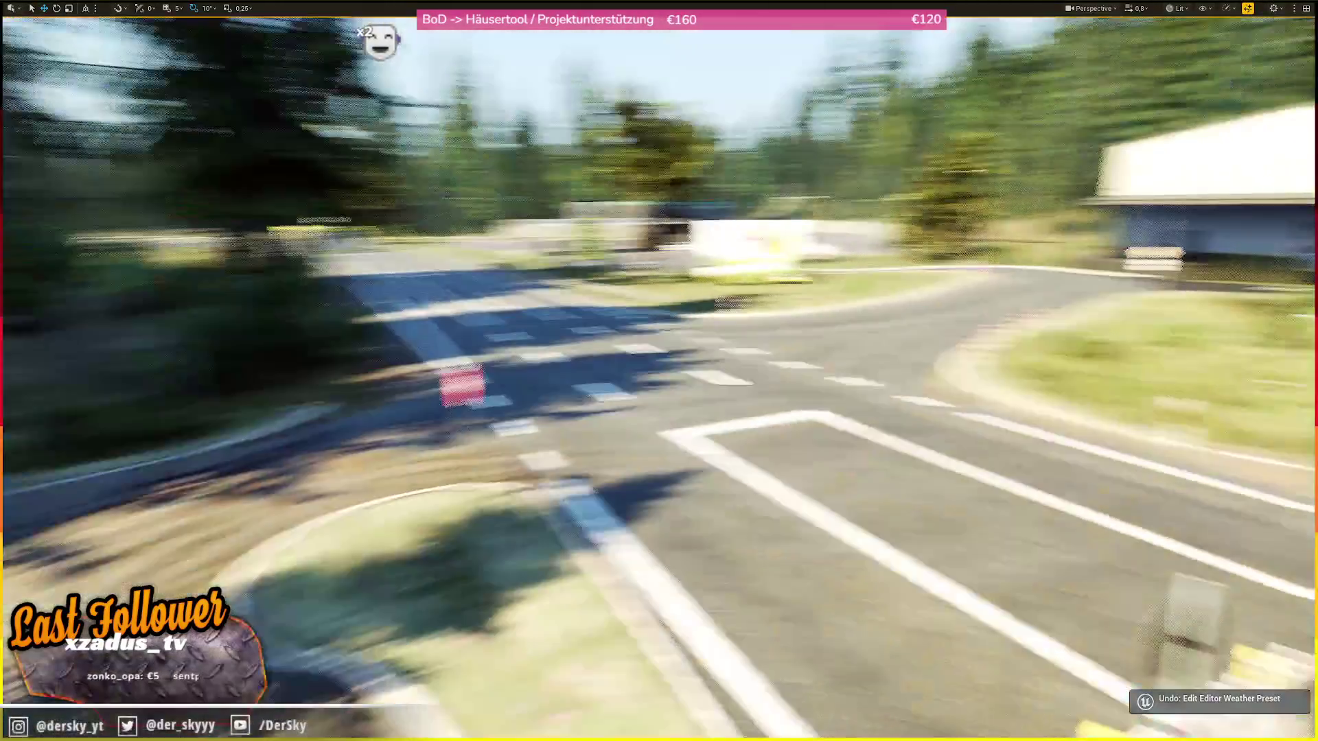
- Save the modified level and fly in on the gas station forecourt and canopy
{"action": "scroll", "coordinate": [658, 370], "scroll_direction": "up", "scroll_amount": 1}
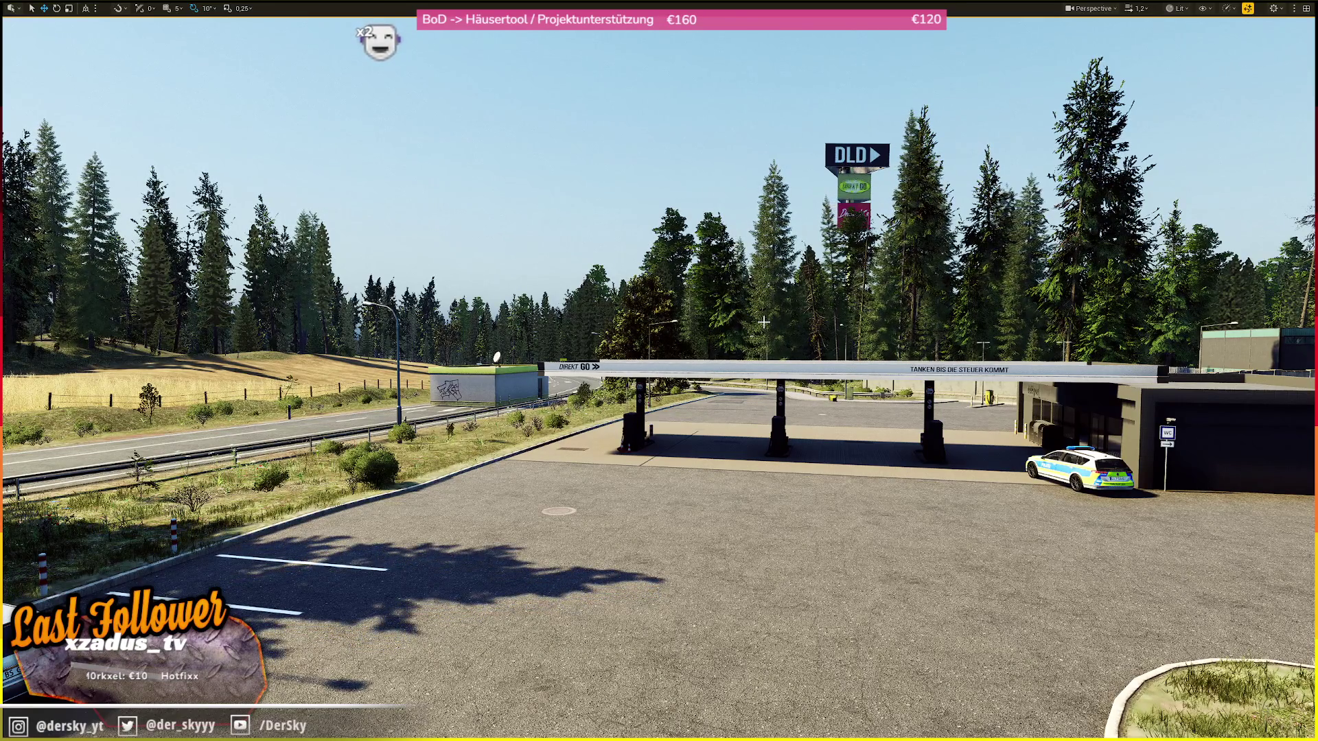
{"action": "scroll", "coordinate": [933, 245], "scroll_direction": "up", "scroll_amount": 5}
{"action": "key", "text": "ctrl+s"}
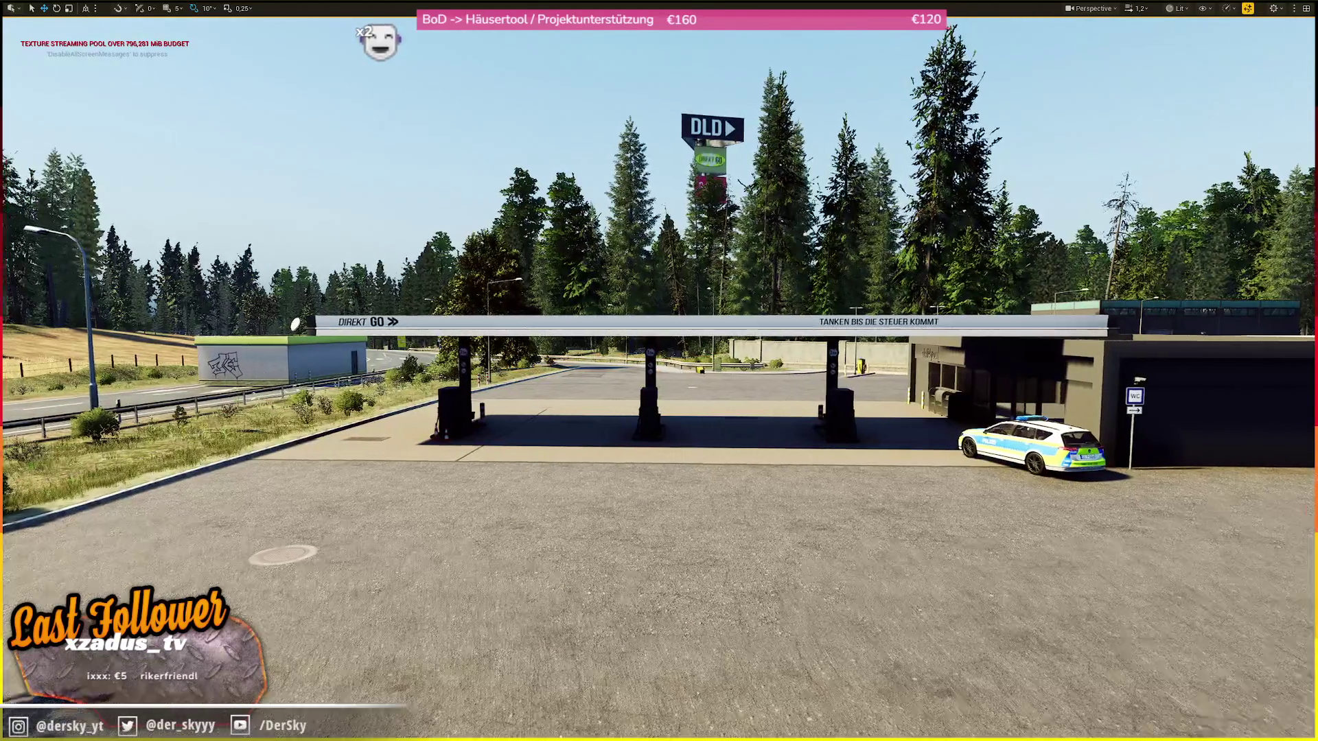
{"action": "scroll", "coordinate": [934, 245], "scroll_direction": "up", "scroll_amount": 5}
{"action": "scroll", "coordinate": [853, 216], "scroll_direction": "up", "scroll_amount": 5}
- Bring back the rainy weather preset briefly, then revert it to sunny
{"action": "key", "text": "ctrl+z"}
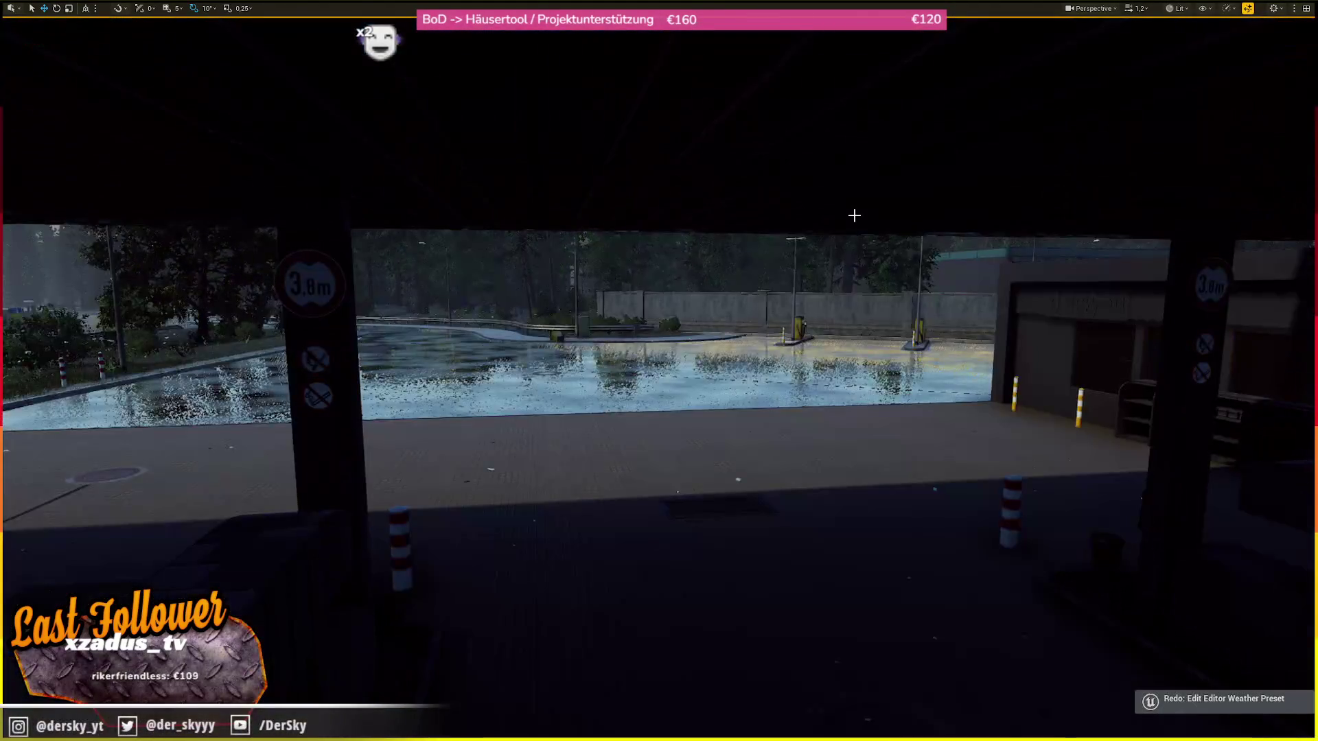
{"action": "scroll", "coordinate": [1206, 683], "scroll_direction": "up", "scroll_amount": 5}
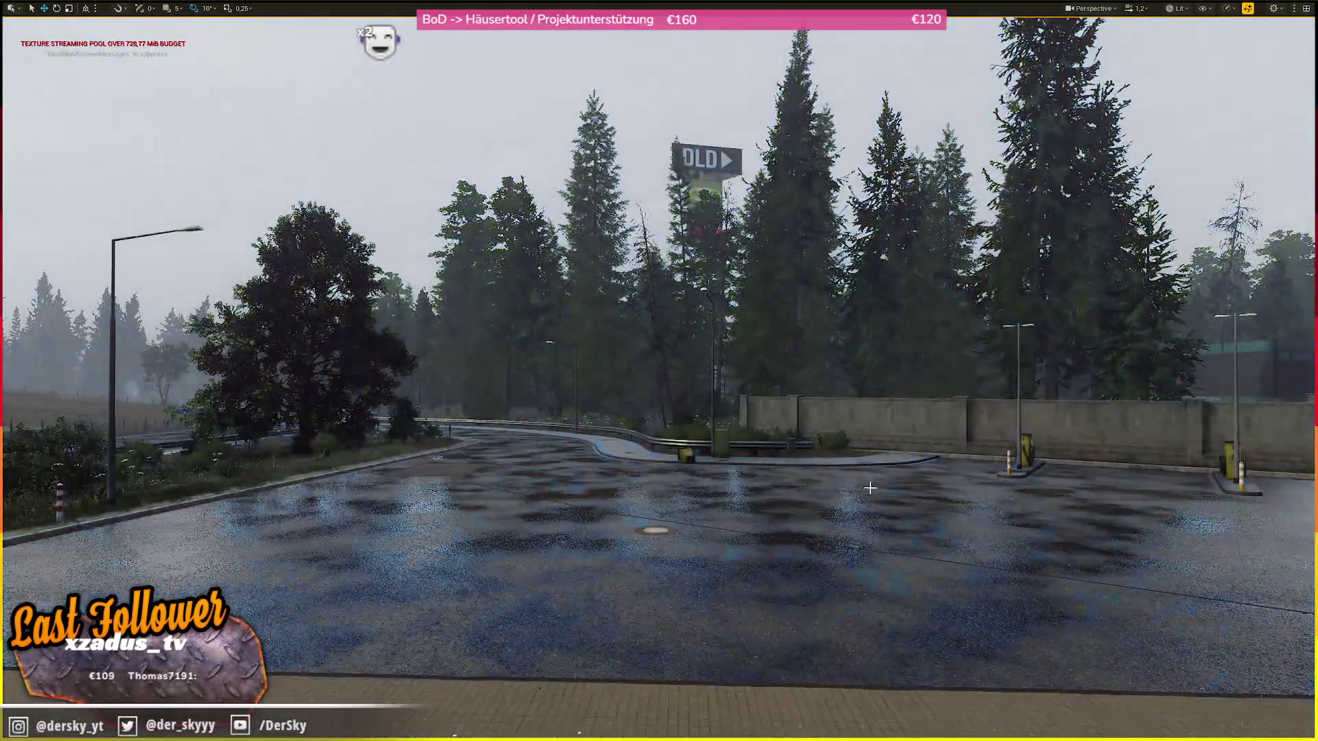
{"action": "mouse_move", "coordinate": [659, 370]}
{"action": "left_mouse_down"}
{"action": "mouse_move", "coordinate": [522, 370]}
{"action": "mouse_move", "coordinate": [480, 343]}
{"action": "mouse_move", "coordinate": [480, 494]}
{"action": "mouse_move", "coordinate": [590, 494]}
{"action": "left_mouse_up"}
{"action": "key", "text": "ctrl+z"}
- Fly to the walled parking lot and rise to an aerial view of the sign tower
{"action": "mouse_move", "coordinate": [1159, 707]}
{"action": "left_mouse_down"}
{"action": "mouse_move", "coordinate": [995, 673]}
{"action": "mouse_move", "coordinate": [824, 687]}
{"action": "mouse_move", "coordinate": [823, 714]}
{"action": "mouse_move", "coordinate": [810, 714]}
{"action": "mouse_move", "coordinate": [810, 679]}
{"action": "left_mouse_up"}
{"action": "scroll", "coordinate": [892, 679], "scroll_direction": "up", "scroll_amount": 1}
{"action": "scroll", "coordinate": [824, 713], "scroll_direction": "up", "scroll_amount": 1}
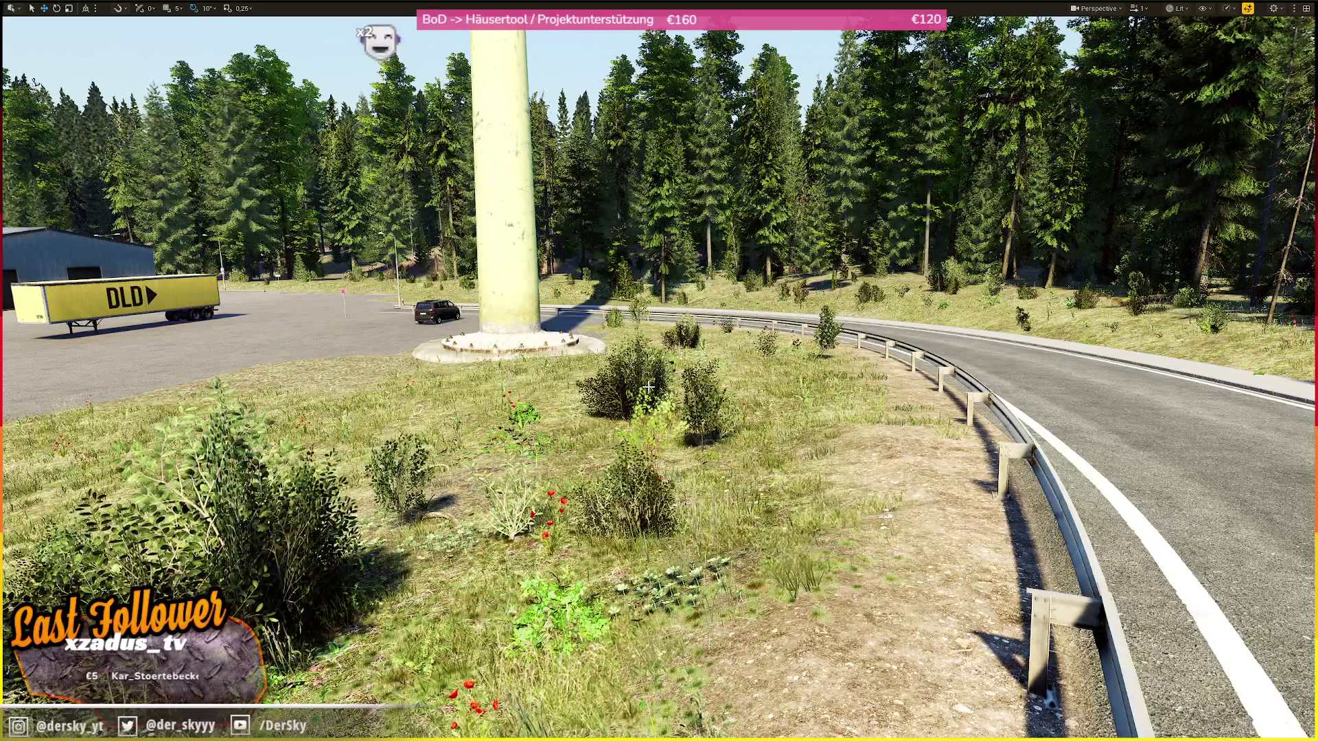
{"action": "left_click_drag", "start_coordinate": [648, 387], "coordinate": [648, 316]}
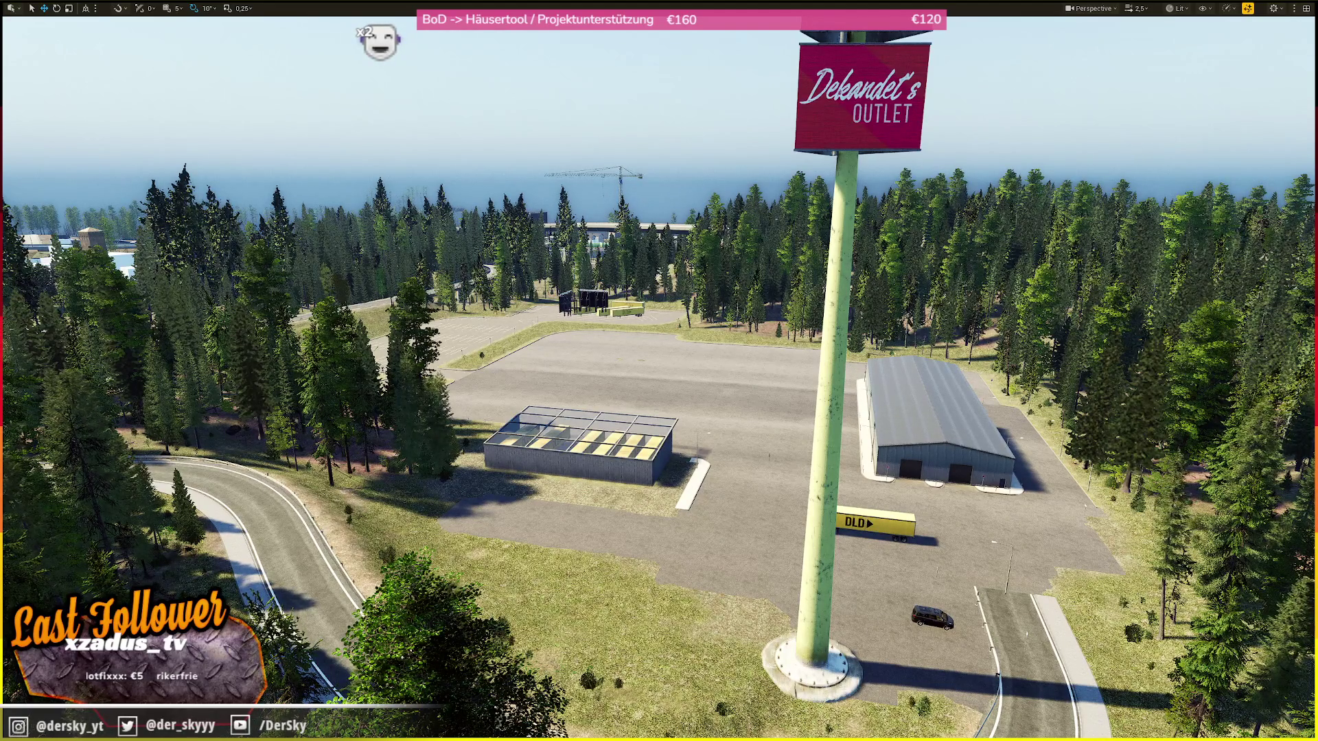
- Dip toward the road and turn to face the DLD sign tower and parking lot
{"action": "mouse_move", "coordinate": [659, 370]}
{"action": "left_mouse_down"}
{"action": "mouse_move", "coordinate": [439, 384]}
{"action": "mouse_move", "coordinate": [412, 480]}
{"action": "mouse_move", "coordinate": [522, 343]}
{"action": "mouse_move", "coordinate": [522, 261]}
{"action": "mouse_move", "coordinate": [461, 266]}
{"action": "mouse_move", "coordinate": [461, 179]}
{"action": "mouse_move", "coordinate": [473, 171]}
{"action": "mouse_move", "coordinate": [488, 206]}
{"action": "mouse_move", "coordinate": [463, 344]}
{"action": "mouse_move", "coordinate": [470, 290]}
{"action": "left_mouse_up"}
{"action": "scroll", "coordinate": [467, 289], "scroll_direction": "up", "scroll_amount": 3}
{"action": "scroll", "coordinate": [474, 288], "scroll_direction": "down", "scroll_amount": 2}
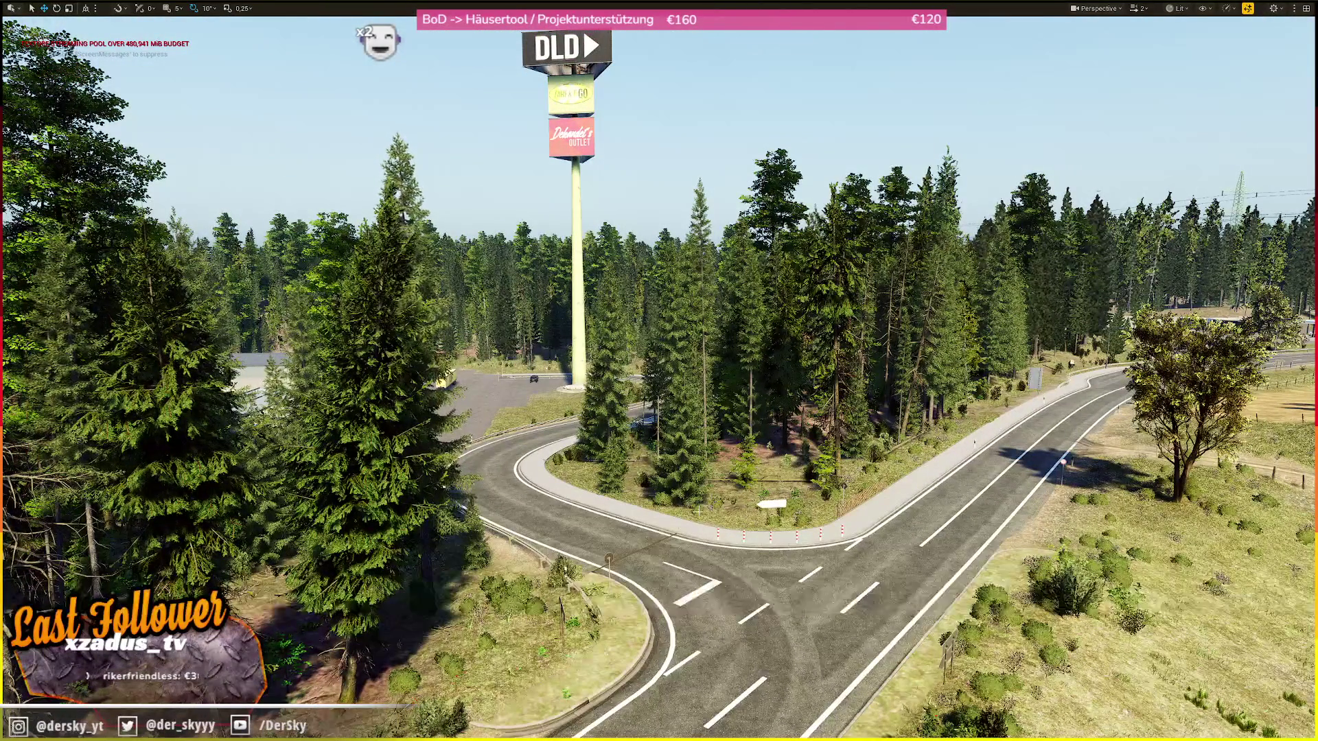
{"action": "left_click_drag", "start_coordinate": [470, 290], "coordinate": [405, 297]}
{"action": "scroll", "coordinate": [443, 293], "scroll_direction": "down", "scroll_amount": 1}
{"action": "scroll", "coordinate": [425, 296], "scroll_direction": "down", "scroll_amount": 1}
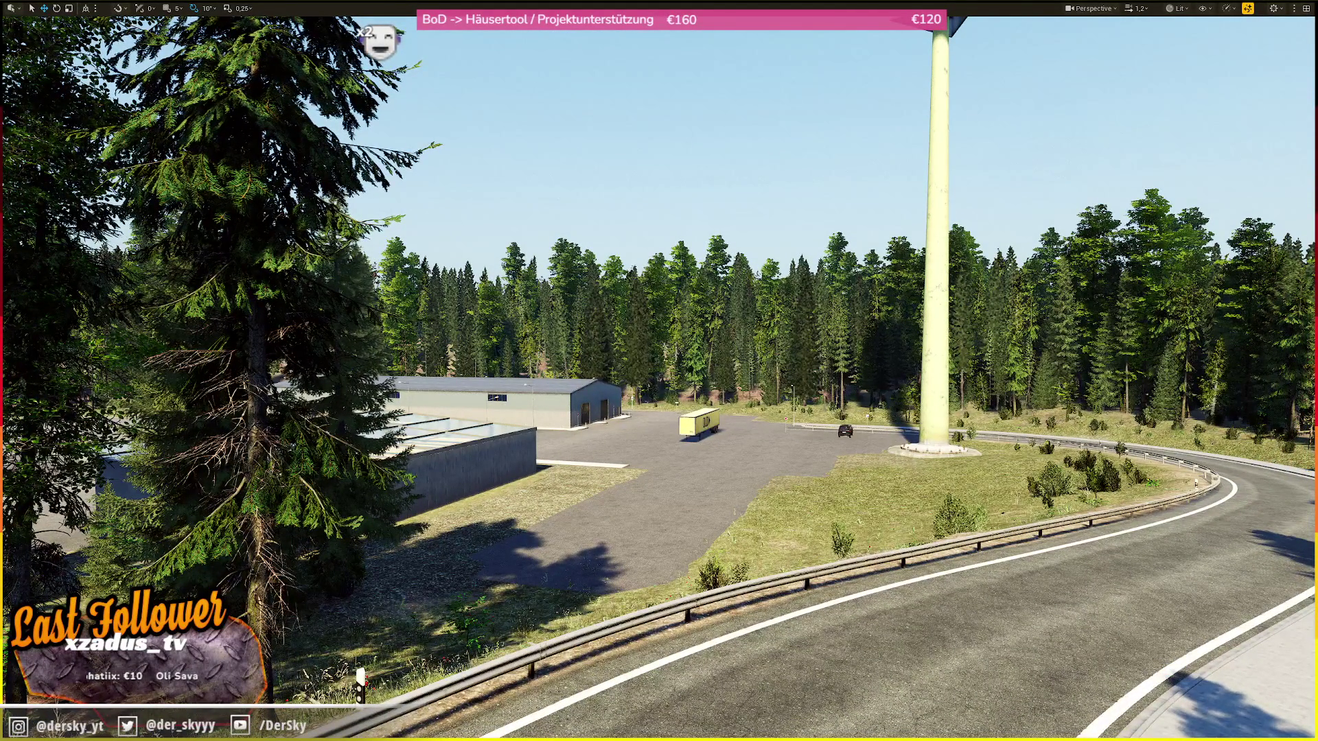
- Follow the road as it curves right and dive toward the warehouse
{"action": "mouse_move", "coordinate": [405, 297]}
{"action": "left_mouse_down"}
{"action": "mouse_move", "coordinate": [453, 297]}
{"action": "mouse_move", "coordinate": [453, 282]}
{"action": "mouse_move", "coordinate": [398, 282]}
{"action": "mouse_move", "coordinate": [483, 285]}
{"action": "mouse_move", "coordinate": [484, 374]}
{"action": "mouse_move", "coordinate": [484, 285]}
{"action": "left_mouse_up"}
{"action": "scroll", "coordinate": [439, 298], "scroll_direction": "down", "scroll_amount": 2}
{"action": "scroll", "coordinate": [484, 284], "scroll_direction": "up", "scroll_amount": 5}
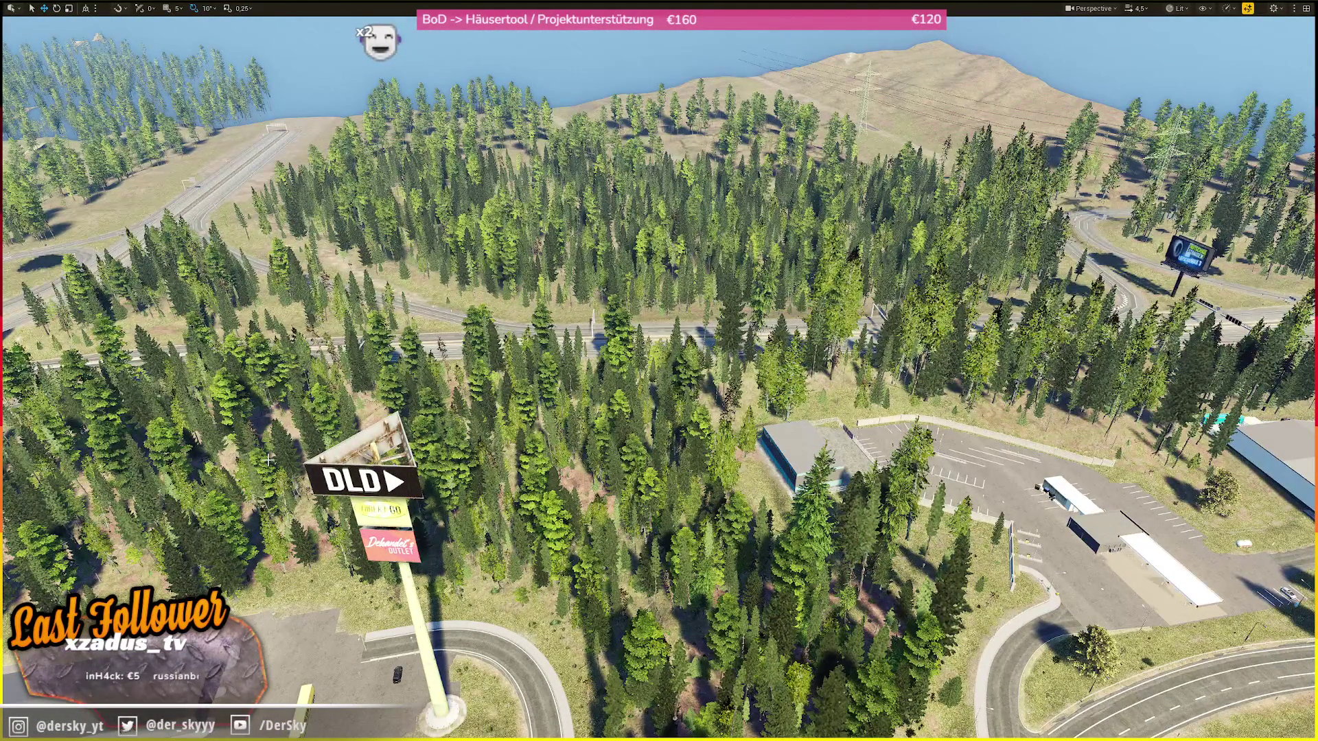
{"action": "scroll", "coordinate": [484, 302], "scroll_direction": "down", "scroll_amount": 2}
{"action": "left_click_drag", "start_coordinate": [484, 285], "coordinate": [483, 333]}
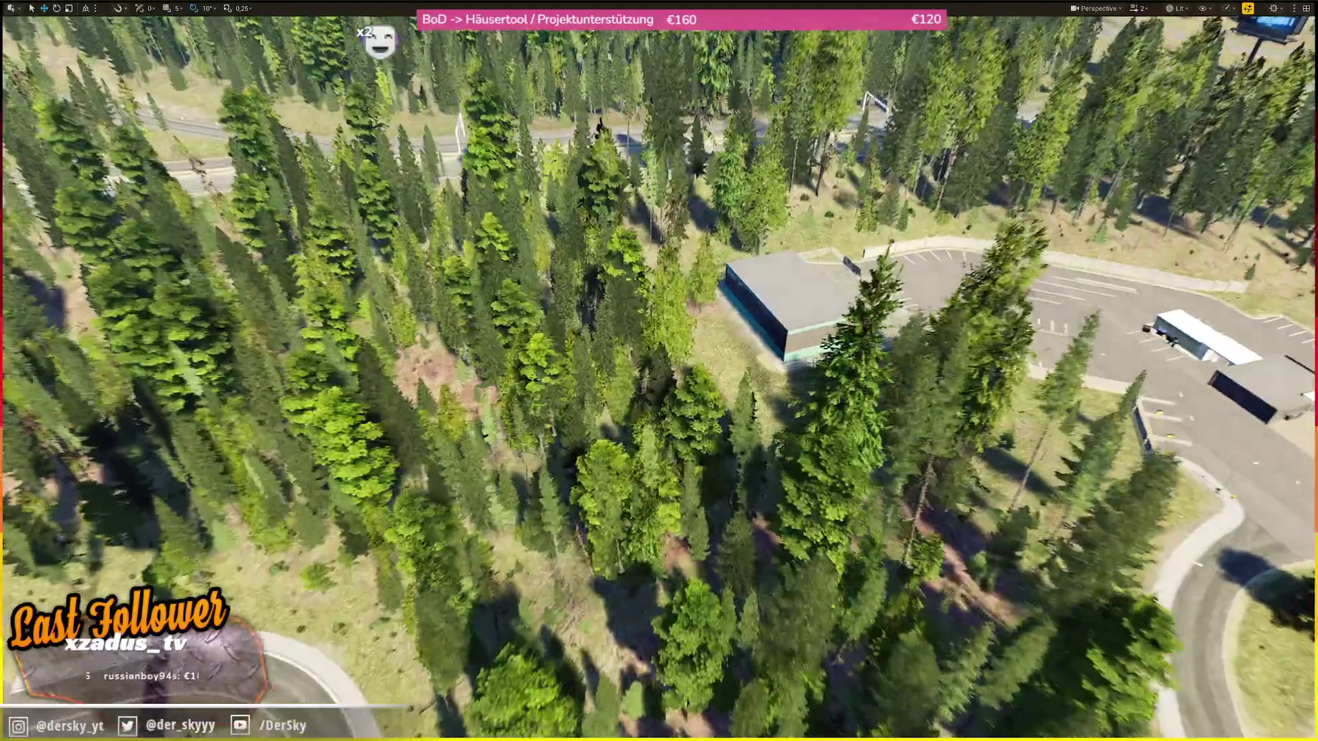
{"action": "scroll", "coordinate": [659, 371], "scroll_direction": "up", "scroll_amount": 3}
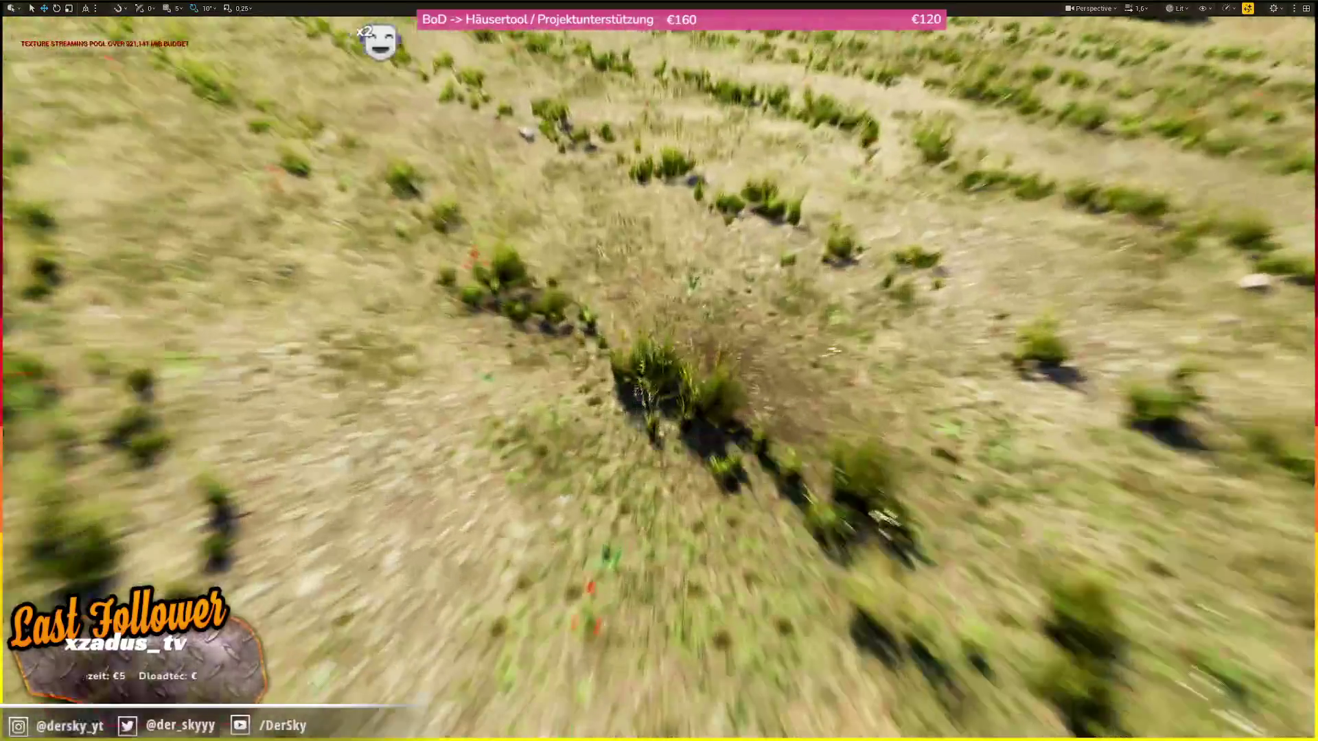
- Descend from above the forest to the curving highway beside the fir grove near the DLD tower
{"action": "scroll", "coordinate": [659, 371], "scroll_direction": "up", "scroll_amount": 1}
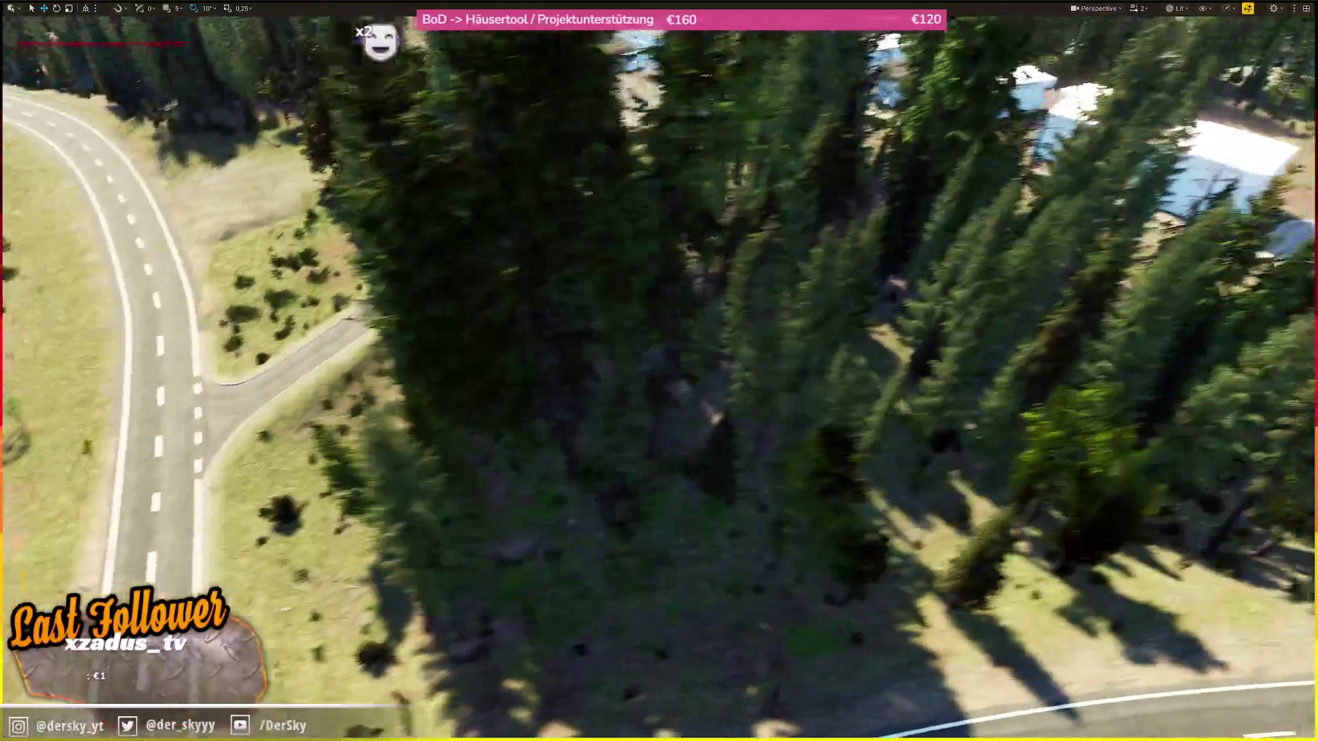
{"action": "scroll", "coordinate": [659, 370], "scroll_direction": "up", "scroll_amount": 2}
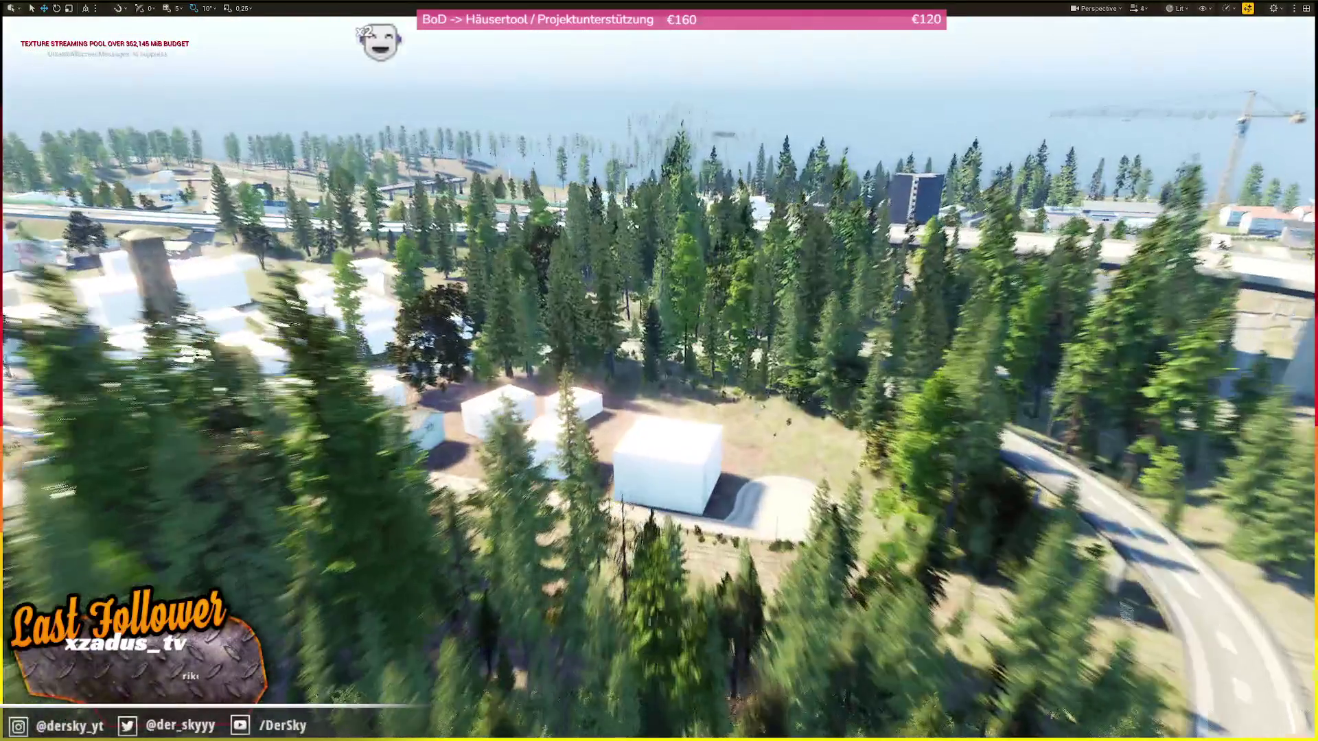
{"action": "scroll", "coordinate": [659, 370], "scroll_direction": "down", "scroll_amount": 1}
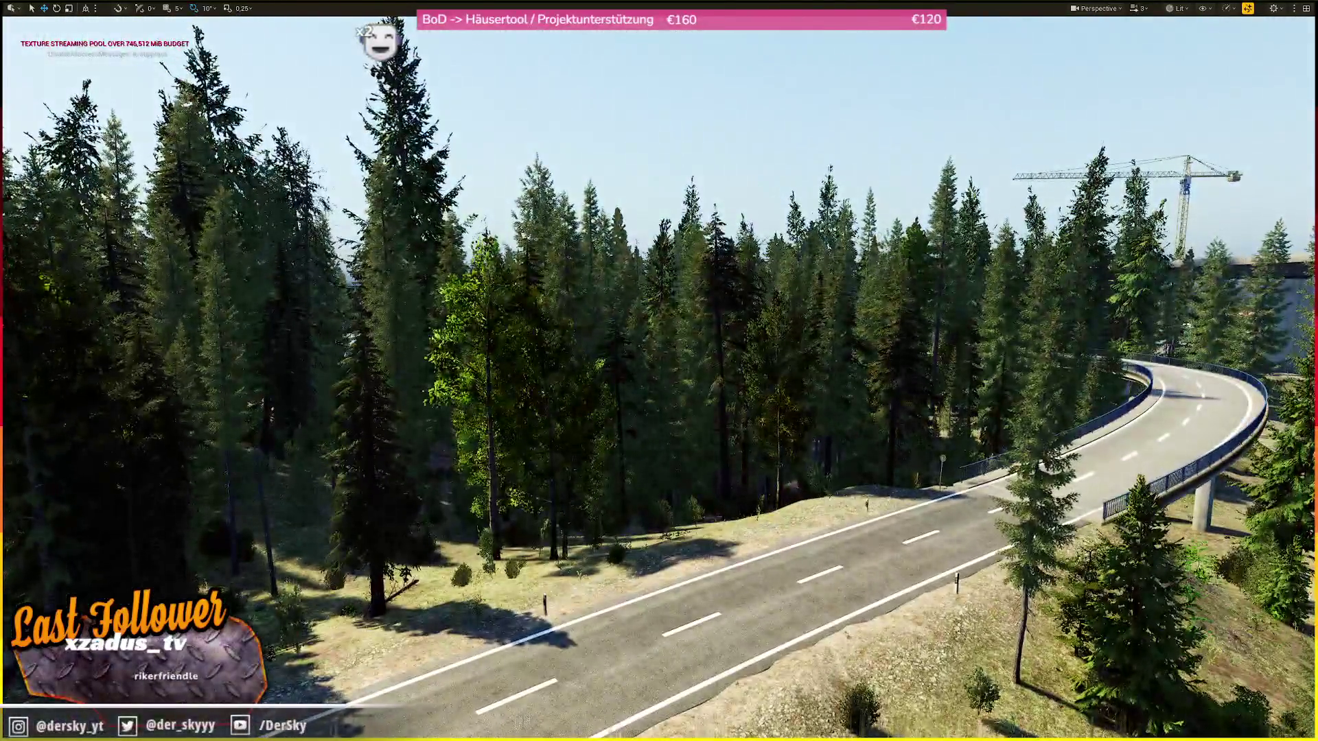
{"action": "scroll", "coordinate": [659, 371], "scroll_direction": "down", "scroll_amount": 2}
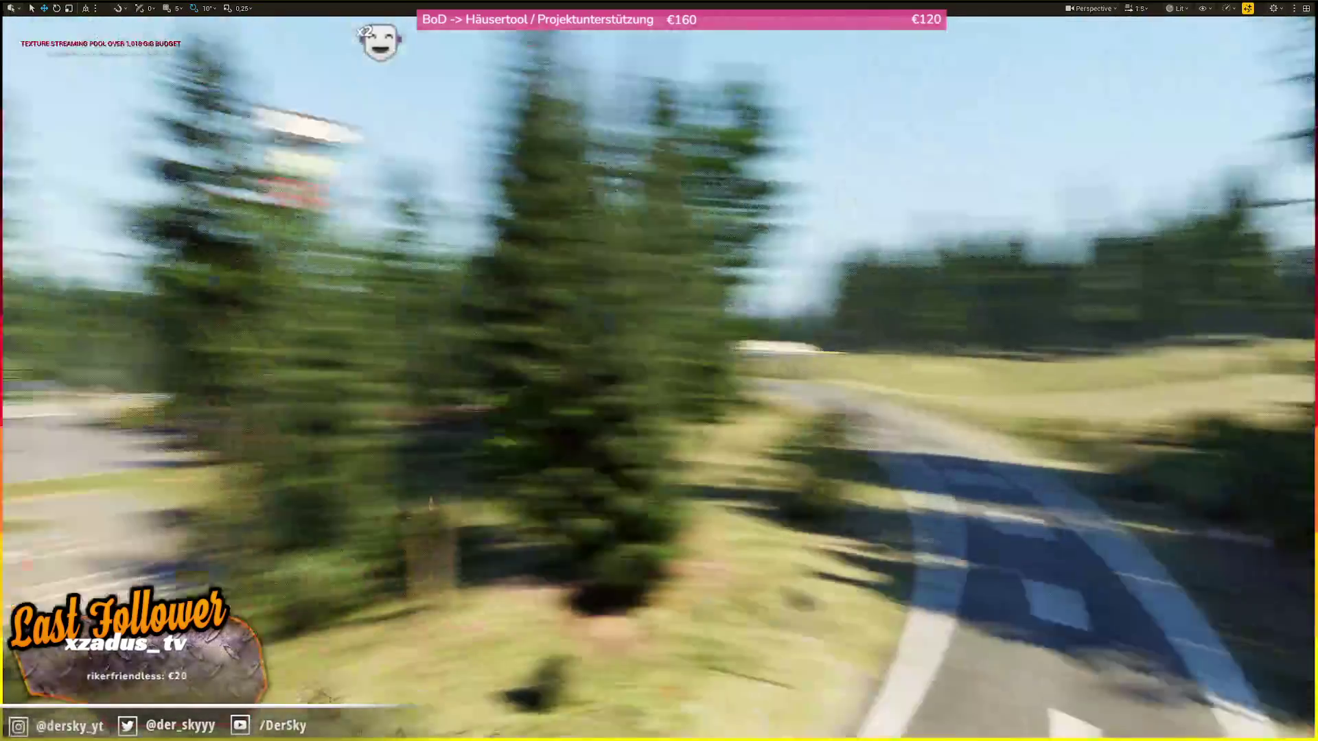
{"action": "scroll", "coordinate": [659, 370], "scroll_direction": "down", "scroll_amount": 2}
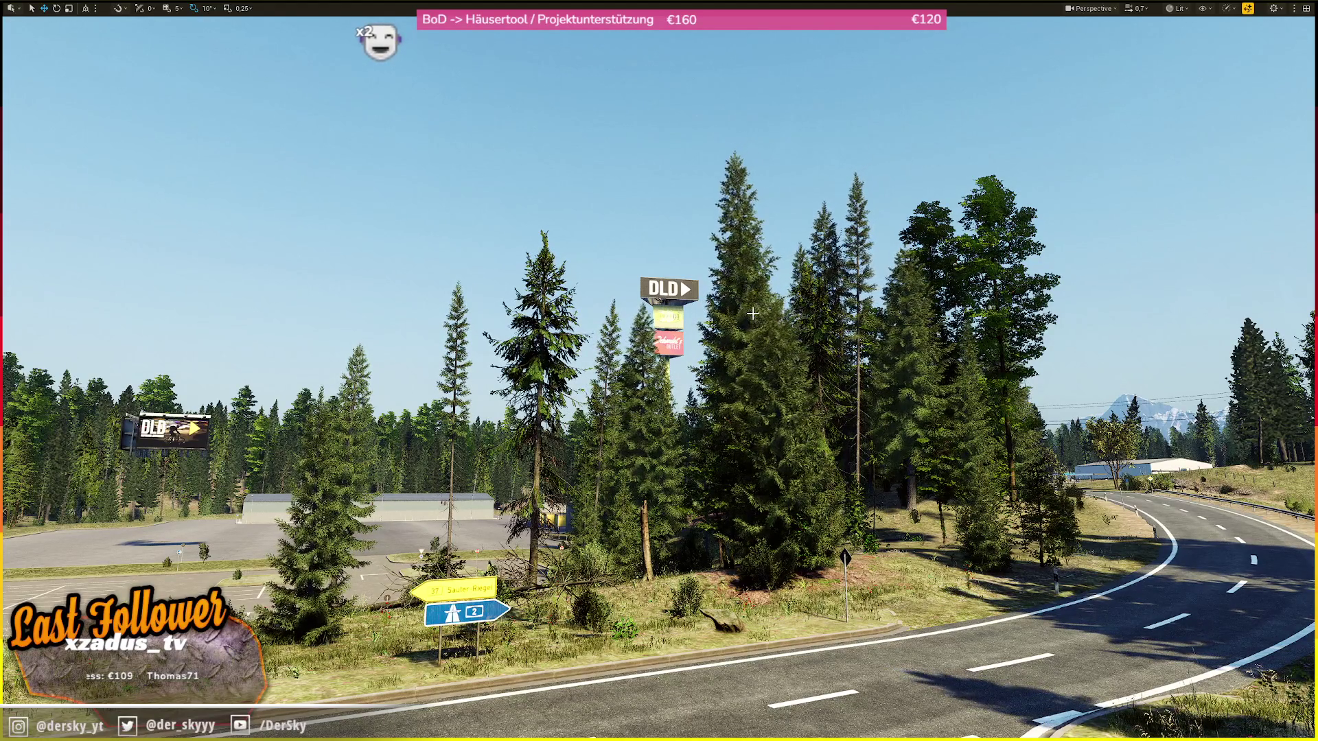
- Fly at ground level to the bushy meadow with the round sign beside the dirt track
{"action": "mouse_move", "coordinate": [752, 313]}
{"action": "left_mouse_down"}
{"action": "mouse_move", "coordinate": [844, 313]}
{"action": "mouse_move", "coordinate": [855, 295]}
{"action": "mouse_move", "coordinate": [741, 314]}
{"action": "mouse_move", "coordinate": [1101, 326]}
{"action": "mouse_move", "coordinate": [746, 328]}
{"action": "mouse_move", "coordinate": [748, 311]}
{"action": "left_mouse_up"}
{"action": "scroll", "coordinate": [659, 371], "scroll_direction": "up", "scroll_amount": 2}
{"action": "scroll", "coordinate": [659, 371], "scroll_direction": "down", "scroll_amount": 1}
{"action": "scroll", "coordinate": [659, 371], "scroll_direction": "down", "scroll_amount": 1}
{"action": "scroll", "coordinate": [659, 370], "scroll_direction": "down", "scroll_amount": 1}
{"action": "scroll", "coordinate": [659, 370], "scroll_direction": "down", "scroll_amount": 3}
{"action": "scroll", "coordinate": [659, 371], "scroll_direction": "down", "scroll_amount": 2}
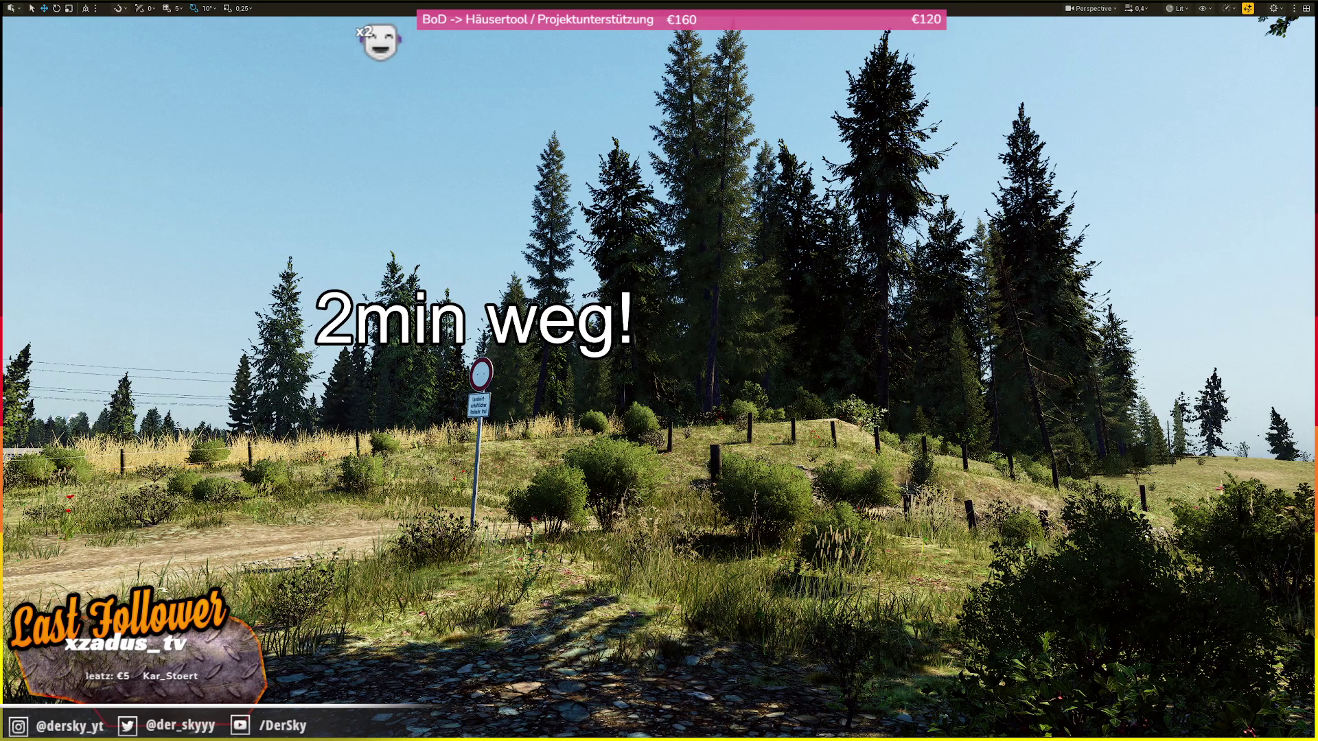
{"action": "type", "text": " ->"}
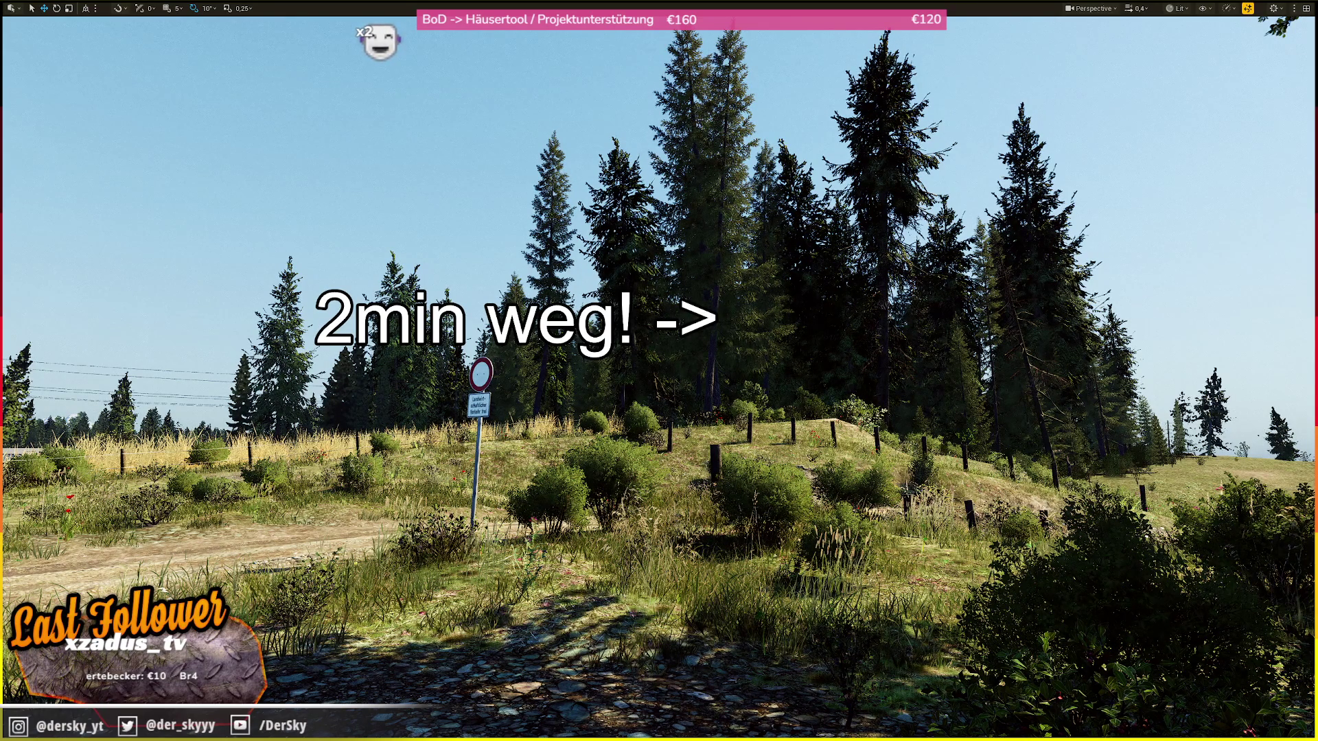
{"action": "type", "text": "3"}
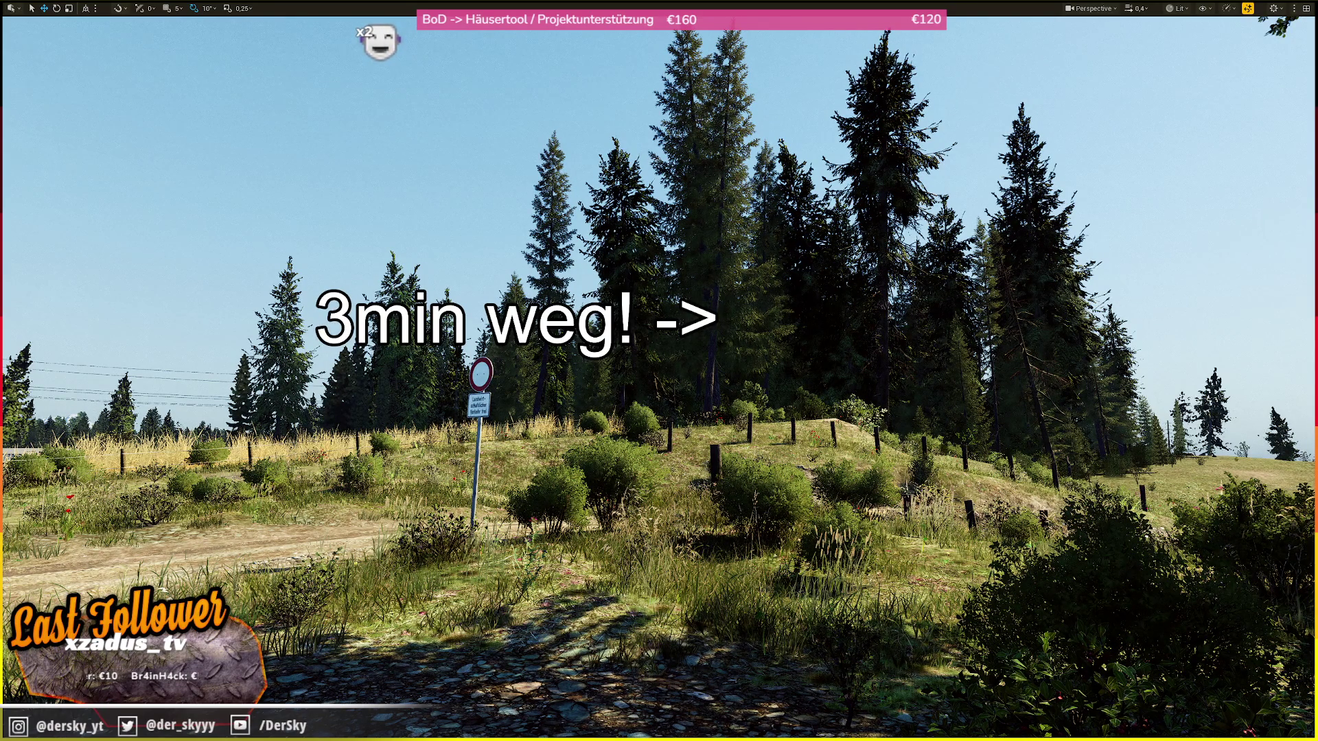
{"action": "type", "text": " 21:"}
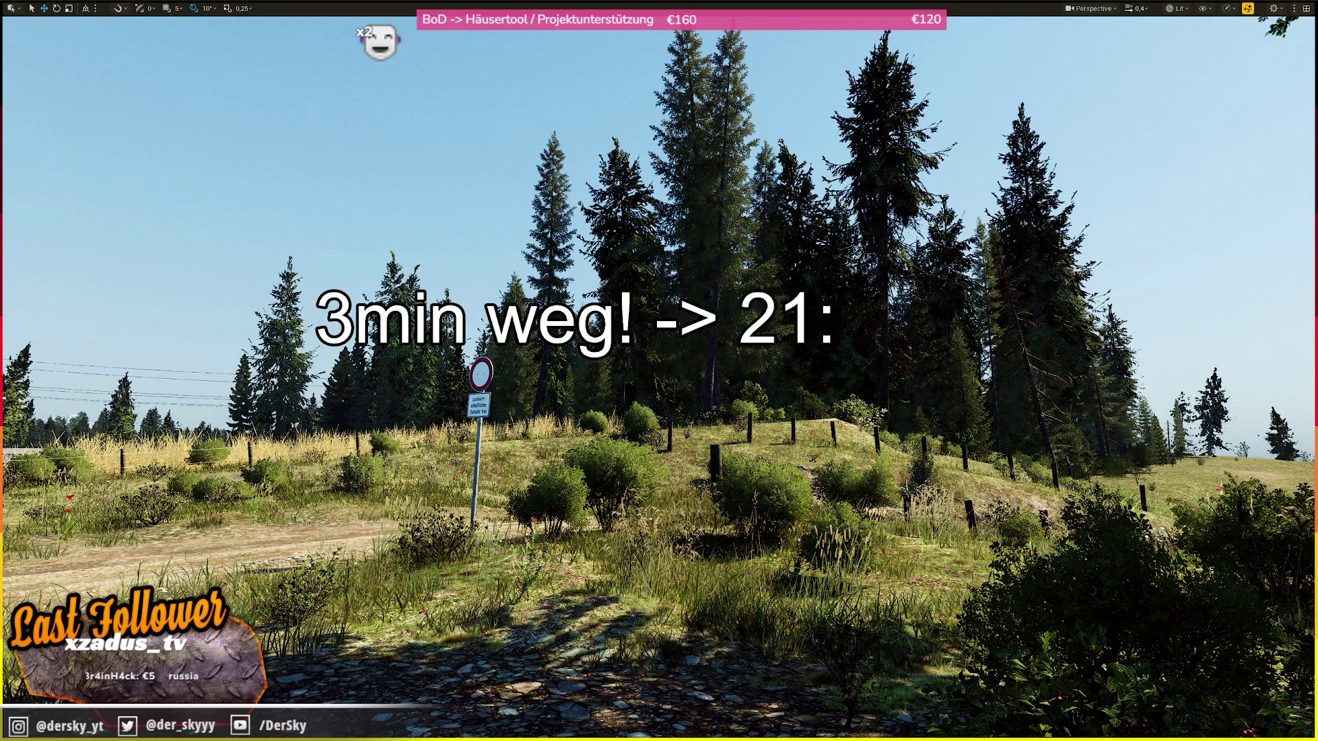
{"action": "type", "text": "54"}
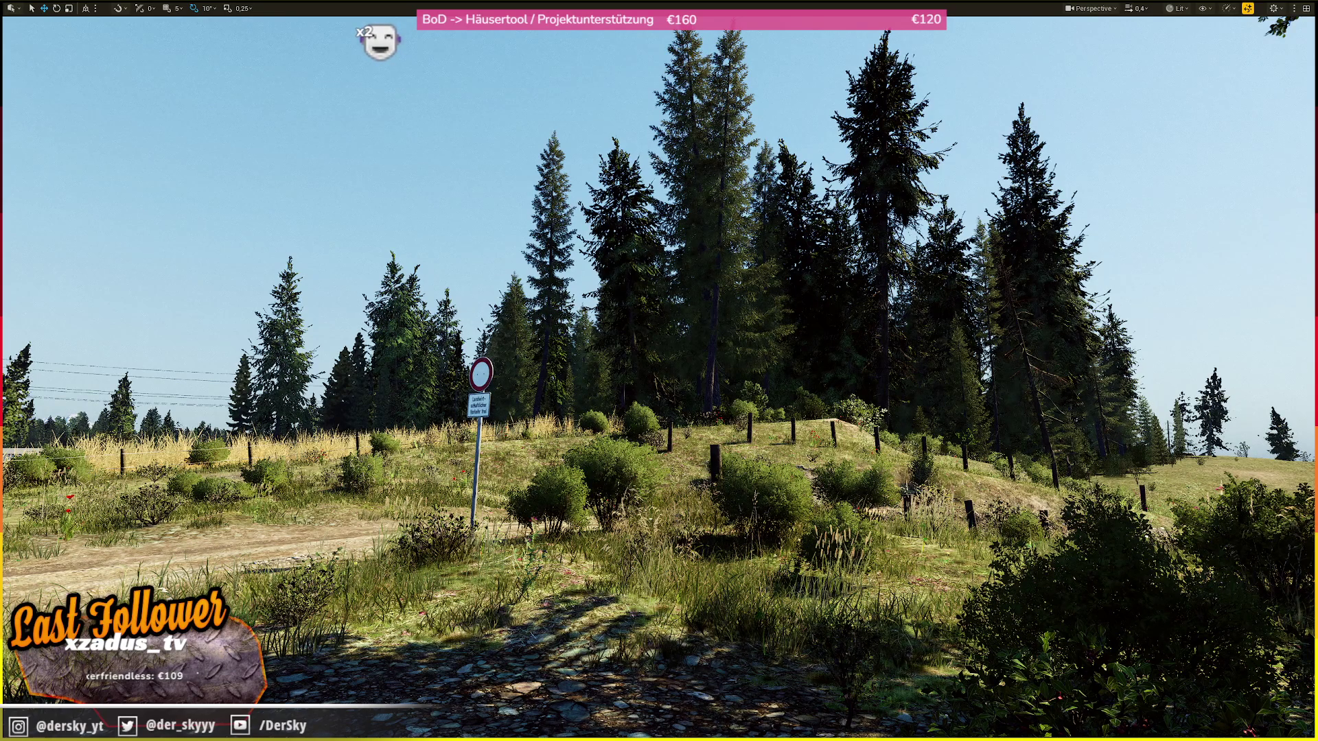
- Lower the system volume and raise the viewport camera speed
{"action": "key", "text": "XF86AudioLowerVolume"}
{"action": "scroll", "coordinate": [395, 231], "scroll_direction": "up", "scroll_amount": 3}
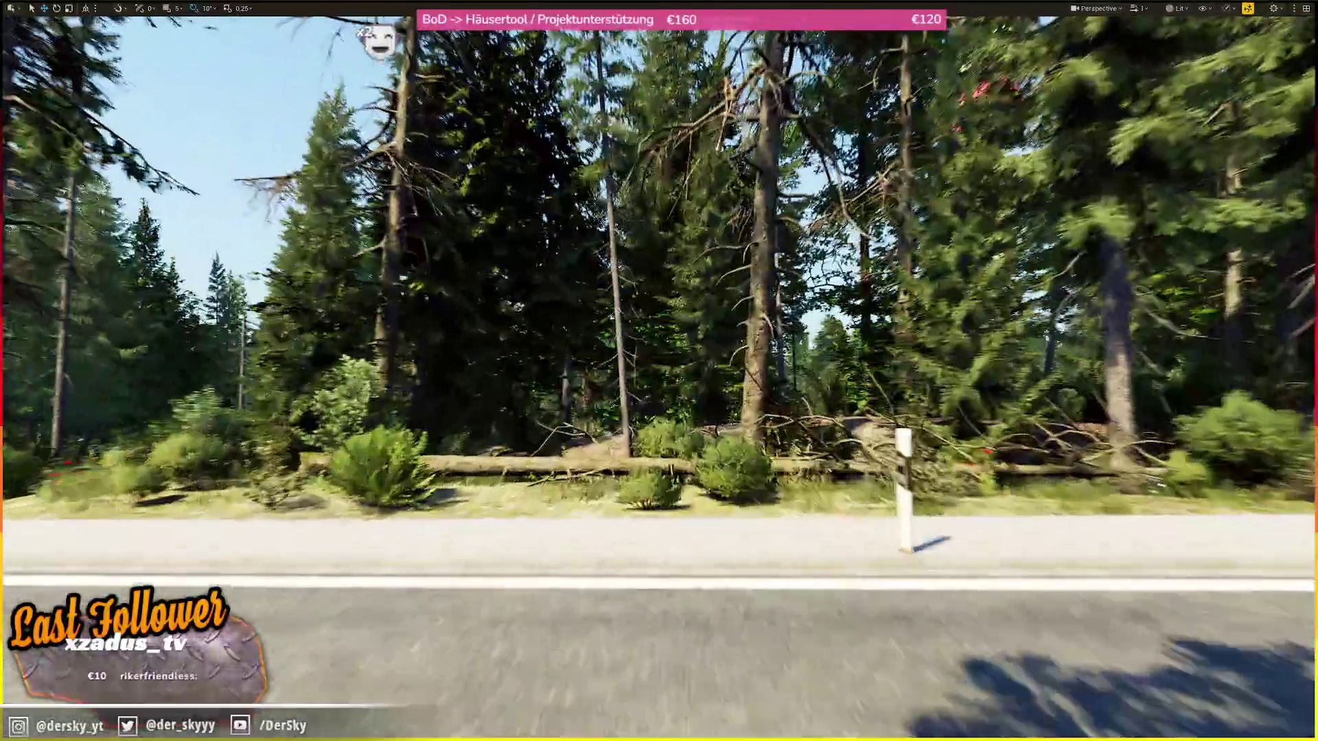
{"action": "scroll", "coordinate": [394, 230], "scroll_direction": "up", "scroll_amount": 2}
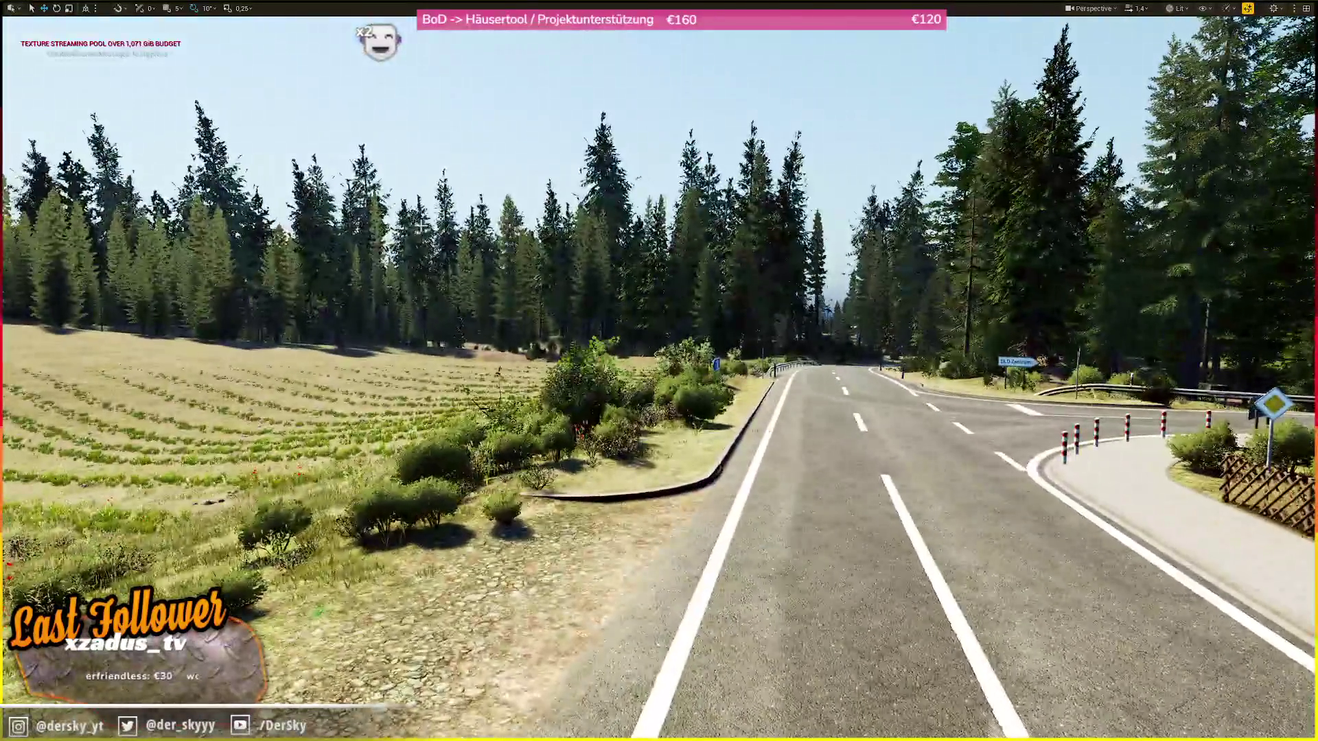
- Fly down the winding forest road toward the junction and bridge, looking down from above
{"action": "key", "text": "w"}
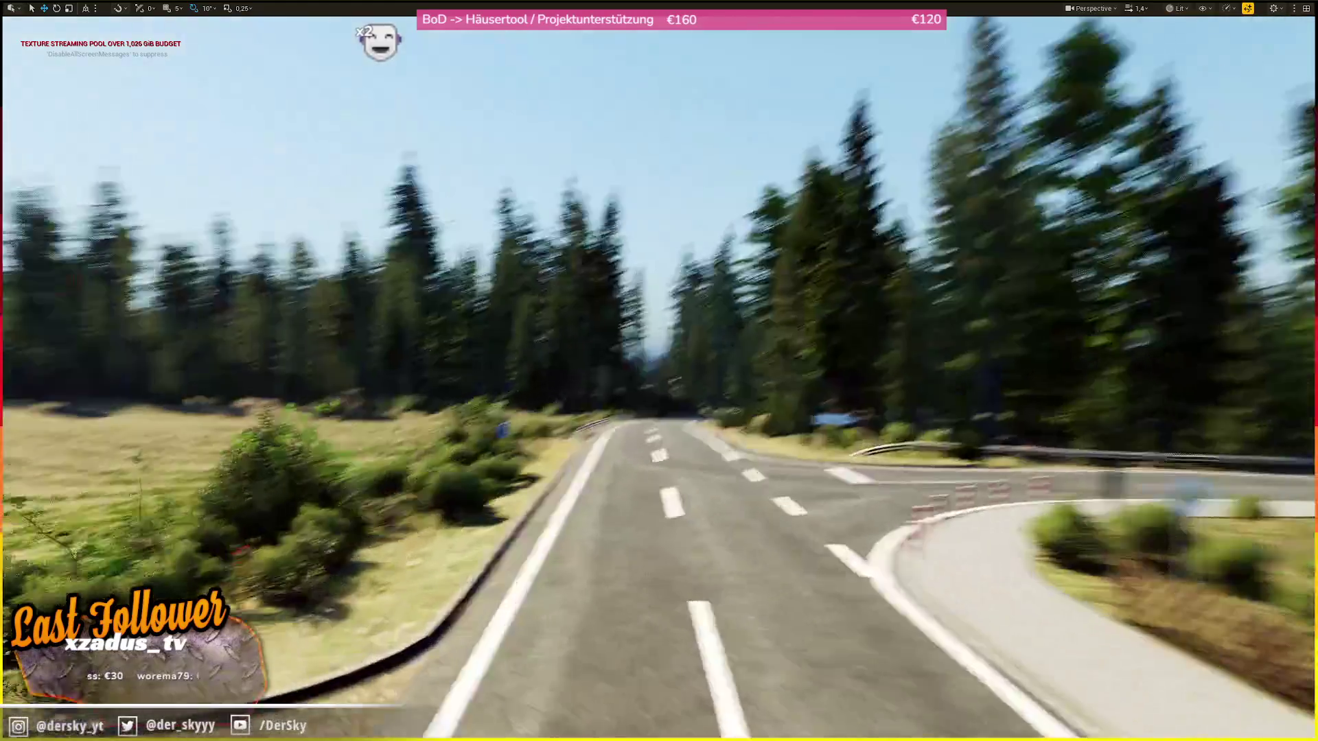
{"action": "scroll", "coordinate": [659, 371], "scroll_direction": "up", "scroll_amount": 1}
{"action": "key", "text": "w"}
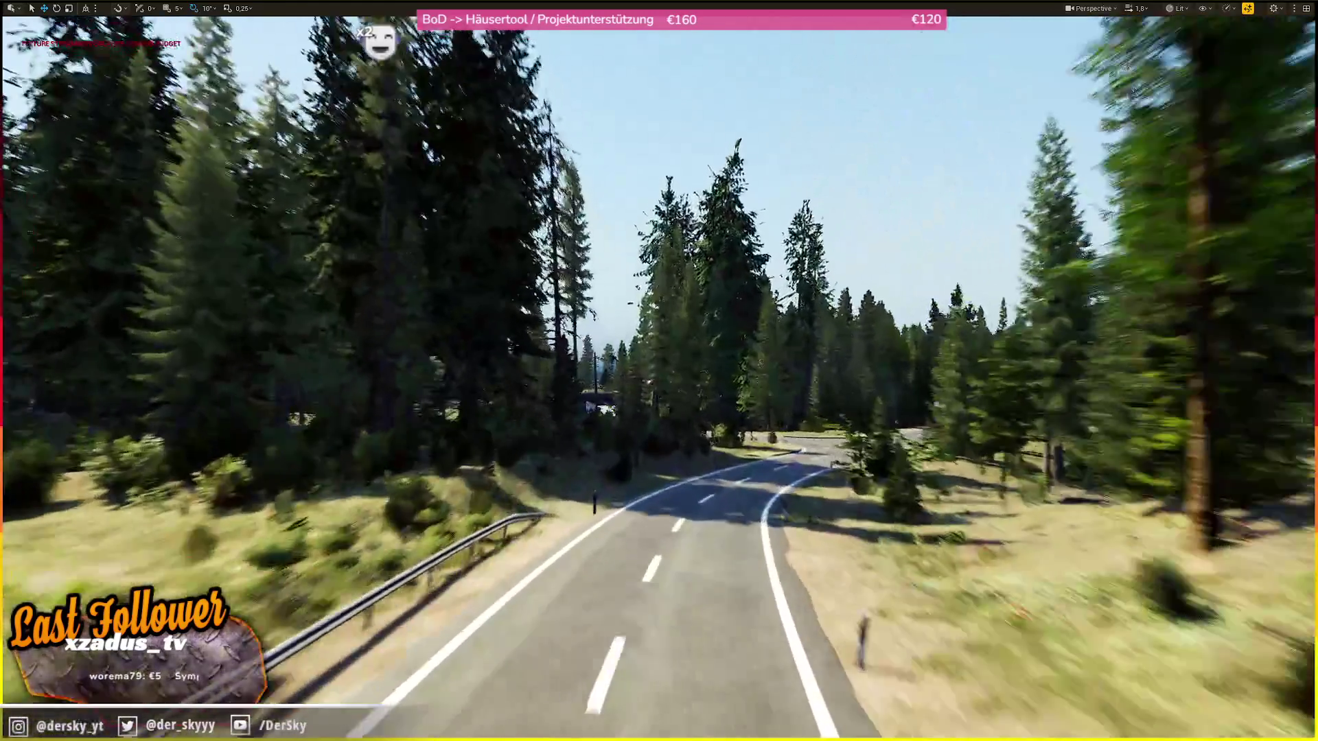
{"action": "key", "text": "w"}
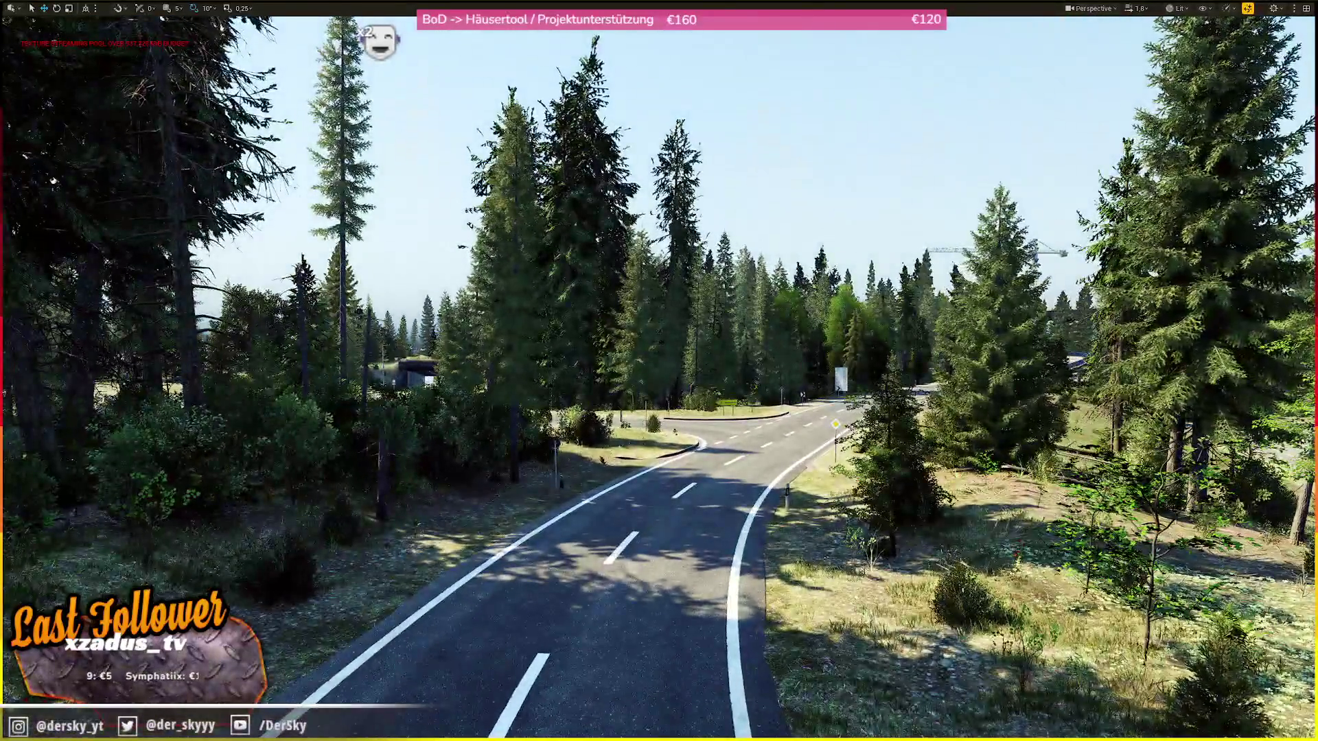
{"action": "key", "text": "w"}
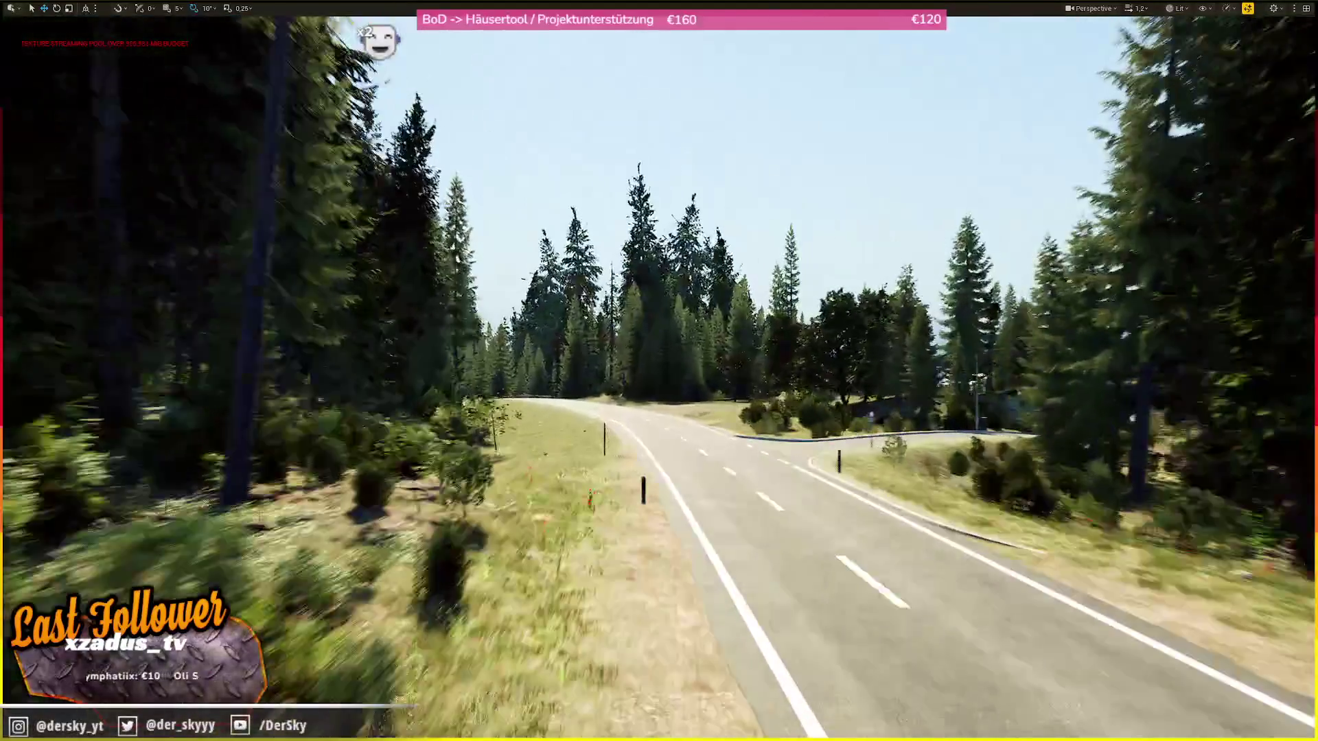
{"action": "key", "text": "w"}
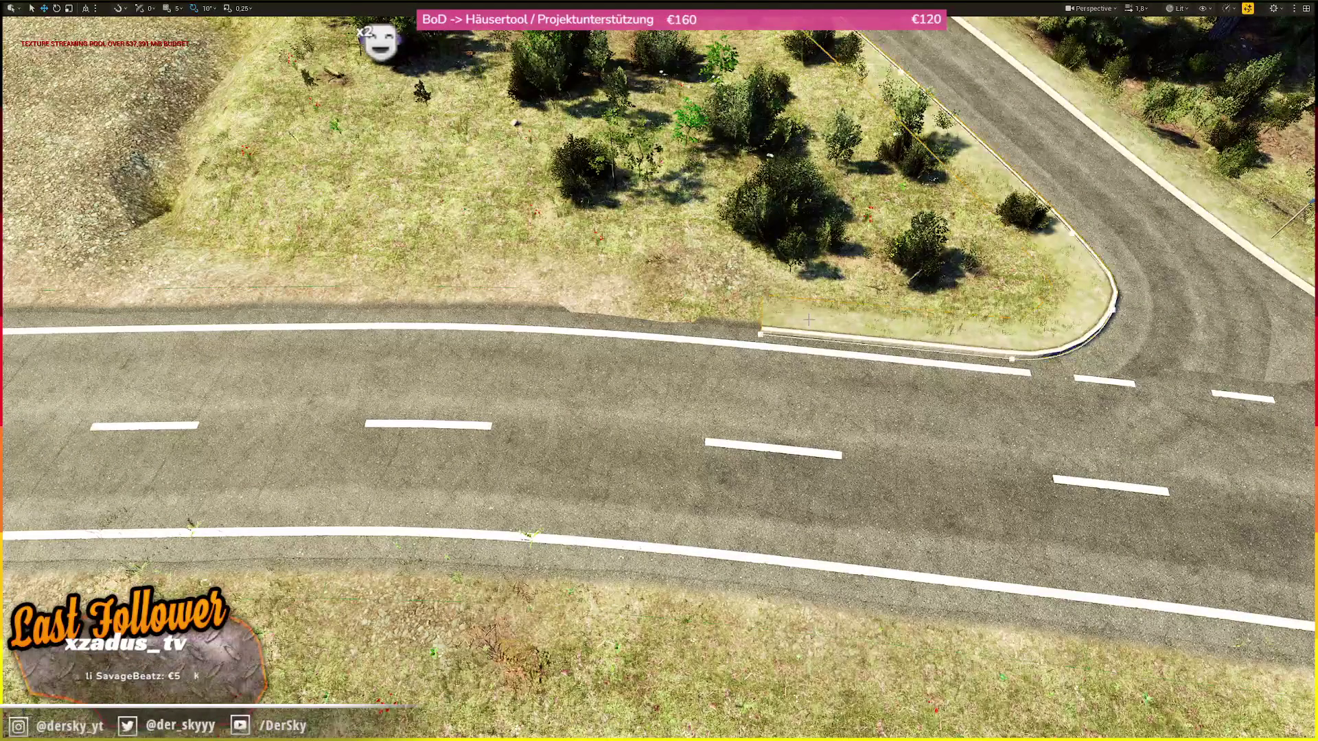
- Select the curb spline around the grass island and restore the full editor layout
{"action": "left_click", "coordinate": [961, 322]}
{"action": "scroll", "coordinate": [763, 328], "scroll_direction": "up", "scroll_amount": 3}
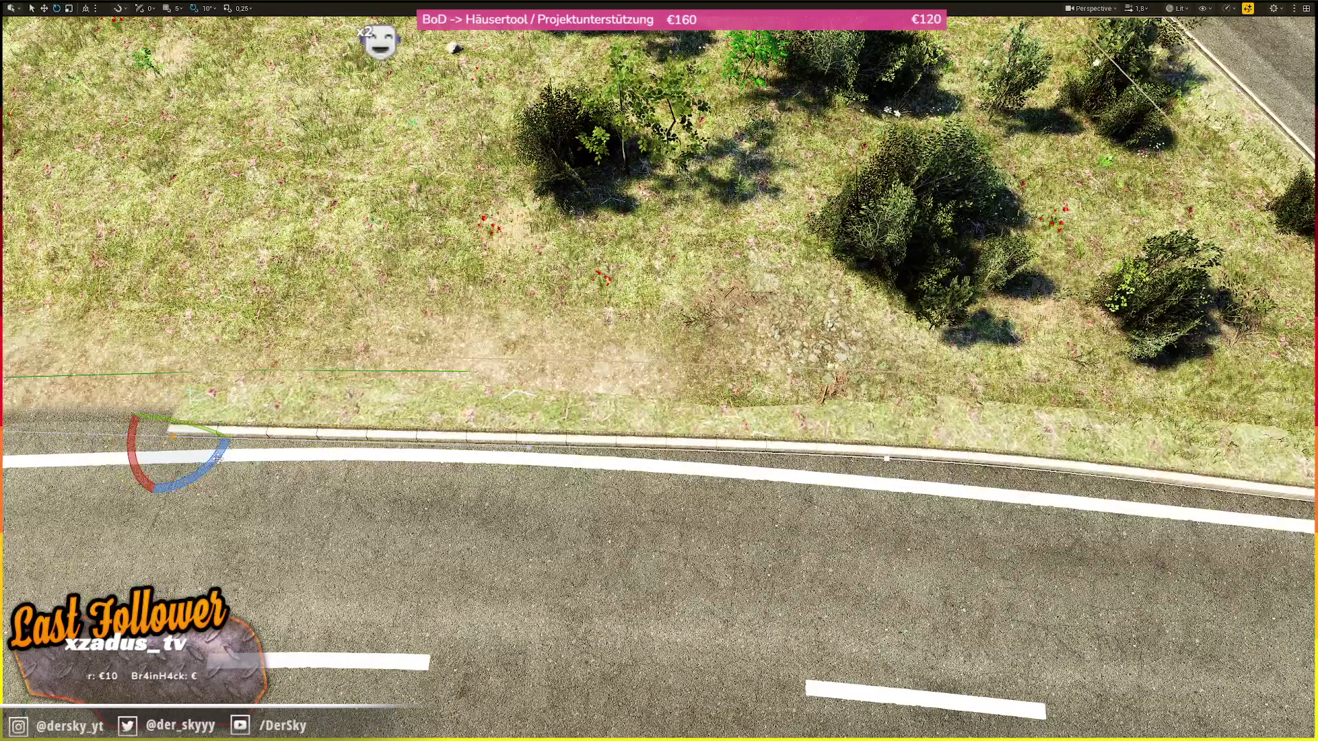
{"action": "key", "text": "F11"}
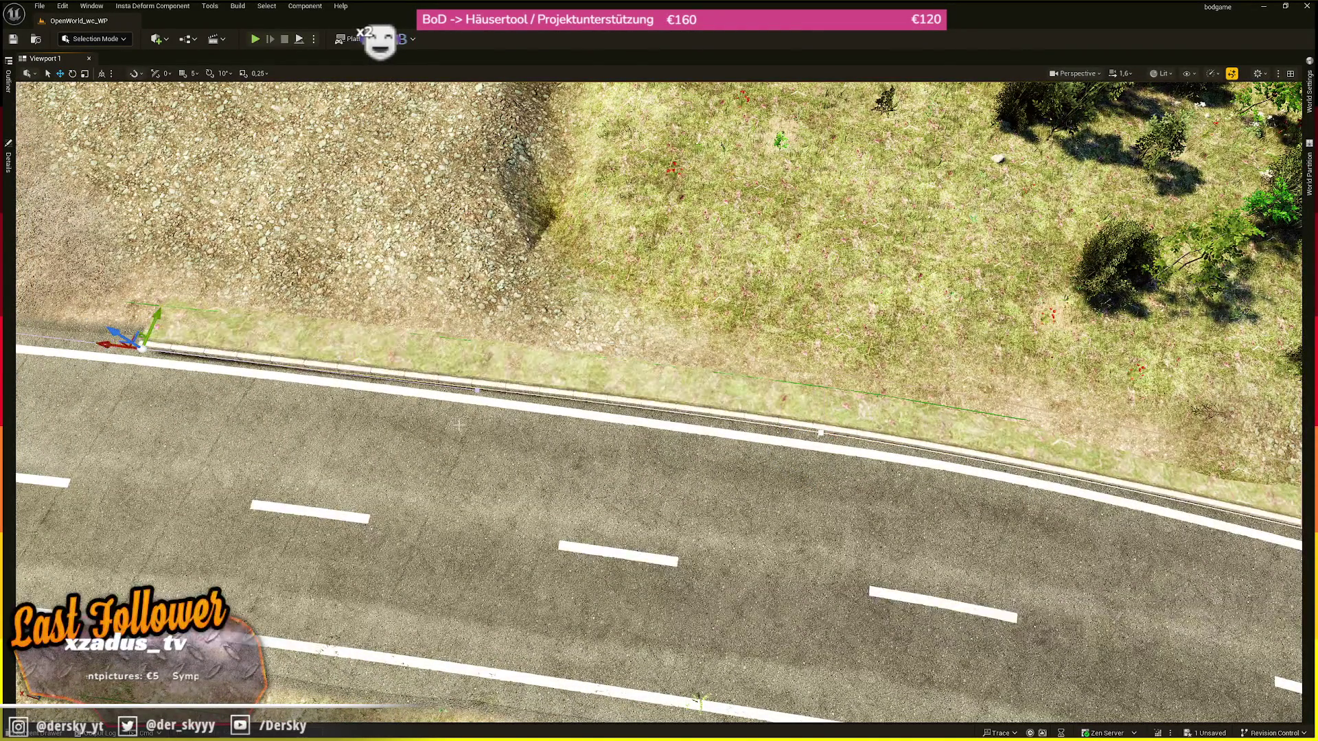
{"action": "scroll", "coordinate": [659, 402], "scroll_direction": "up", "scroll_amount": 1}
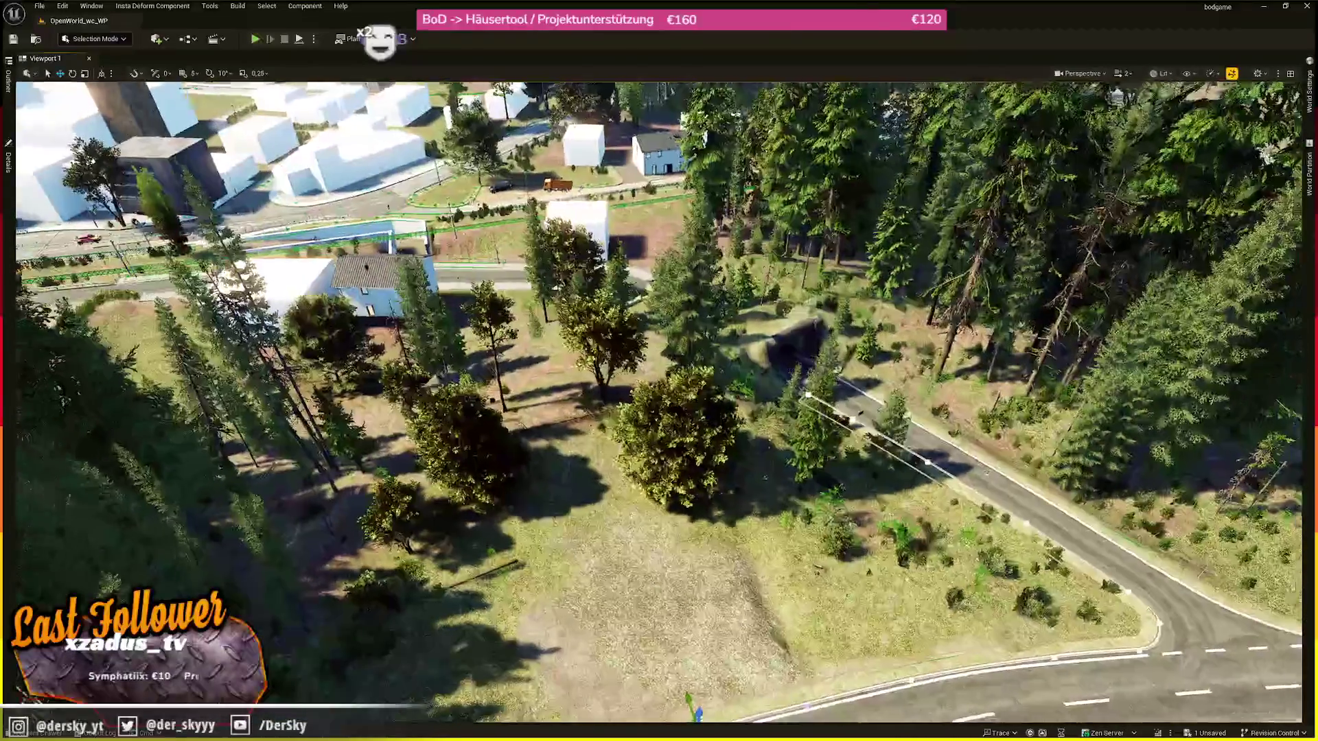
{"action": "left_click_drag", "start_coordinate": [459, 425], "coordinate": [460, 385]}
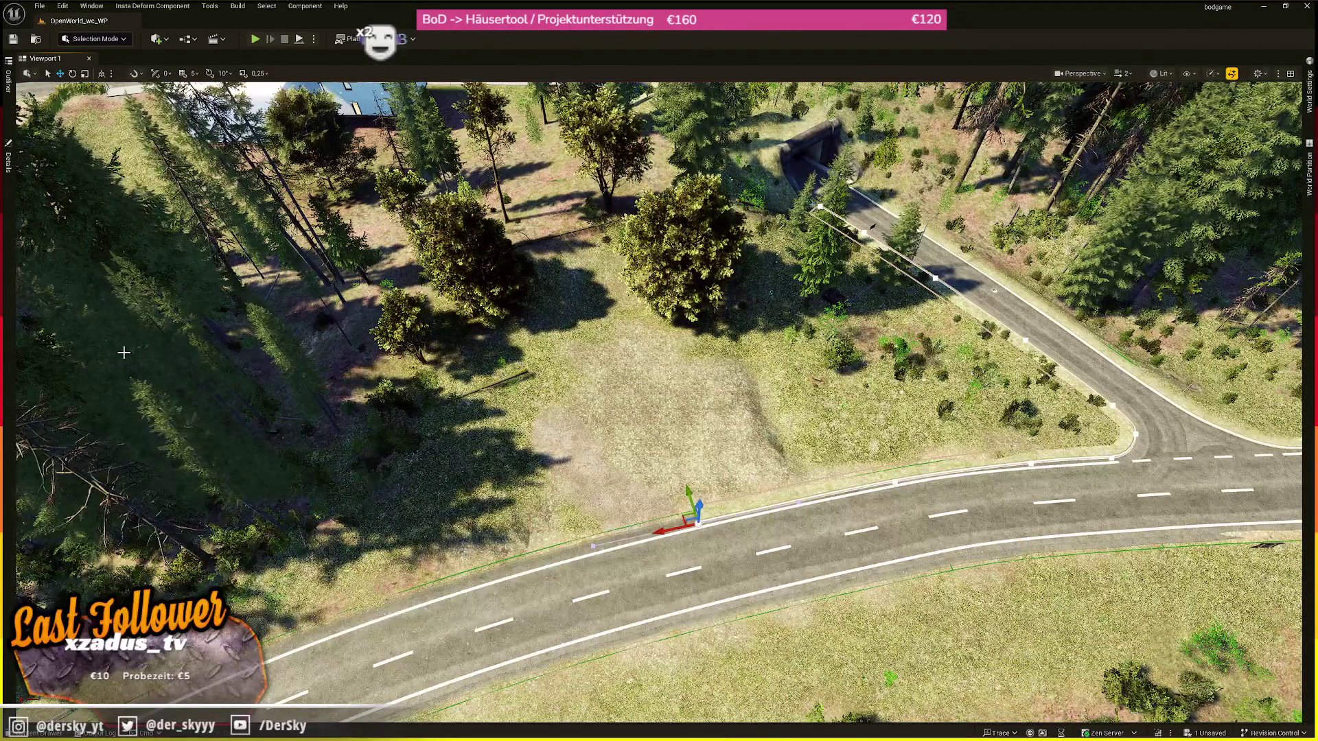
{"action": "scroll", "coordinate": [658, 401], "scroll_direction": "down", "scroll_amount": 1}
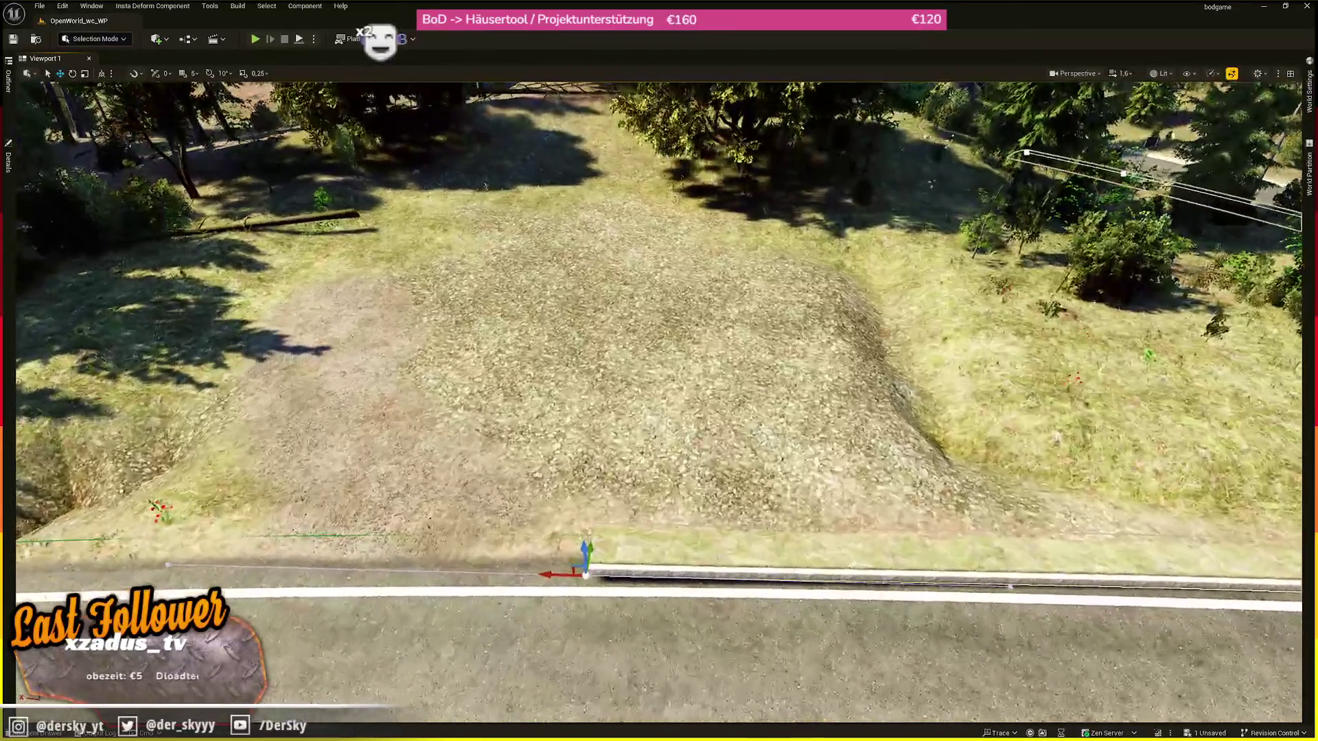
{"action": "scroll", "coordinate": [659, 402], "scroll_direction": "up", "scroll_amount": 1}
- Undo the curb spline's Rotate Elements change, save the level, and open World Partition
{"action": "key", "text": "ctrl+z"}
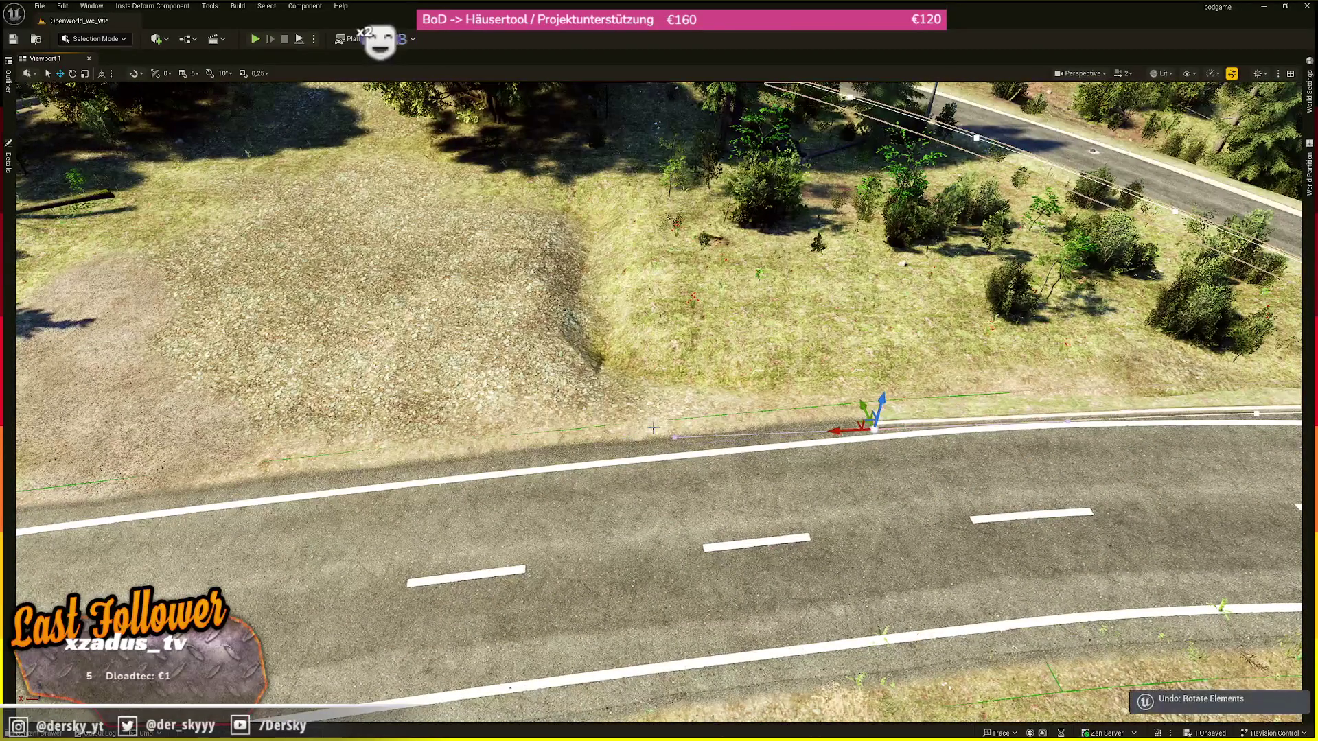
{"action": "key", "text": "ctrl+s"}
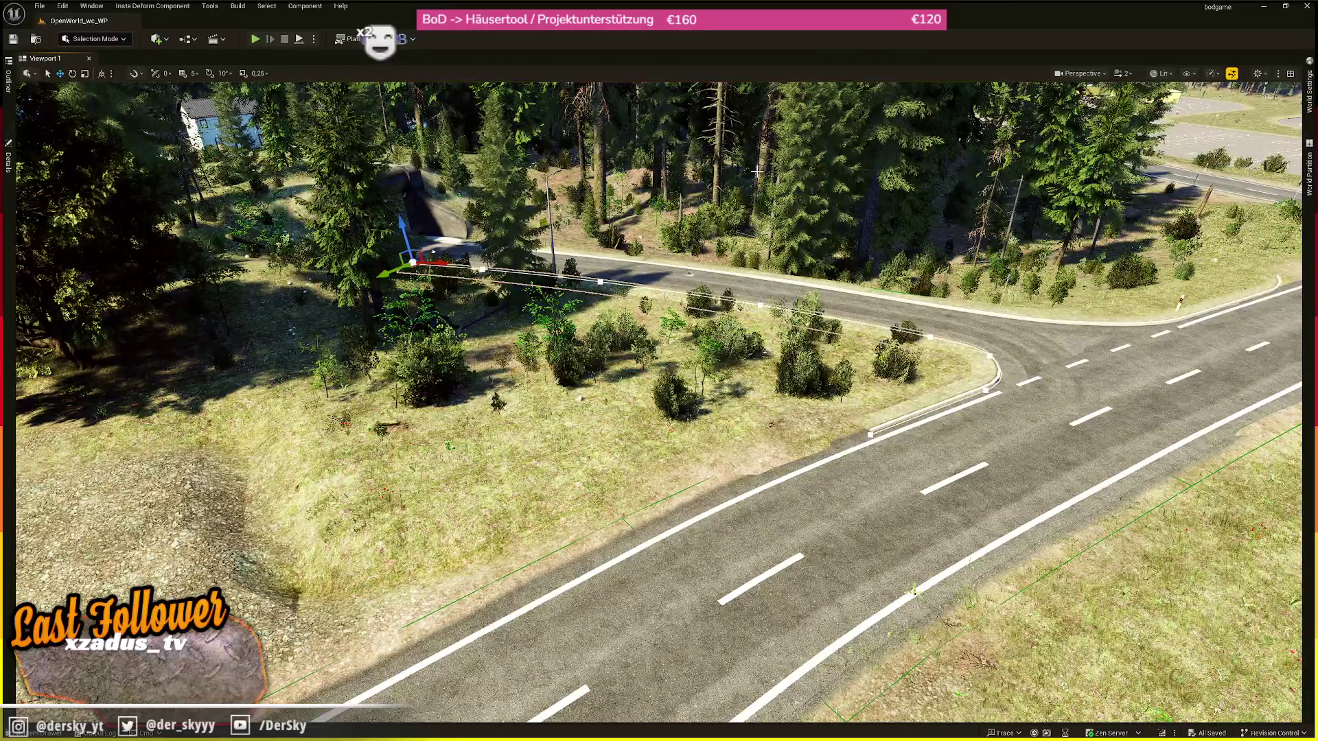
{"action": "left_click", "coordinate": [1309, 172]}
- Box-select the gas station area in World Partition, load that region, and turn toward it
{"action": "scroll", "coordinate": [1182, 535], "scroll_direction": "up", "scroll_amount": 4}
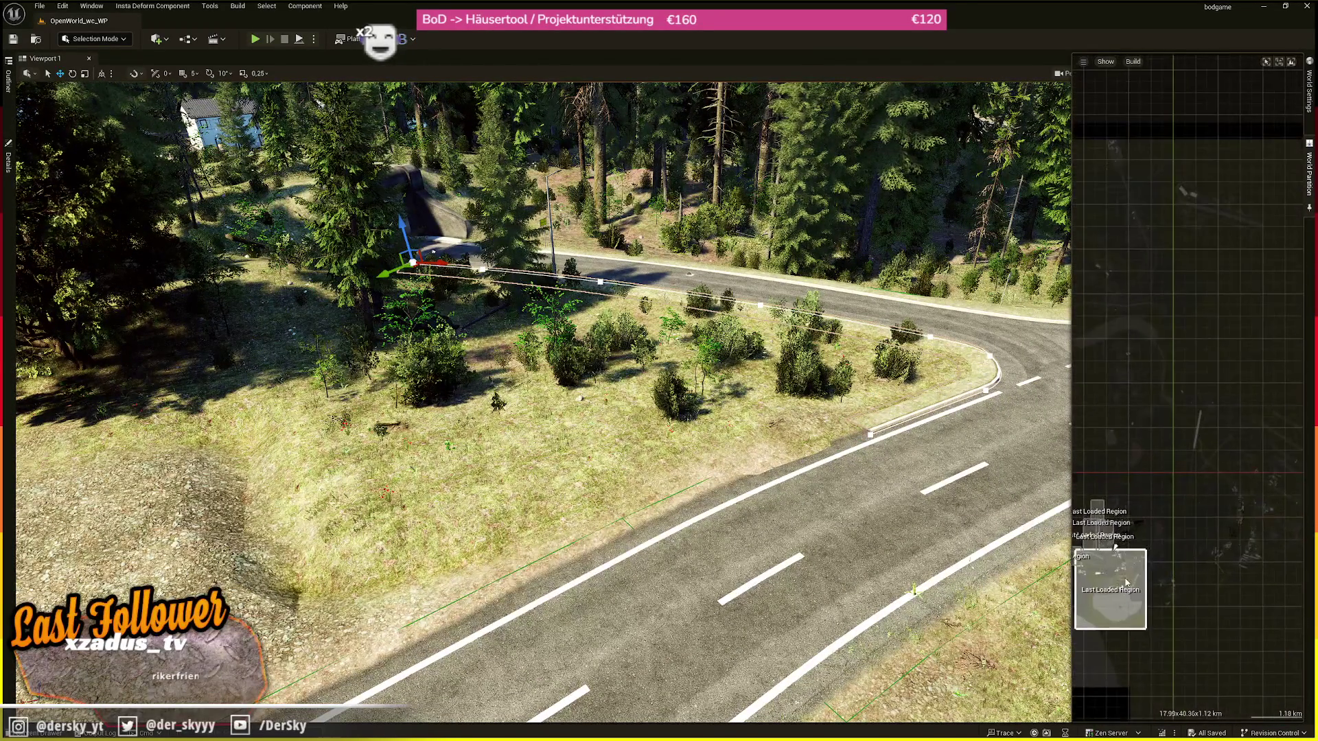
{"action": "scroll", "coordinate": [1190, 502], "scroll_direction": "up", "scroll_amount": 6}
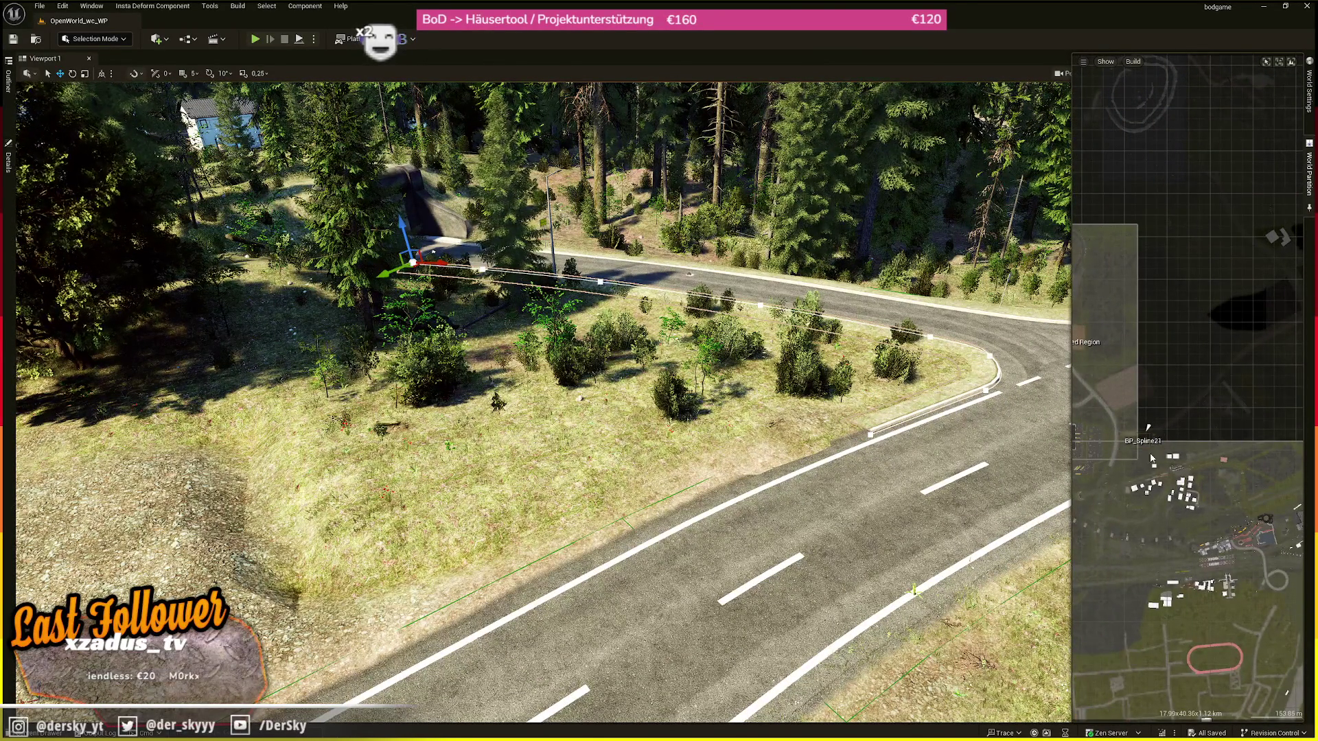
{"action": "mouse_move", "coordinate": [1127, 461]}
{"action": "left_mouse_down"}
{"action": "mouse_move", "coordinate": [1231, 419]}
{"action": "mouse_move", "coordinate": [1269, 370]}
{"action": "left_mouse_up"}
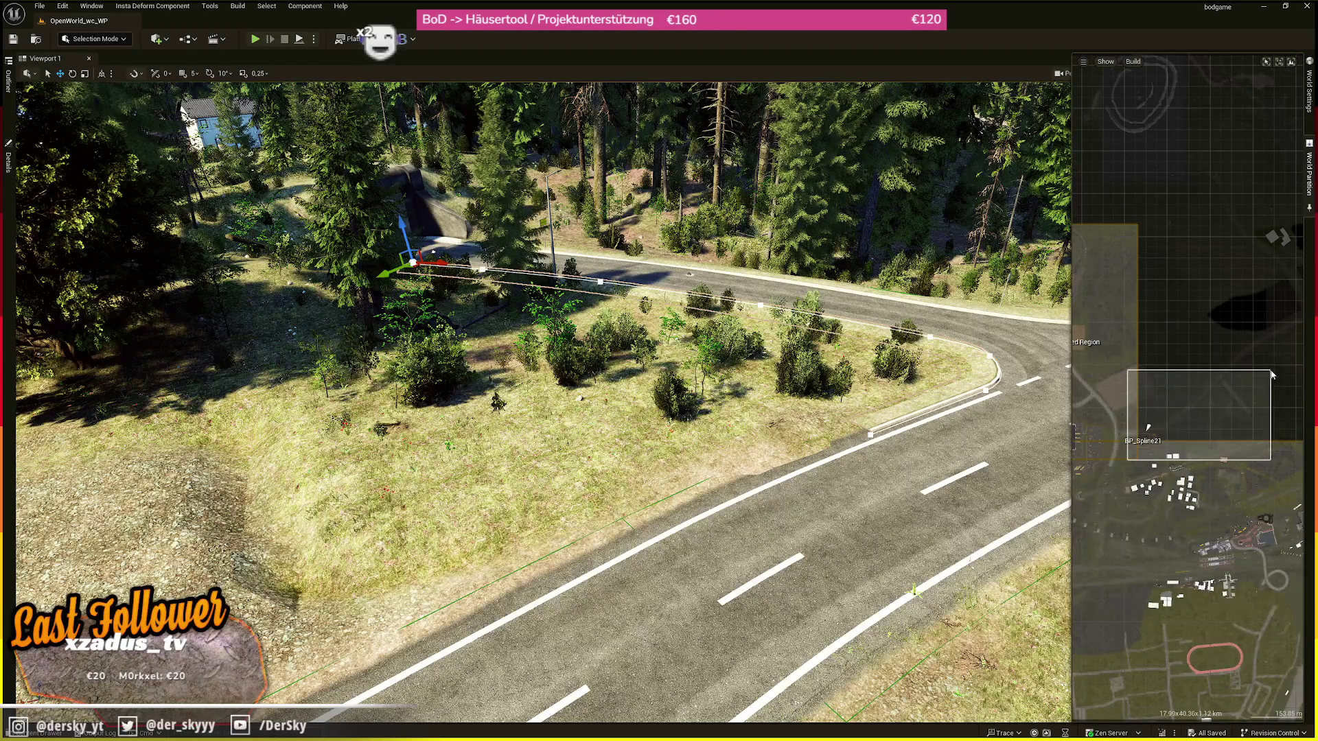
{"action": "right_click", "coordinate": [1185, 410]}
{"action": "left_click", "coordinate": [1239, 429]}
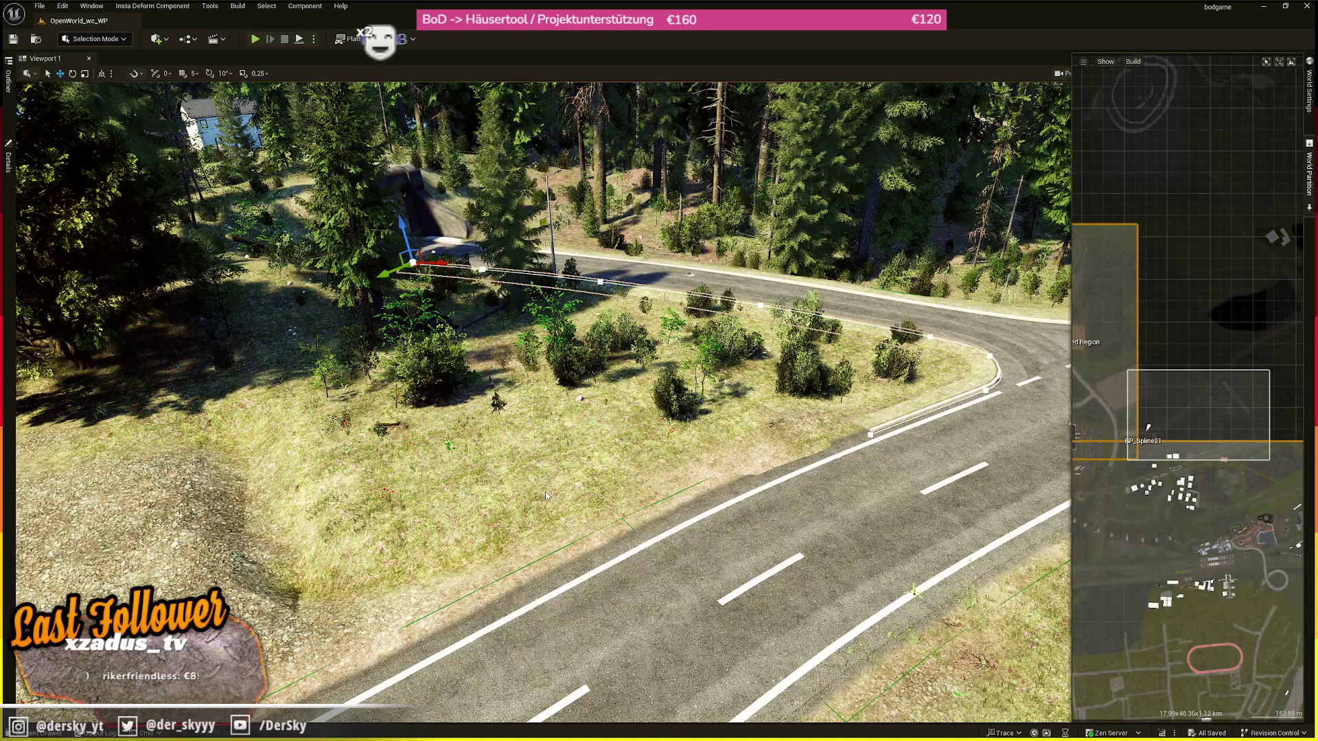
{"action": "mouse_move", "coordinate": [545, 491]}
{"action": "left_mouse_down"}
{"action": "mouse_move", "coordinate": [494, 439]}
{"action": "mouse_move", "coordinate": [442, 433]}
{"action": "mouse_move", "coordinate": [494, 384]}
{"action": "mouse_move", "coordinate": [818, 375]}
{"action": "mouse_move", "coordinate": [693, 394]}
{"action": "left_mouse_up"}
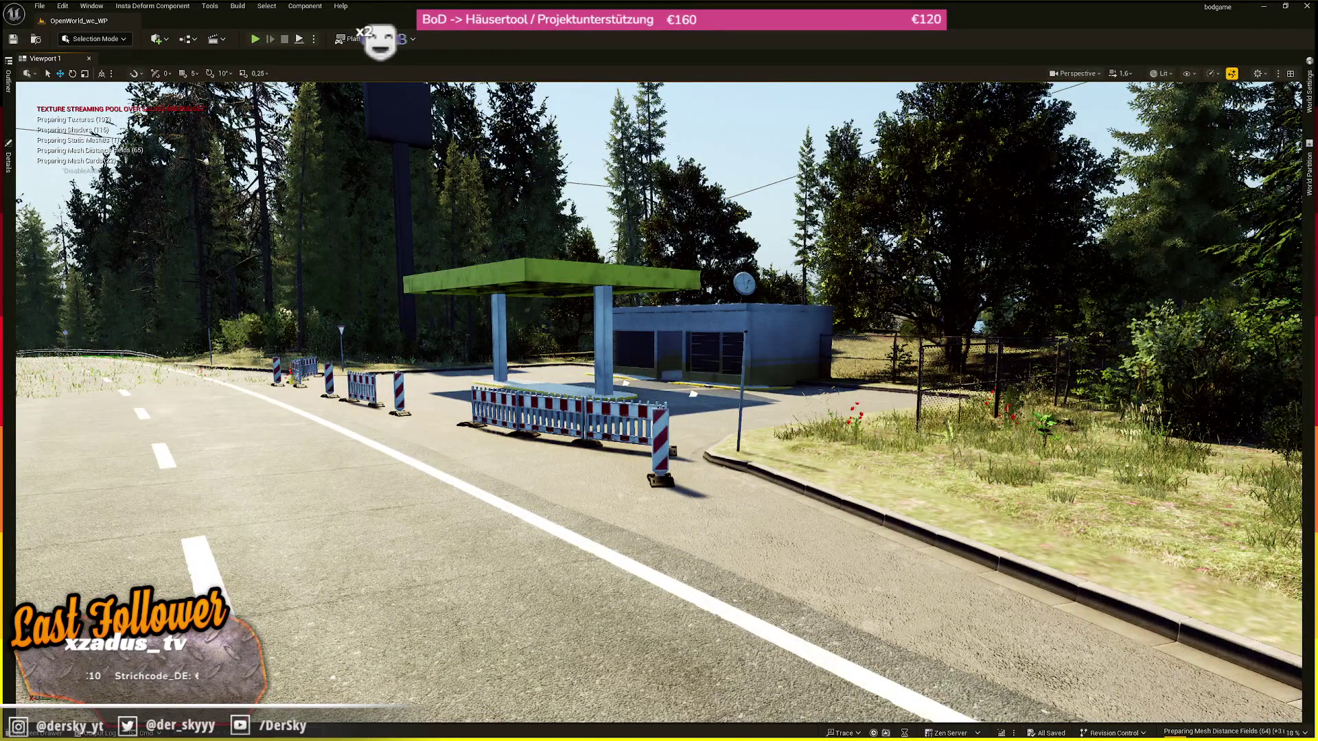
- Tilt the view up above the gas station toward the forest road and town
{"action": "mouse_move", "coordinate": [694, 394]}
{"action": "left_mouse_down"}
{"action": "mouse_move", "coordinate": [693, 371]}
{"action": "mouse_move", "coordinate": [693, 402]}
{"action": "left_mouse_up"}
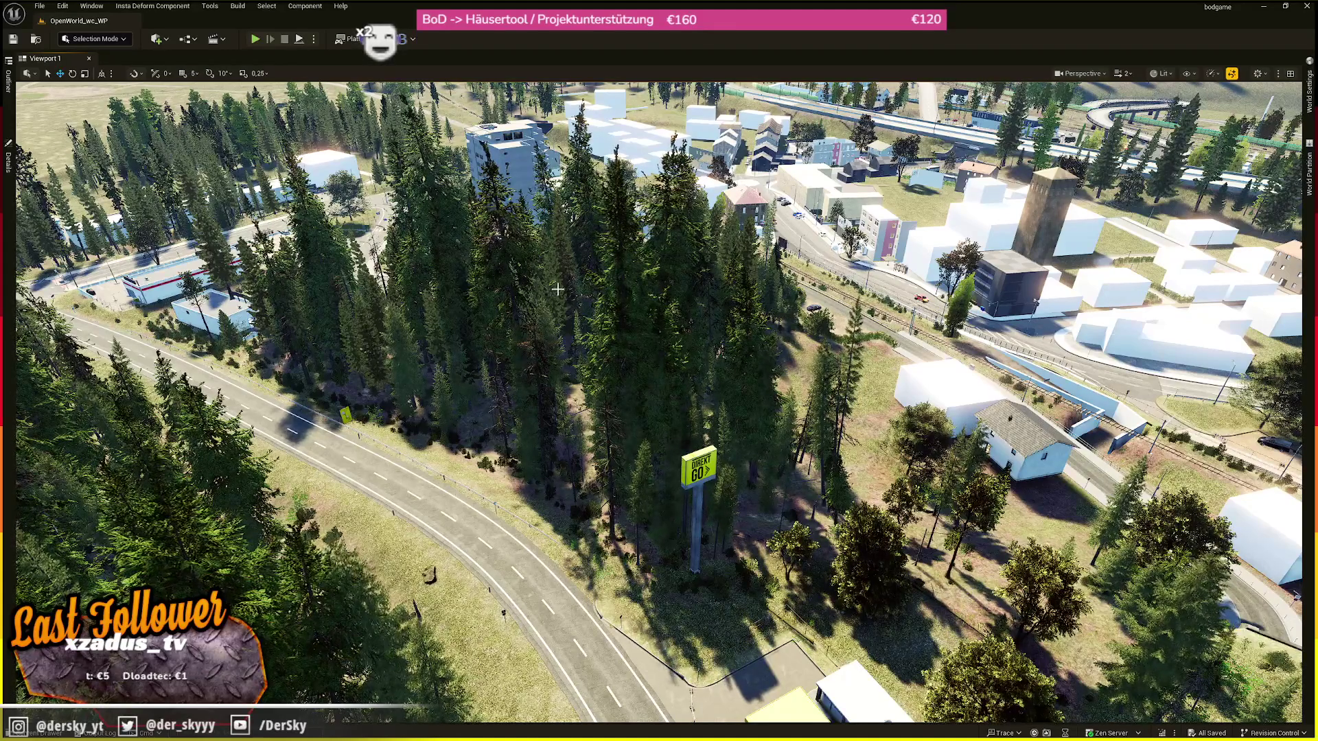
- Fly over the town, down through the white house roof, and through its rooms
{"action": "key", "text": "w"}
{"action": "left_click_drag", "start_coordinate": [658, 403], "coordinate": [659, 356]}
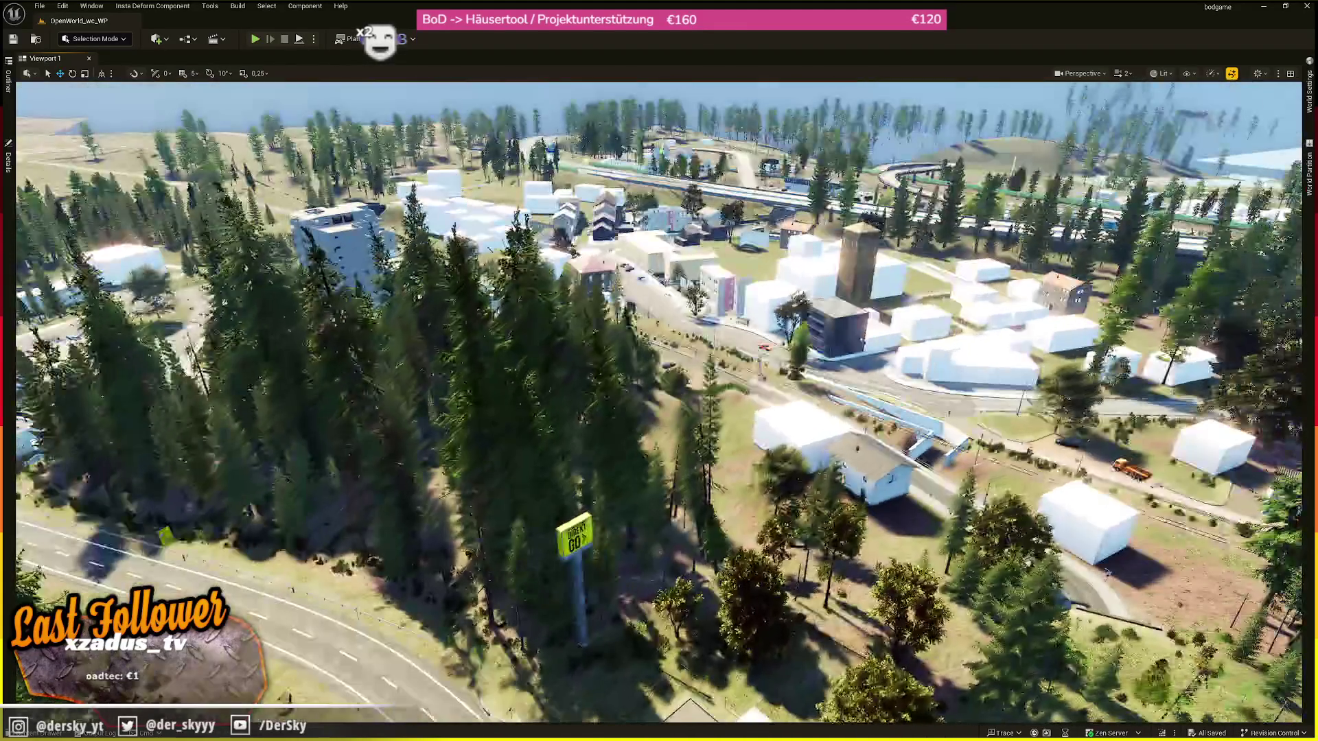
{"action": "key", "text": "w"}
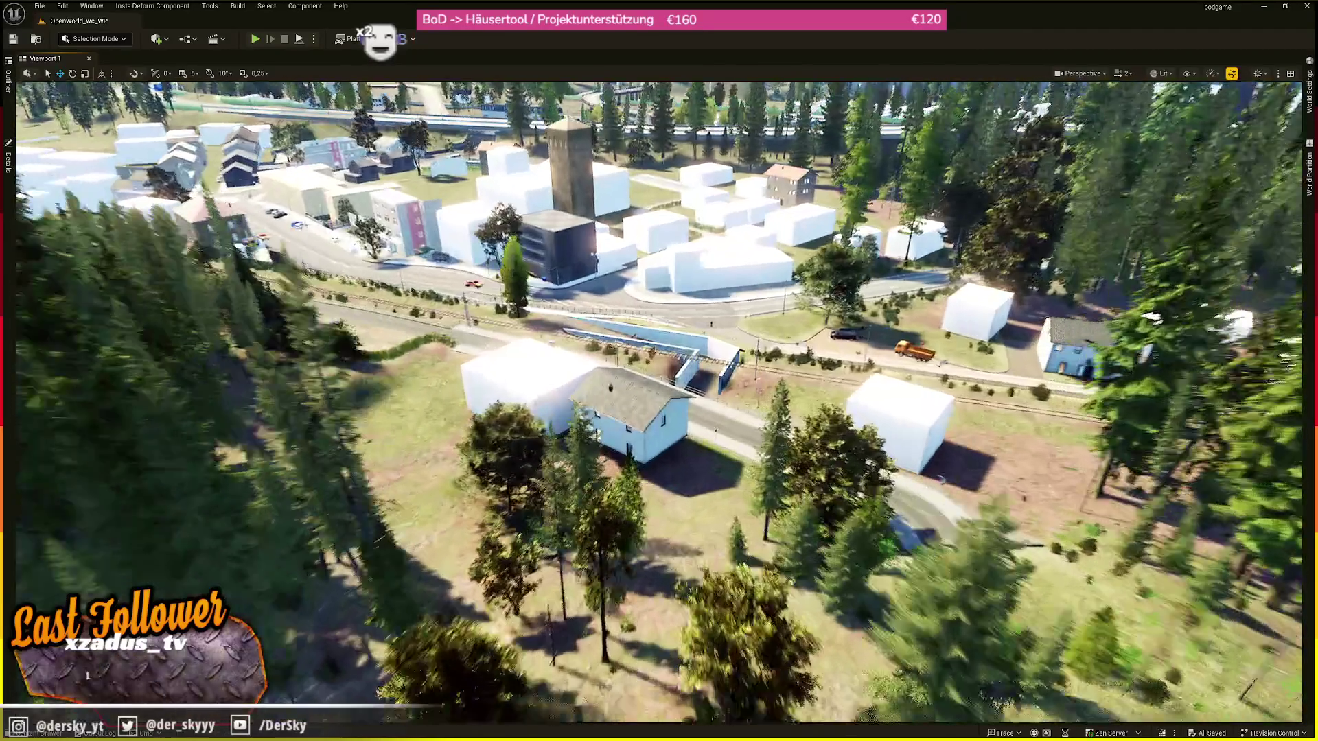
{"action": "key", "text": "w"}
{"action": "scroll", "coordinate": [659, 402], "scroll_direction": "down", "scroll_amount": 1}
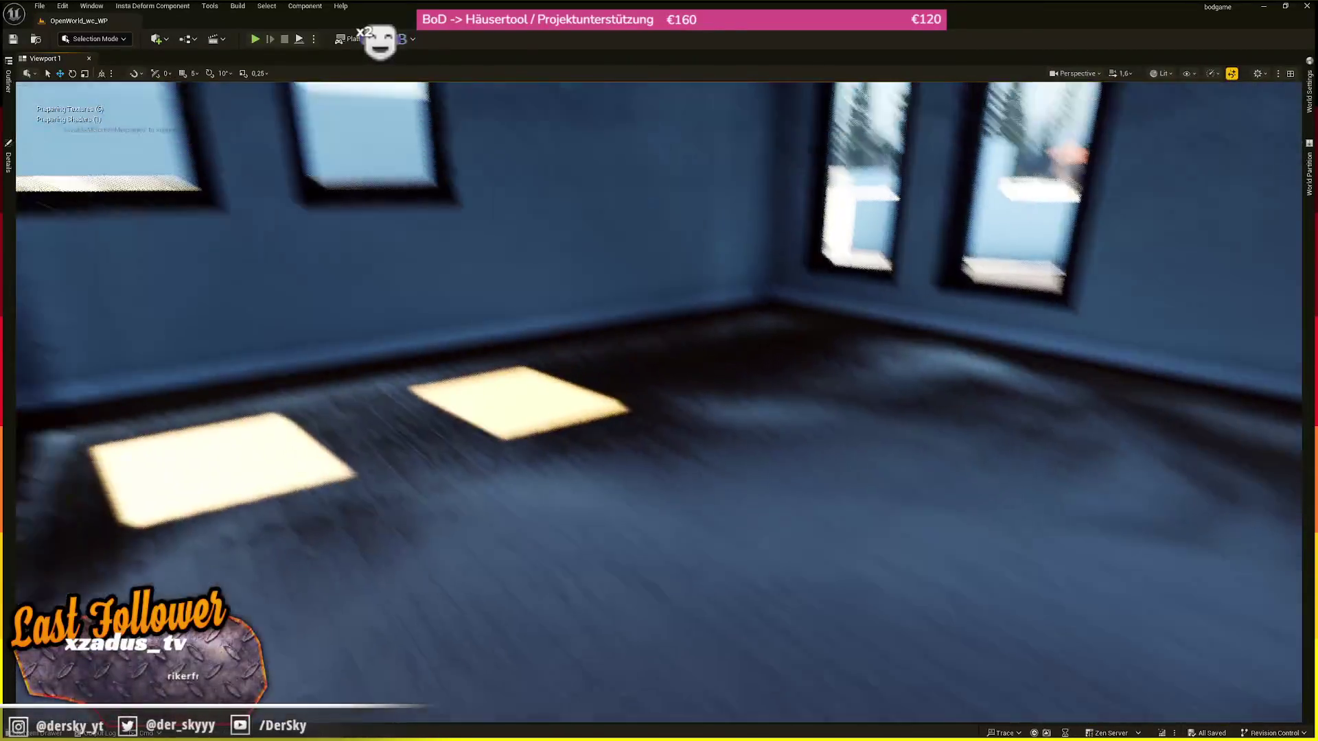
{"action": "key", "text": "w"}
{"action": "scroll", "coordinate": [659, 401], "scroll_direction": "down", "scroll_amount": 1}
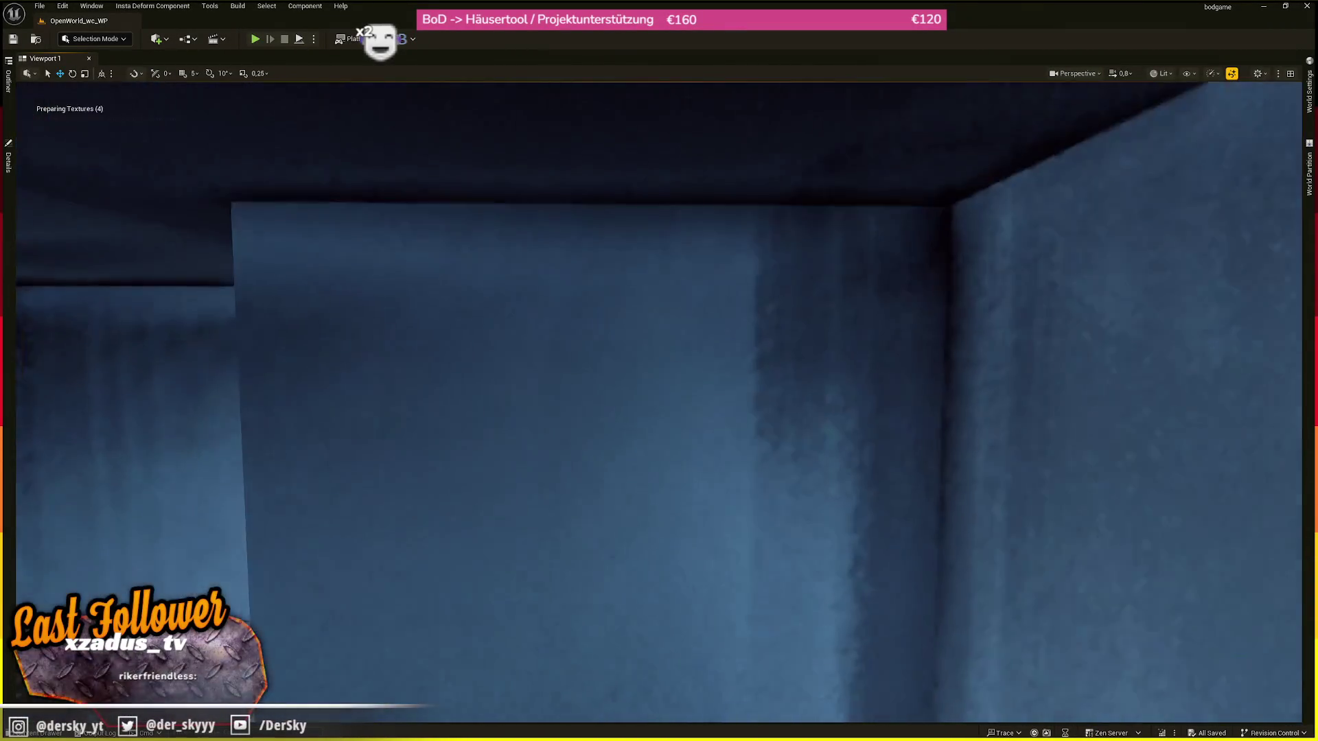
{"action": "key", "text": "w"}
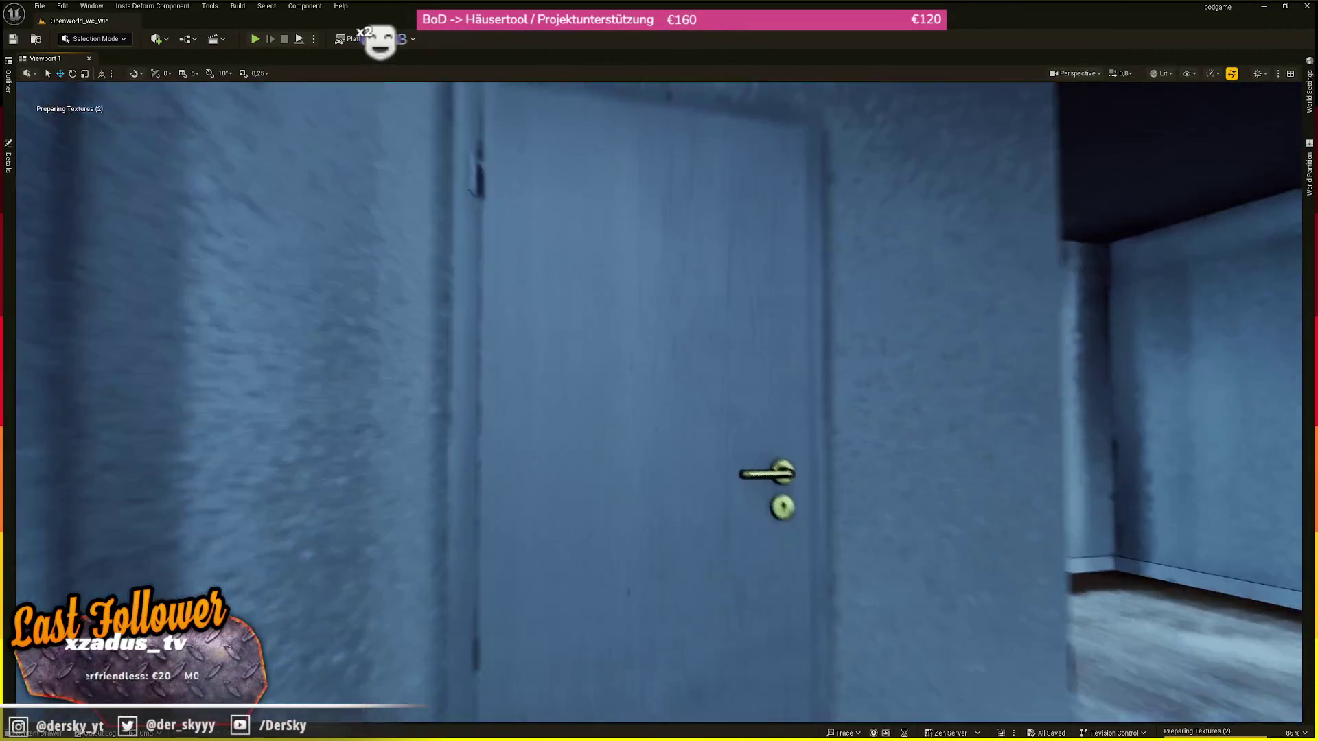
{"action": "key", "text": "w"}
{"action": "scroll", "coordinate": [659, 402], "scroll_direction": "down", "scroll_amount": 1}
{"action": "key", "text": "w"}
{"action": "key", "text": "w"}
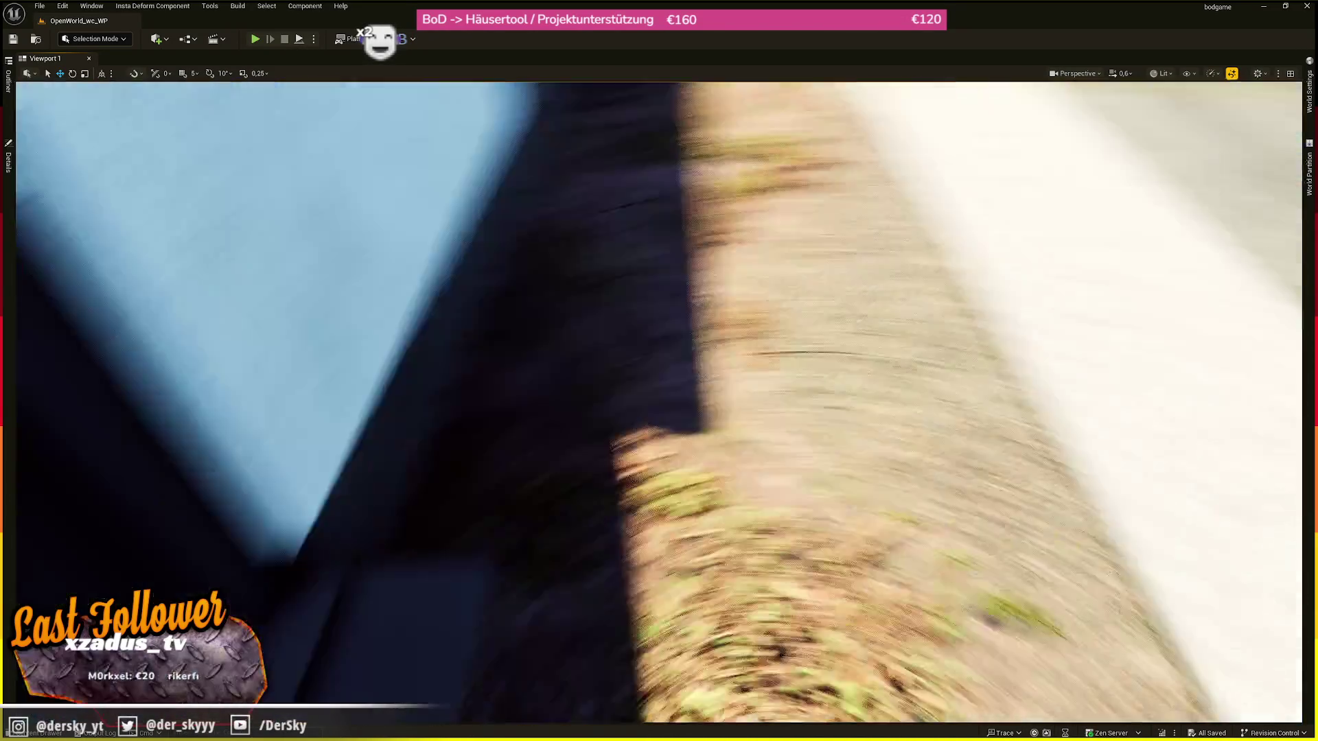
- Pull back to see the whole white house, then fly along the road to the red-roofed house
{"action": "scroll", "coordinate": [659, 402], "scroll_direction": "up", "scroll_amount": 2}
{"action": "key", "text": "s"}
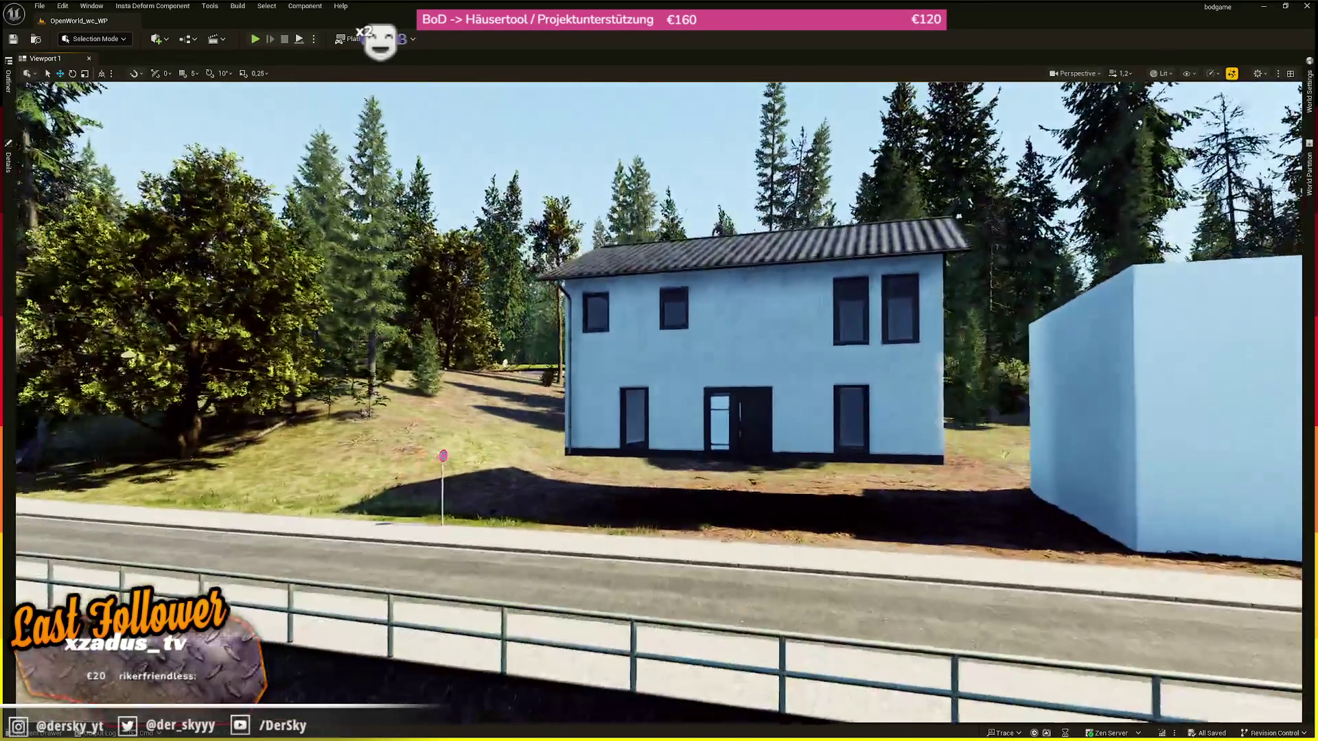
{"action": "scroll", "coordinate": [659, 401], "scroll_direction": "down", "scroll_amount": 1}
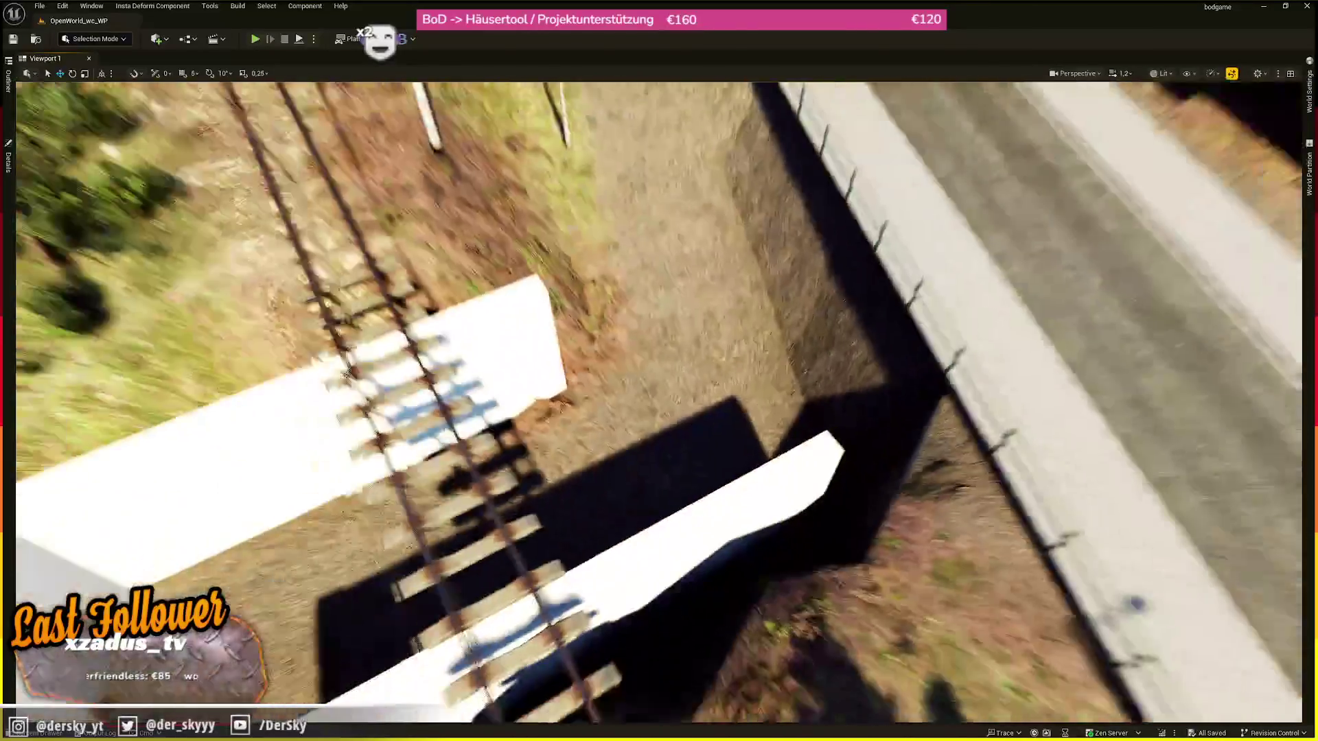
{"action": "scroll", "coordinate": [659, 402], "scroll_direction": "up", "scroll_amount": 3}
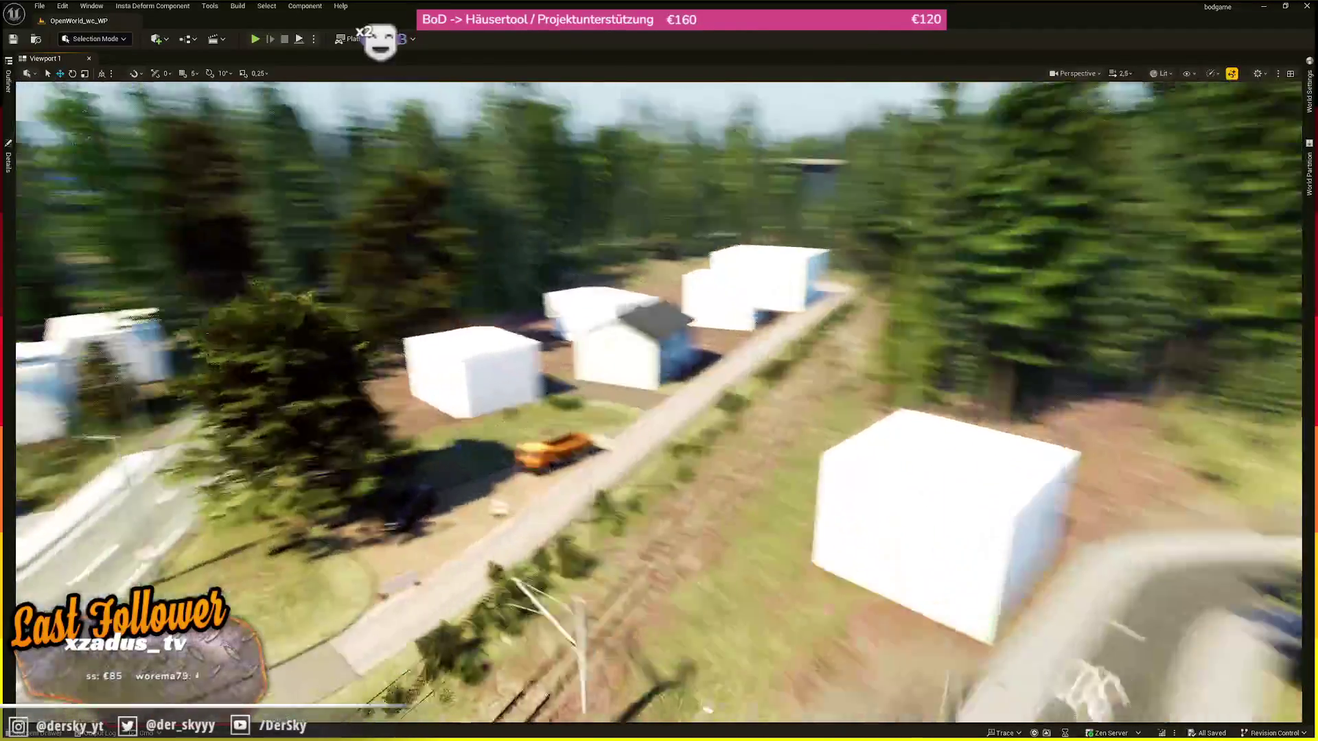
{"action": "scroll", "coordinate": [659, 401], "scroll_direction": "down", "scroll_amount": 2}
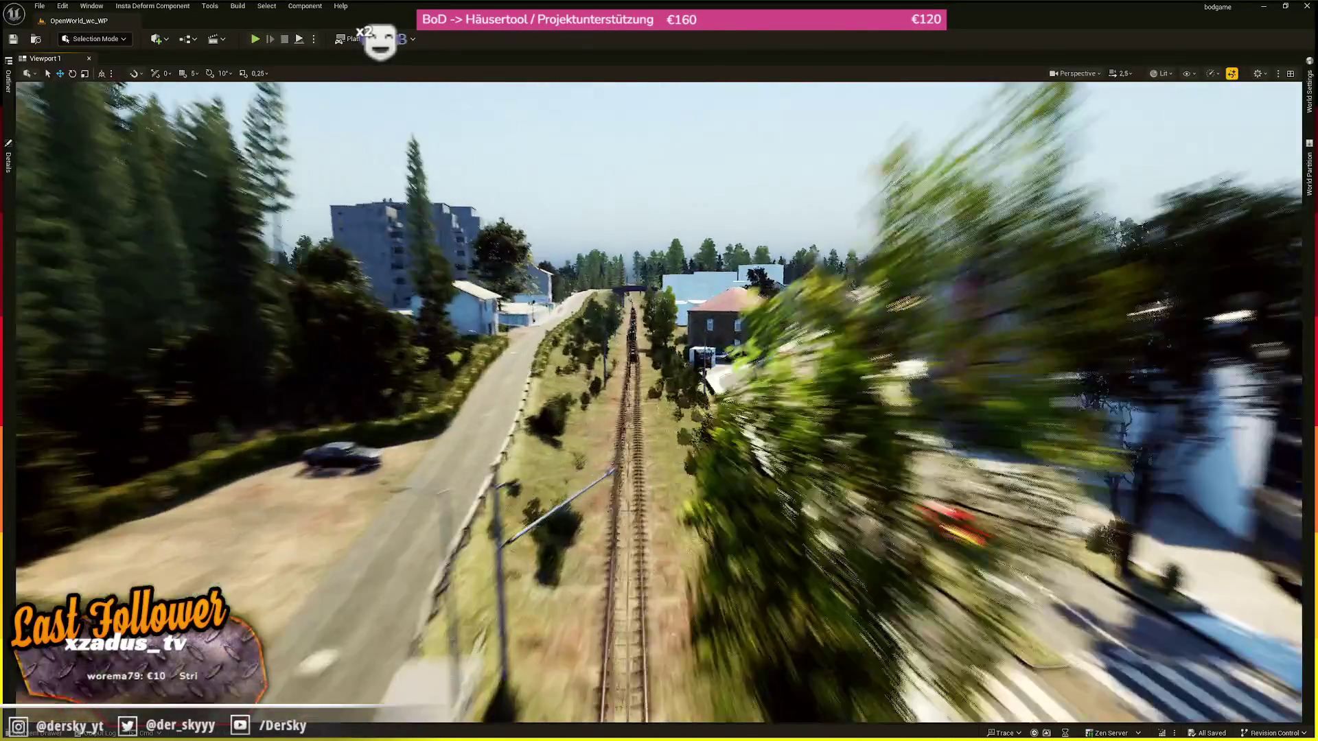
{"action": "key", "text": "w"}
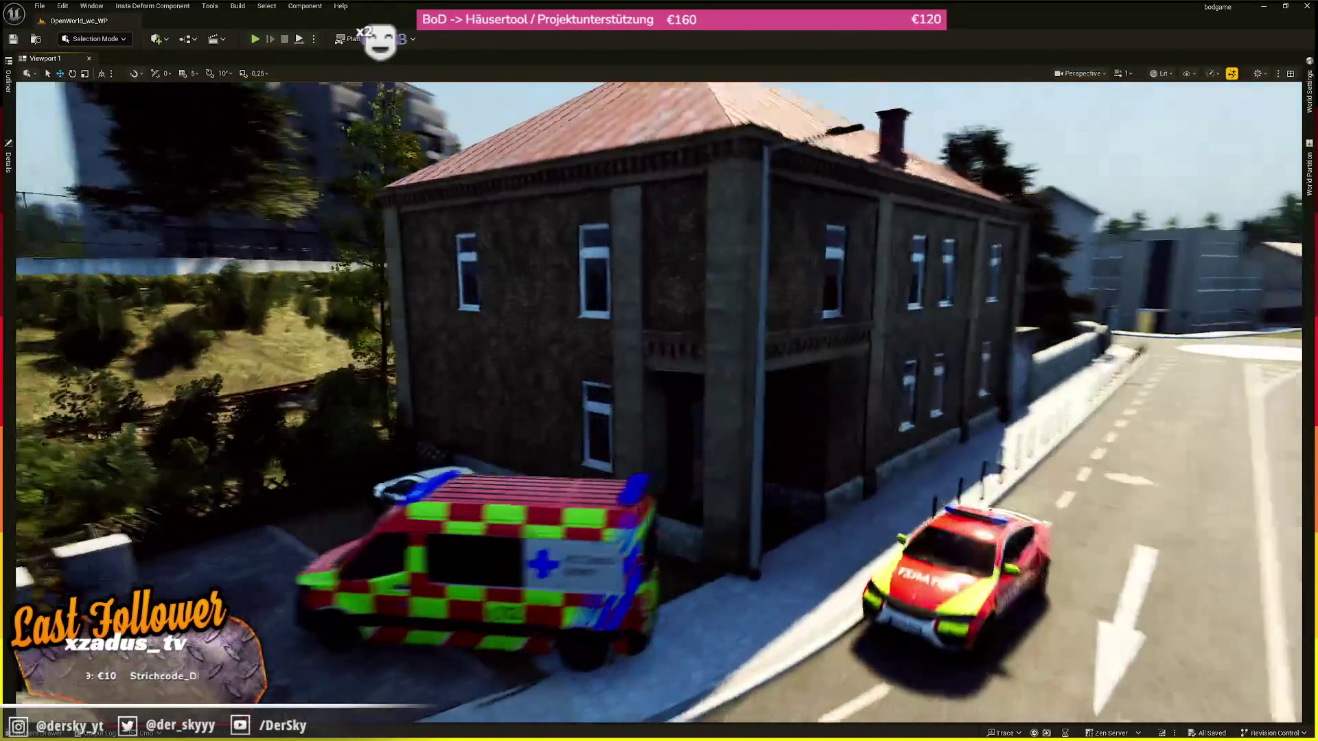
{"action": "scroll", "coordinate": [659, 402], "scroll_direction": "down", "scroll_amount": 2}
- Tour the red-roofed house's staircase, corridor, office and waiting room, then exit through the window
{"action": "key", "text": "w"}
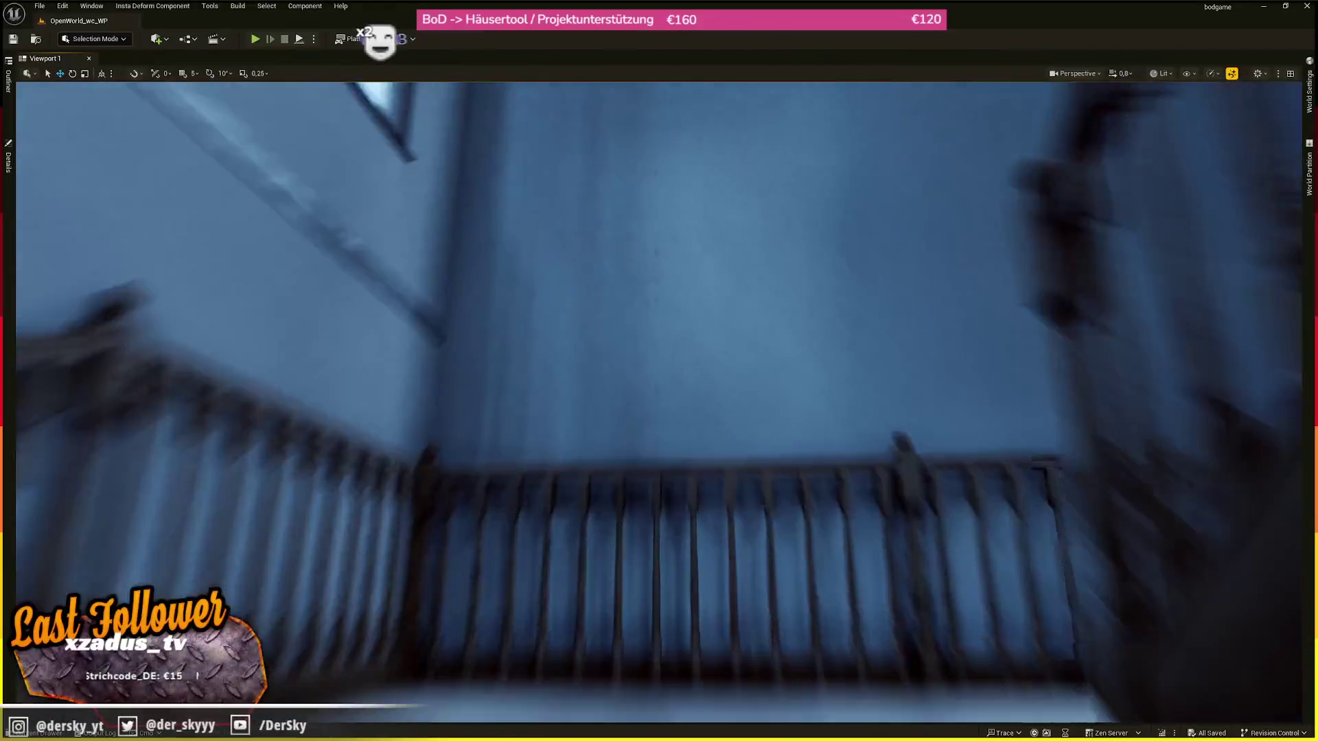
{"action": "key", "text": "w"}
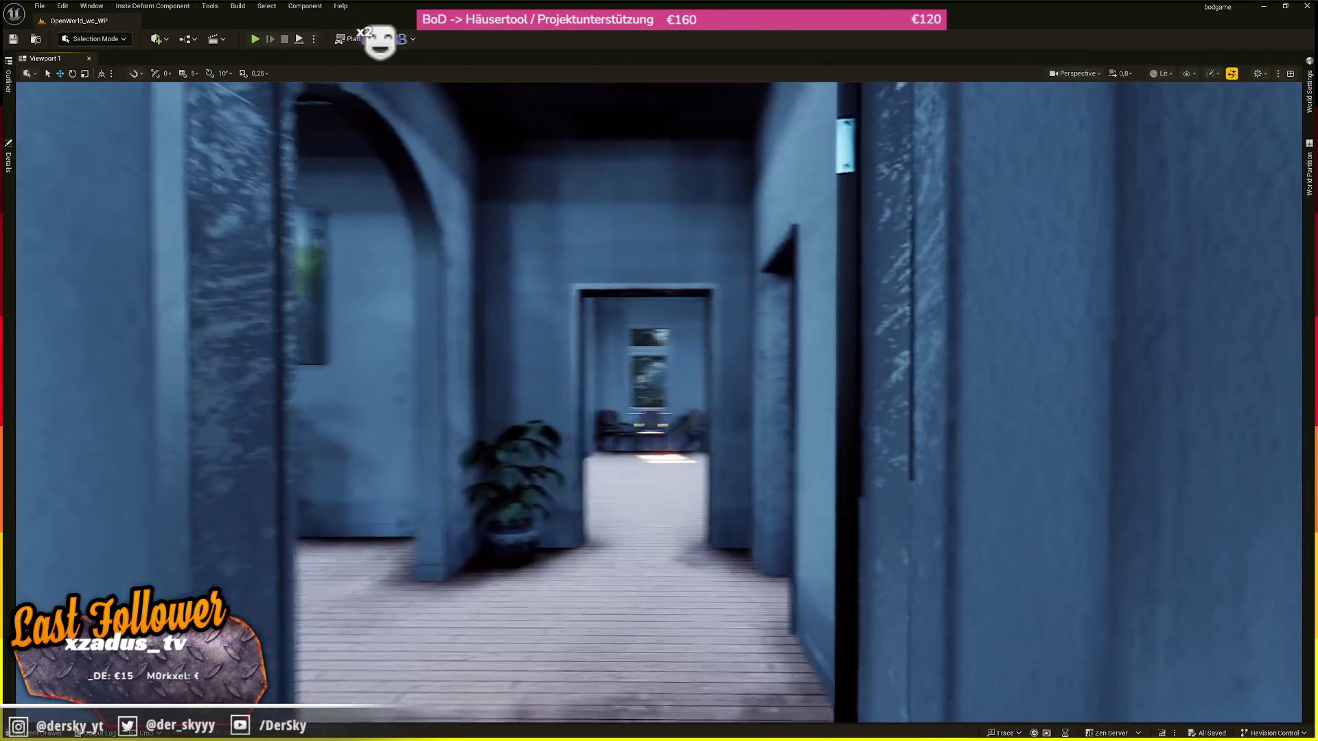
{"action": "key", "text": "w"}
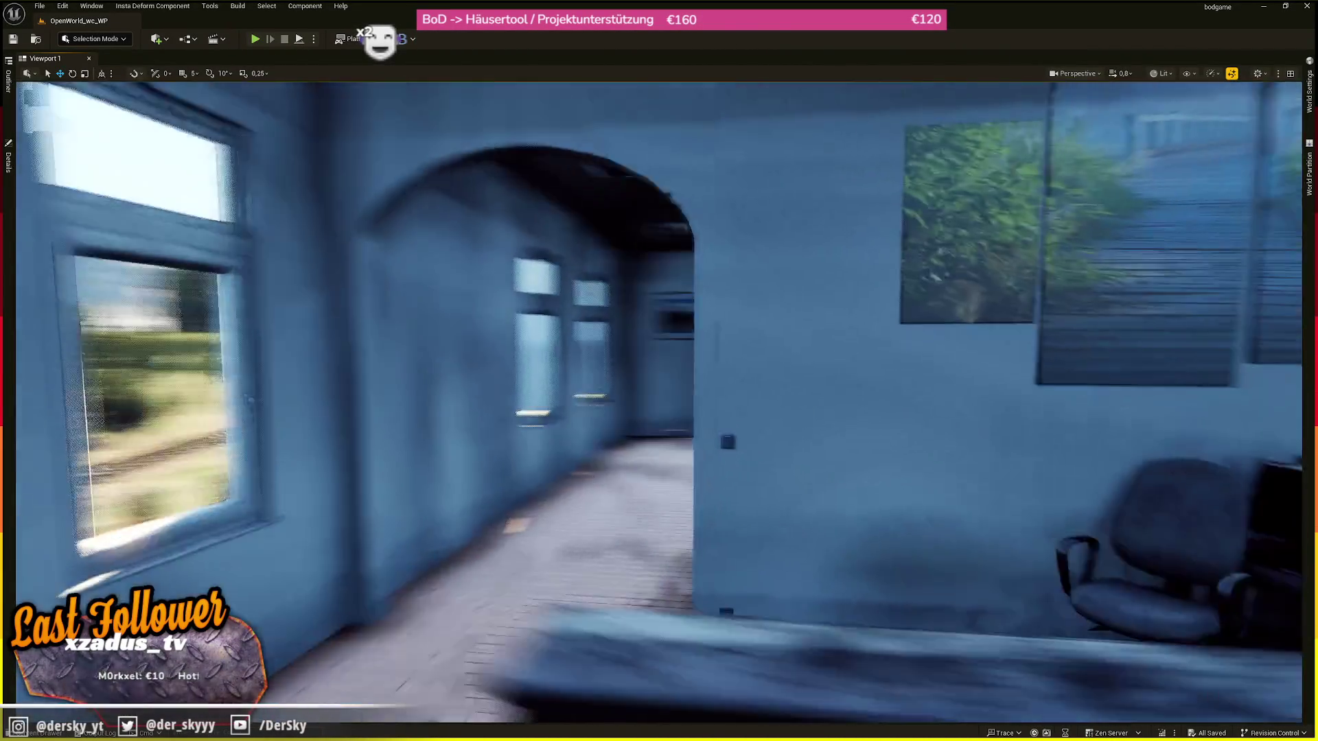
{"action": "key", "text": "w"}
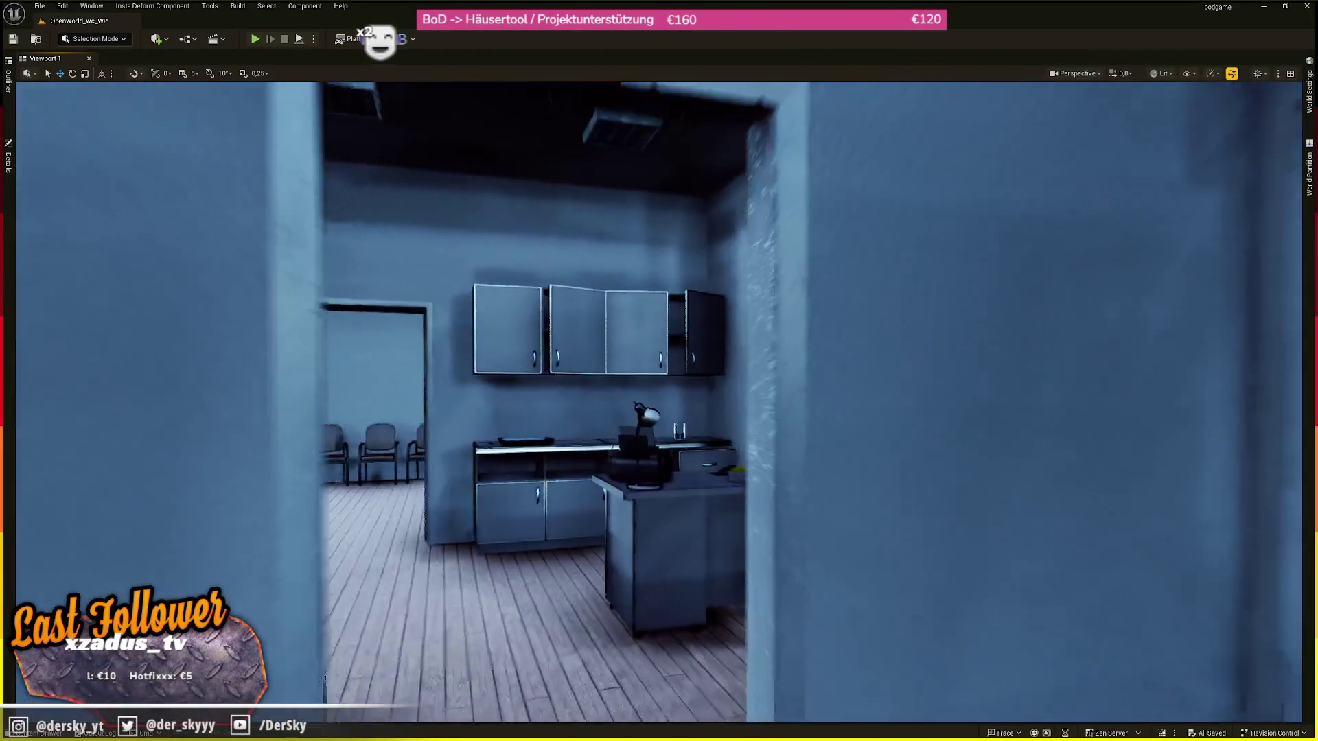
{"action": "key", "text": "w"}
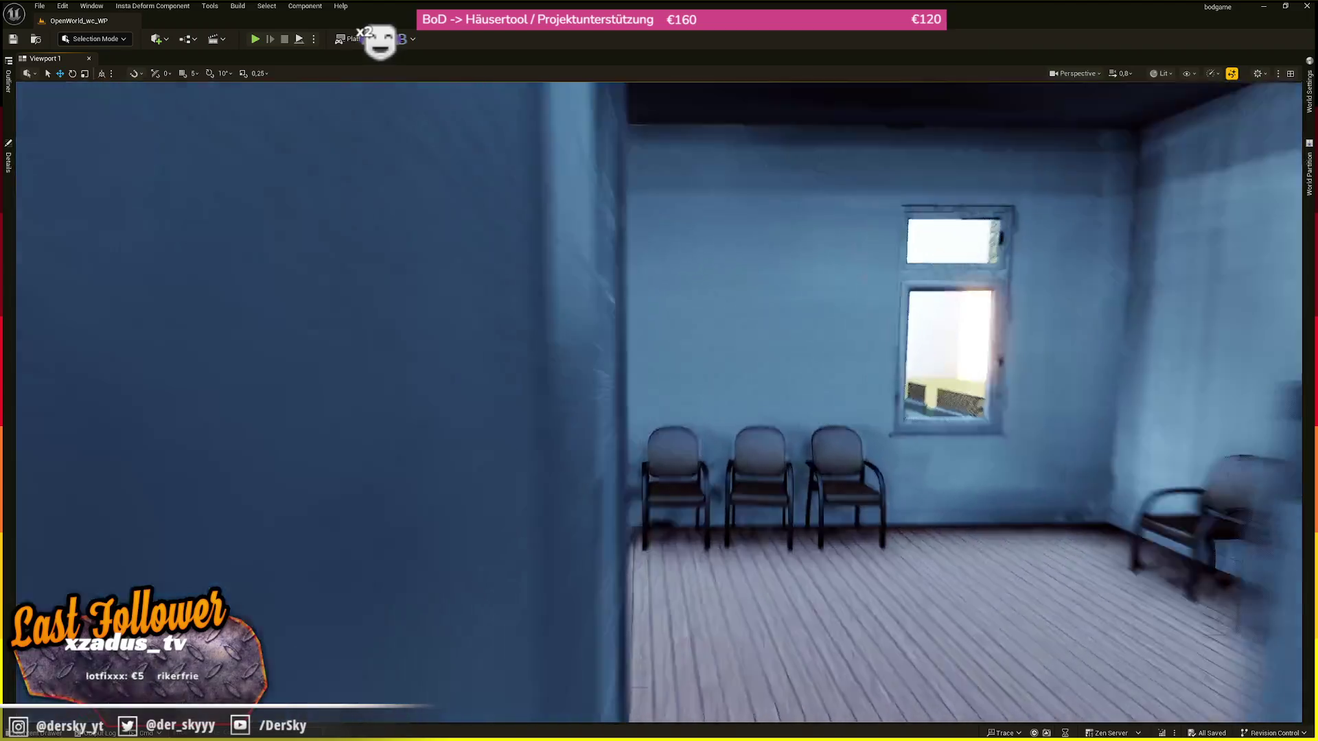
{"action": "key", "text": "w"}
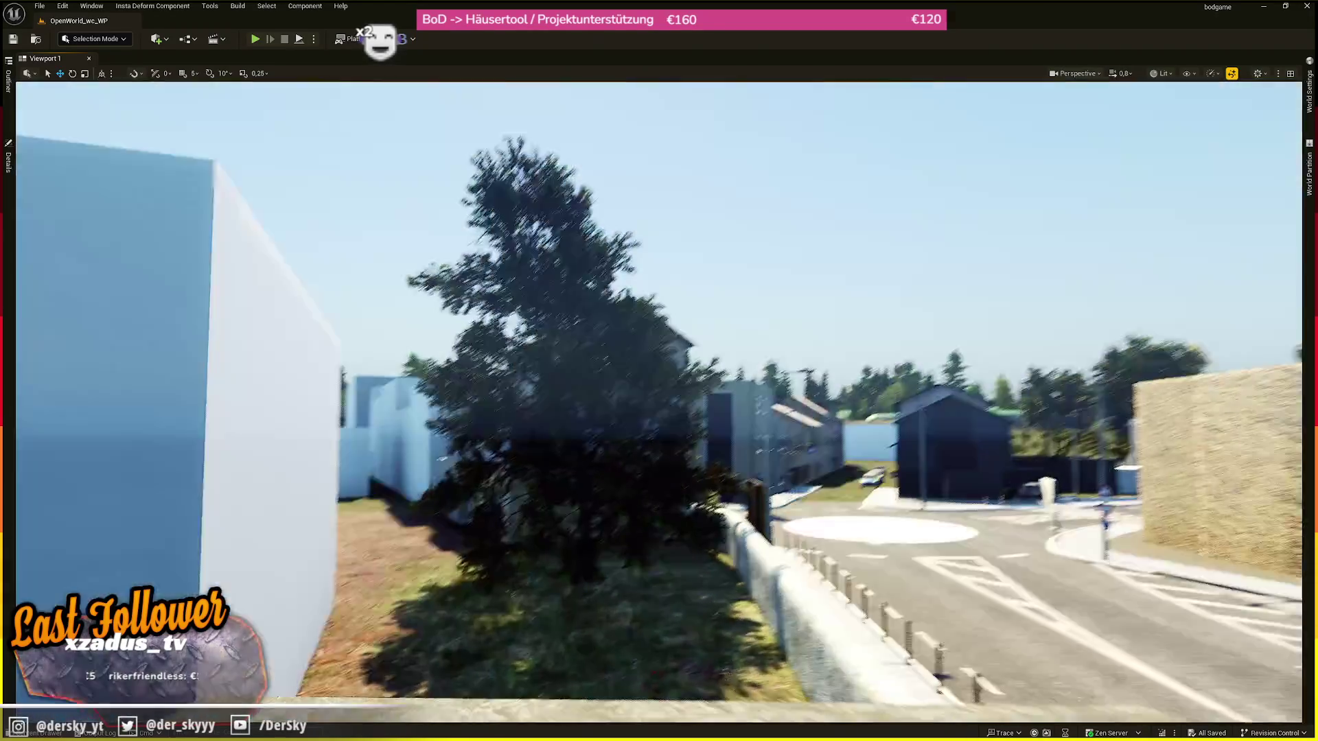
{"action": "key", "text": "w"}
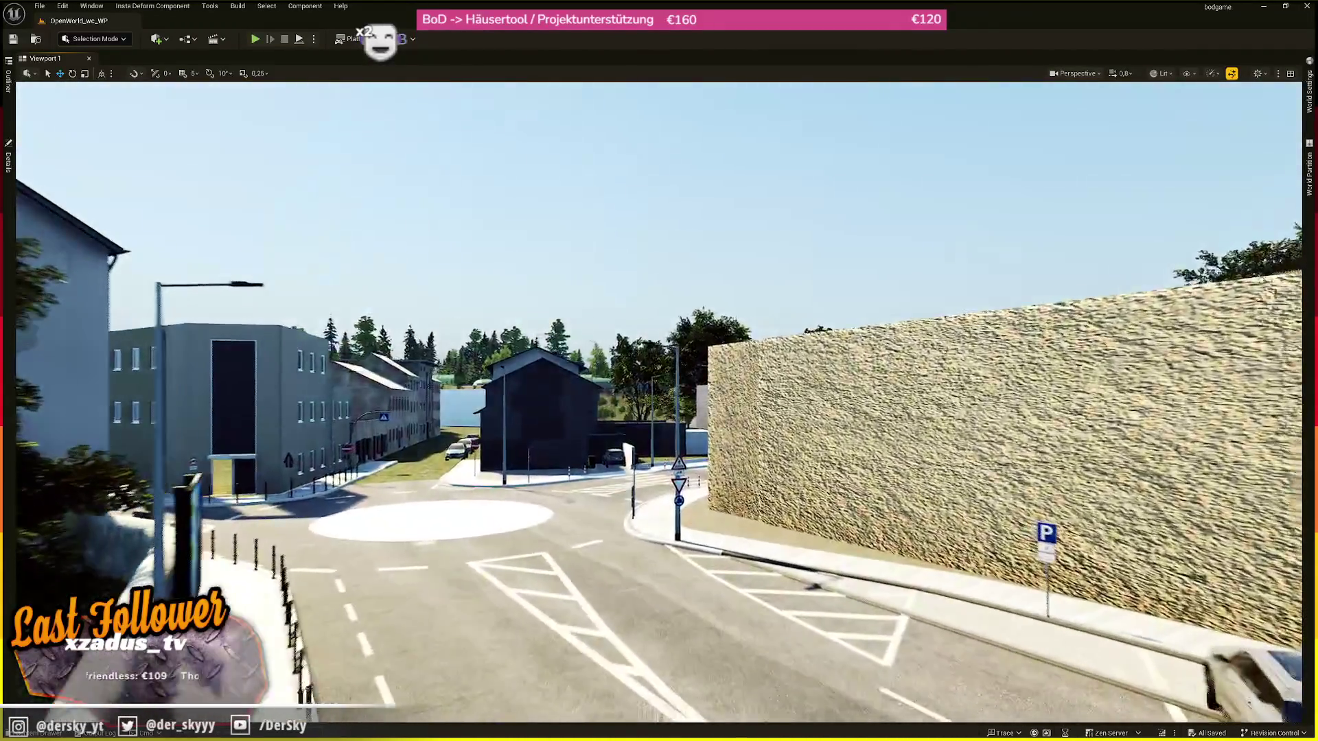
- Look into the dark porch, then back out to the Fahrschule facade and rise up its wall
{"action": "key", "text": "w"}
{"action": "scroll", "coordinate": [659, 402], "scroll_direction": "up", "scroll_amount": 2}
{"action": "key", "text": "w"}
{"action": "key", "text": "s"}
{"action": "key", "text": "w"}
{"action": "key", "text": "s"}
{"action": "key", "text": "e"}
{"action": "key", "text": "q"}
- Compare the Fahrschule facade in Unlit and Lit modes, then pull back above the street
{"action": "key", "text": "alt+3"}
{"action": "key", "text": "w"}
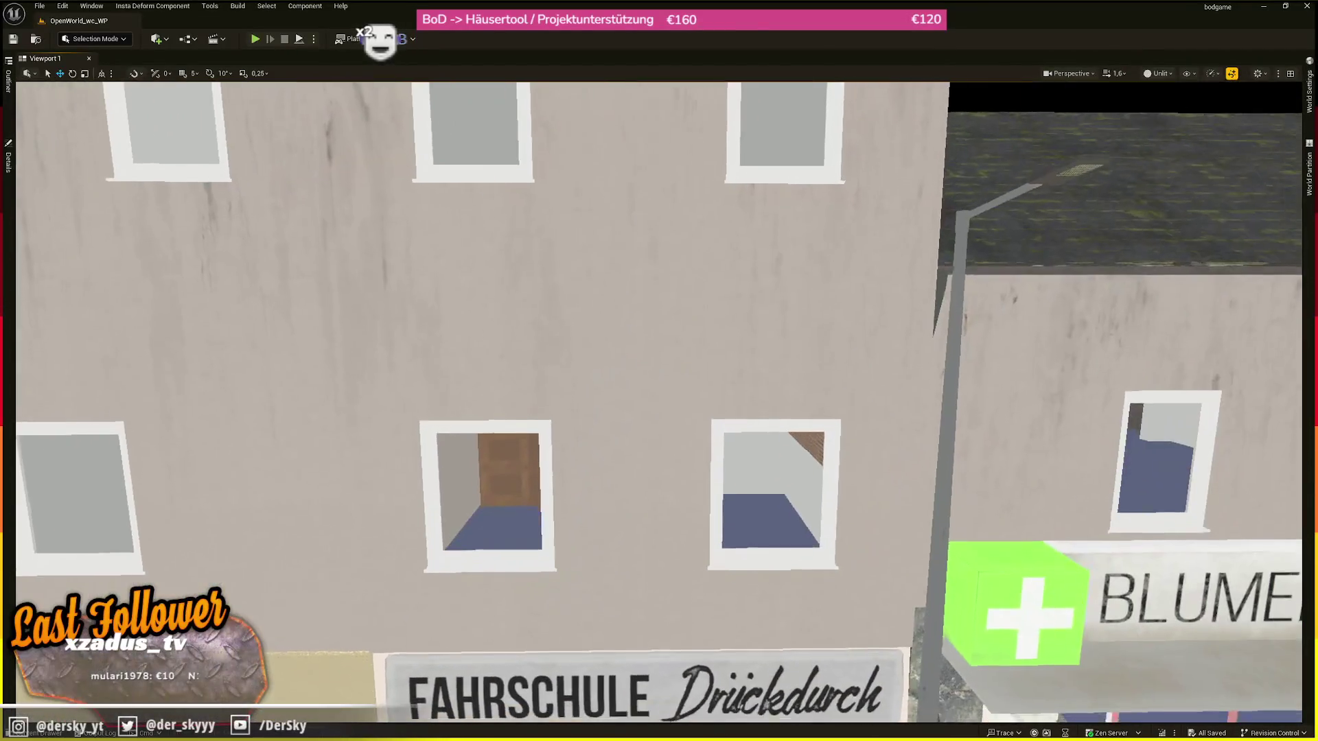
{"action": "key", "text": "alt+4"}
{"action": "key", "text": "s"}
{"action": "key", "text": "e"}
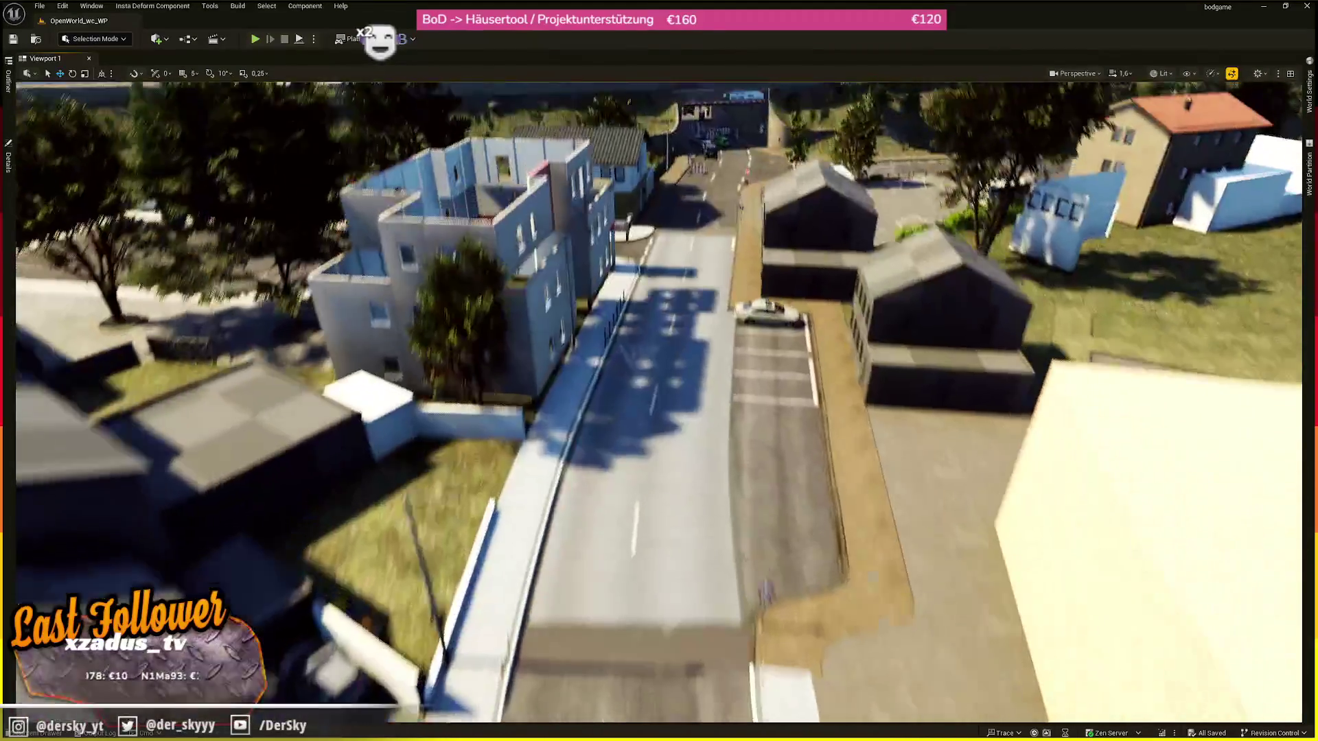
- Fly into the Fahrschule building and through the shop along its shelves
{"action": "key", "text": "w"}
{"action": "scroll", "coordinate": [659, 398], "scroll_direction": "down", "scroll_amount": 3}
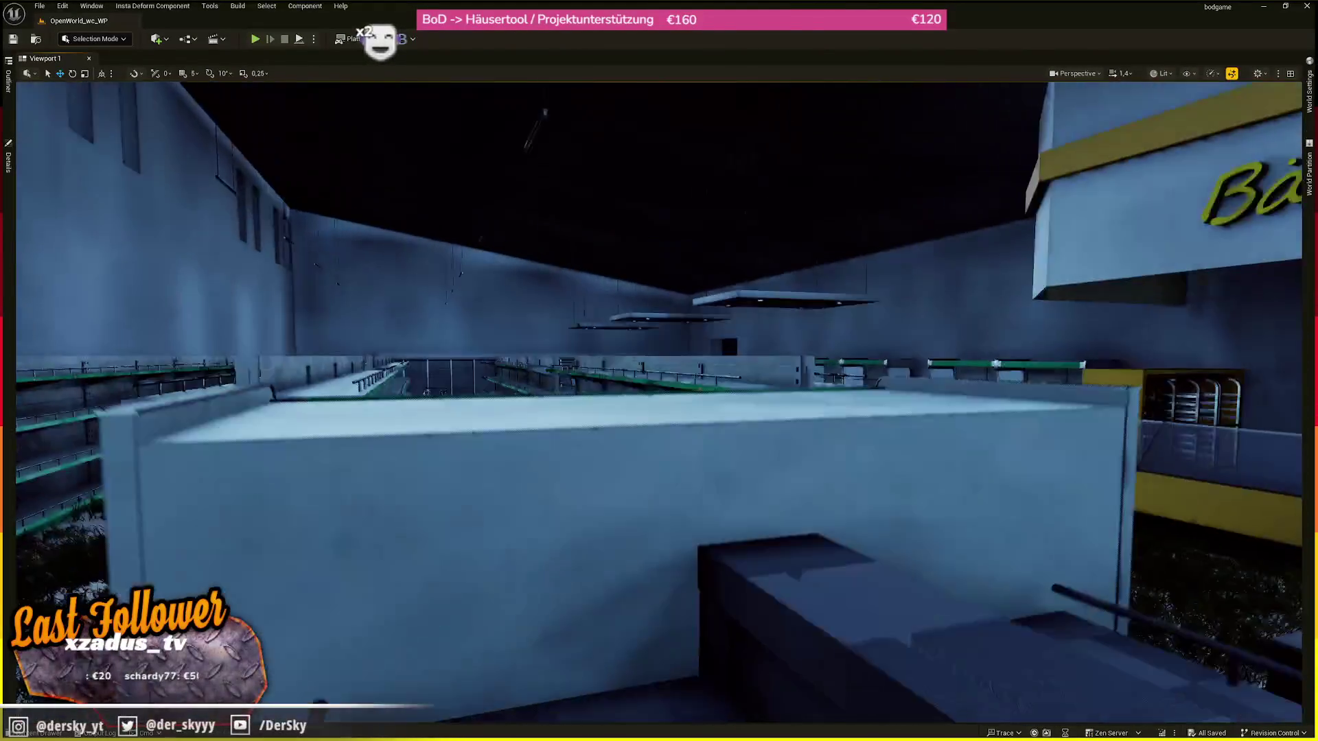
{"action": "key", "text": "w"}
{"action": "key", "text": "w"}
{"action": "key", "text": "w"}
{"action": "scroll", "coordinate": [658, 398], "scroll_direction": "down", "scroll_amount": 1}
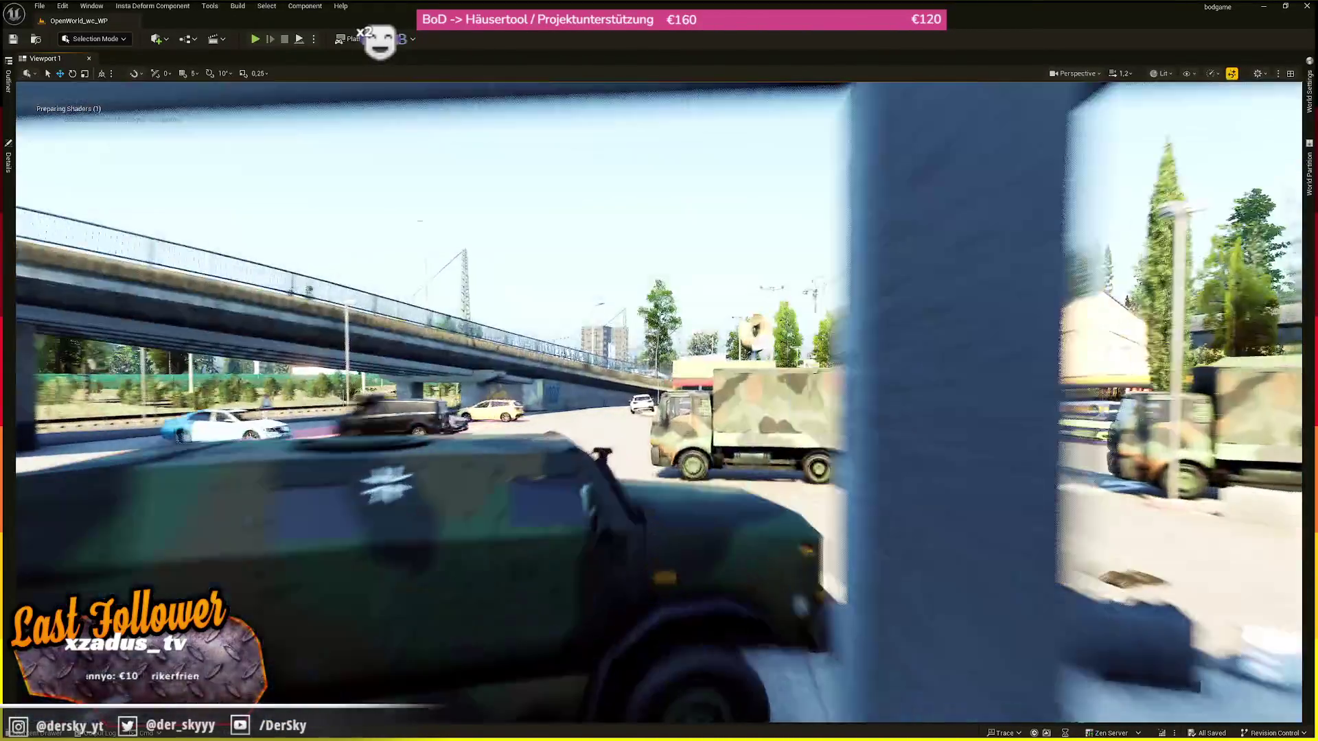
- Enter the red-awning shop and inspect its window bar seating, stools and tables
{"action": "key", "text": "w"}
{"action": "scroll", "coordinate": [658, 398], "scroll_direction": "up", "scroll_amount": 2}
{"action": "key", "text": "w"}
{"action": "scroll", "coordinate": [658, 398], "scroll_direction": "down", "scroll_amount": 3}
{"action": "key", "text": "w"}
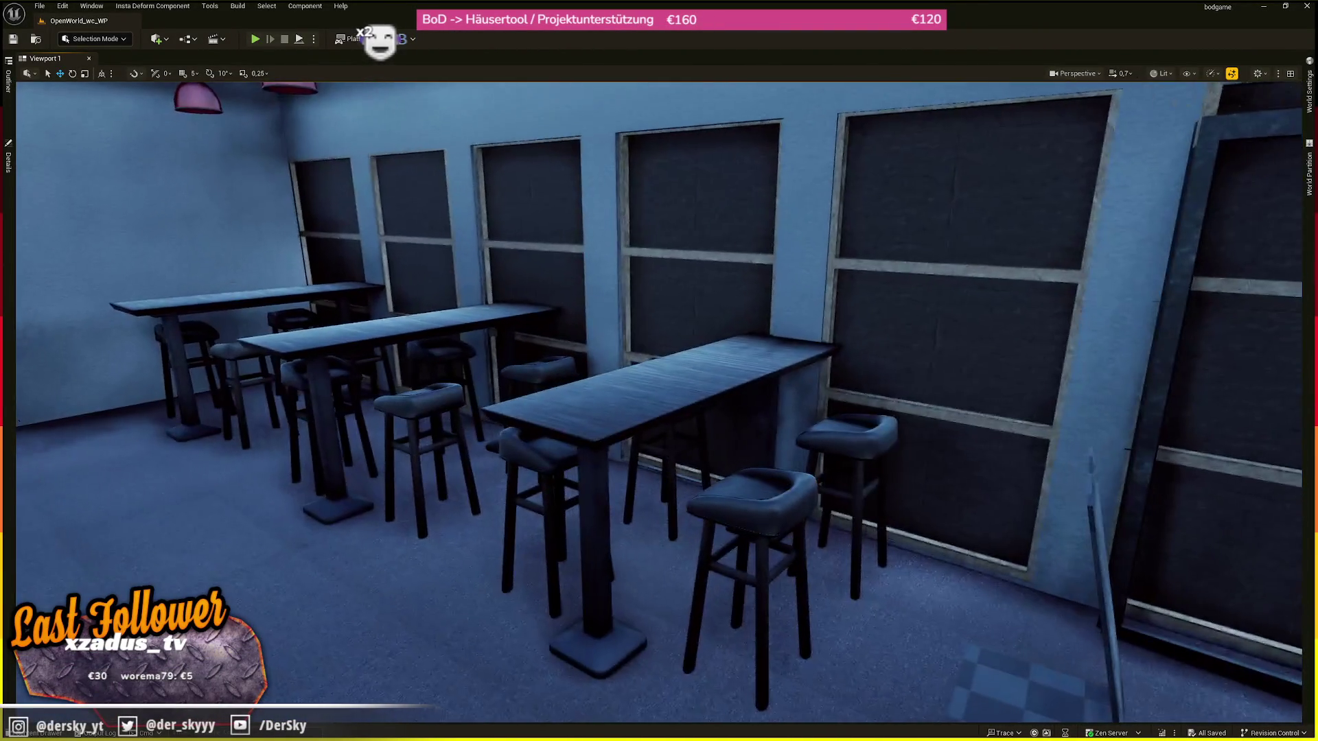
{"action": "key", "text": "w"}
{"action": "scroll", "coordinate": [659, 398], "scroll_direction": "down", "scroll_amount": 2}
{"action": "key", "text": "s"}
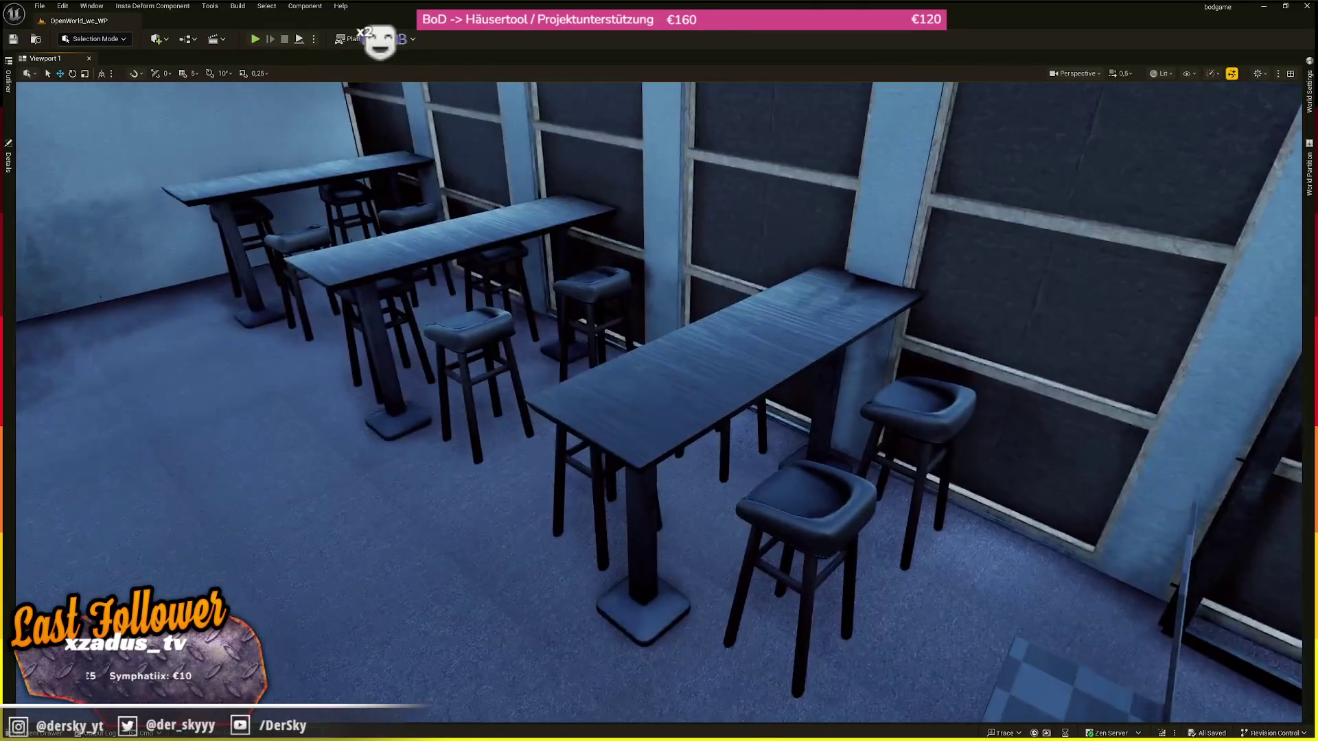
- Exit through the entrance door across the plaza past the tents and army truck into the dark office
{"action": "key", "text": "w"}
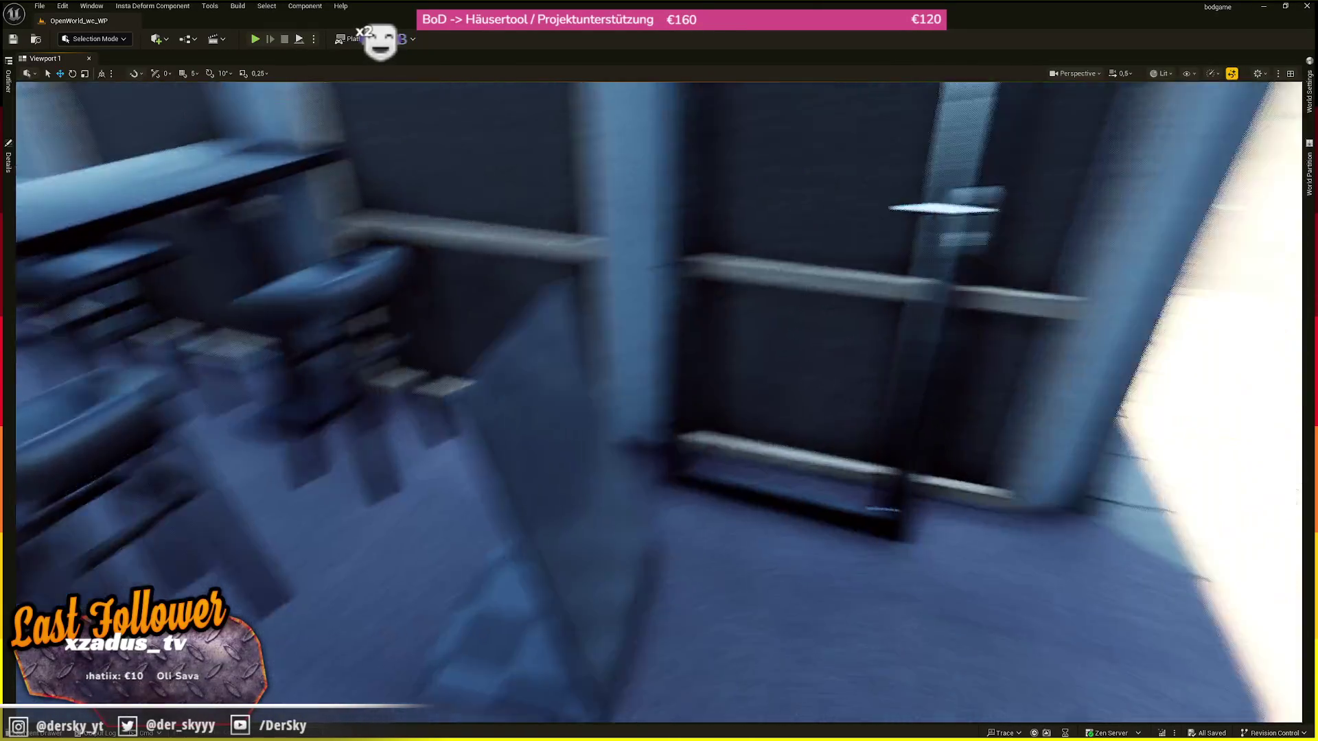
{"action": "key", "text": "a"}
{"action": "key", "text": "d"}
{"action": "key", "text": "w"}
{"action": "scroll", "coordinate": [659, 402], "scroll_direction": "up", "scroll_amount": 1}
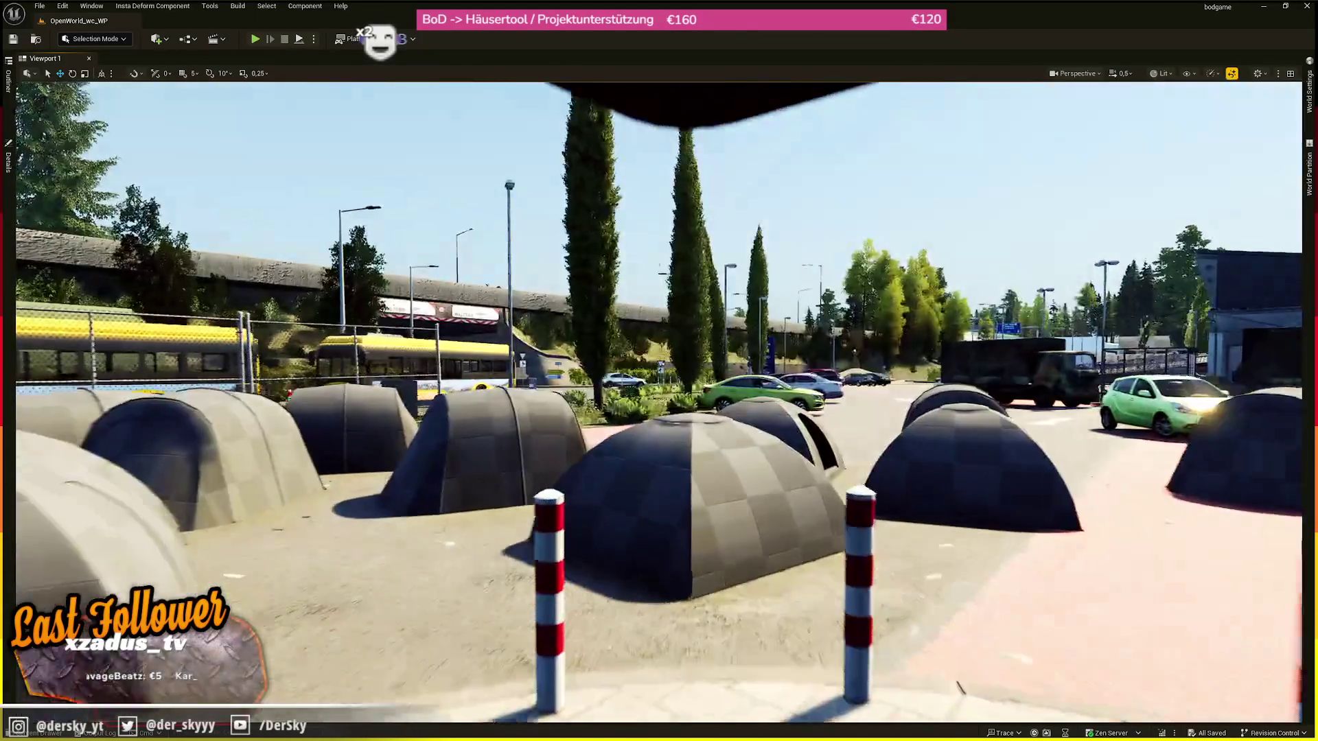
{"action": "key", "text": "w"}
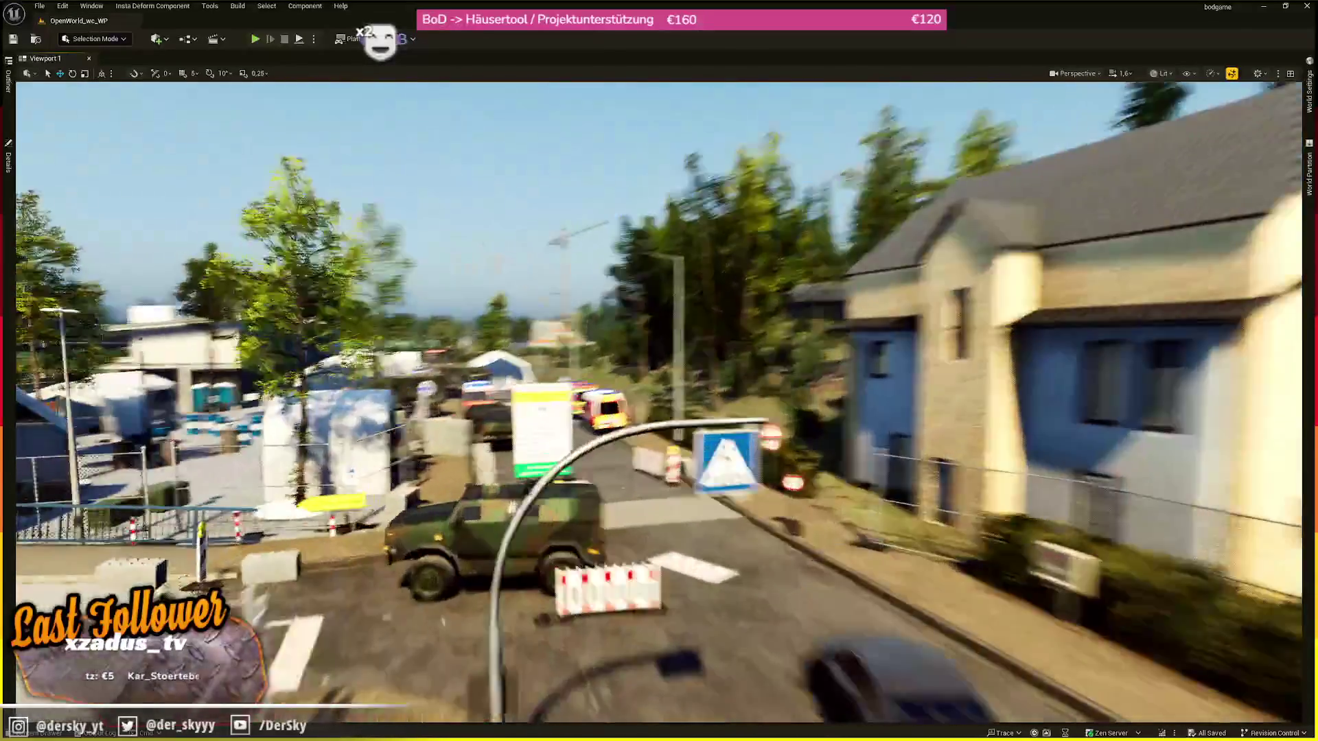
{"action": "scroll", "coordinate": [659, 402], "scroll_direction": "up", "scroll_amount": 1}
{"action": "key", "text": "w"}
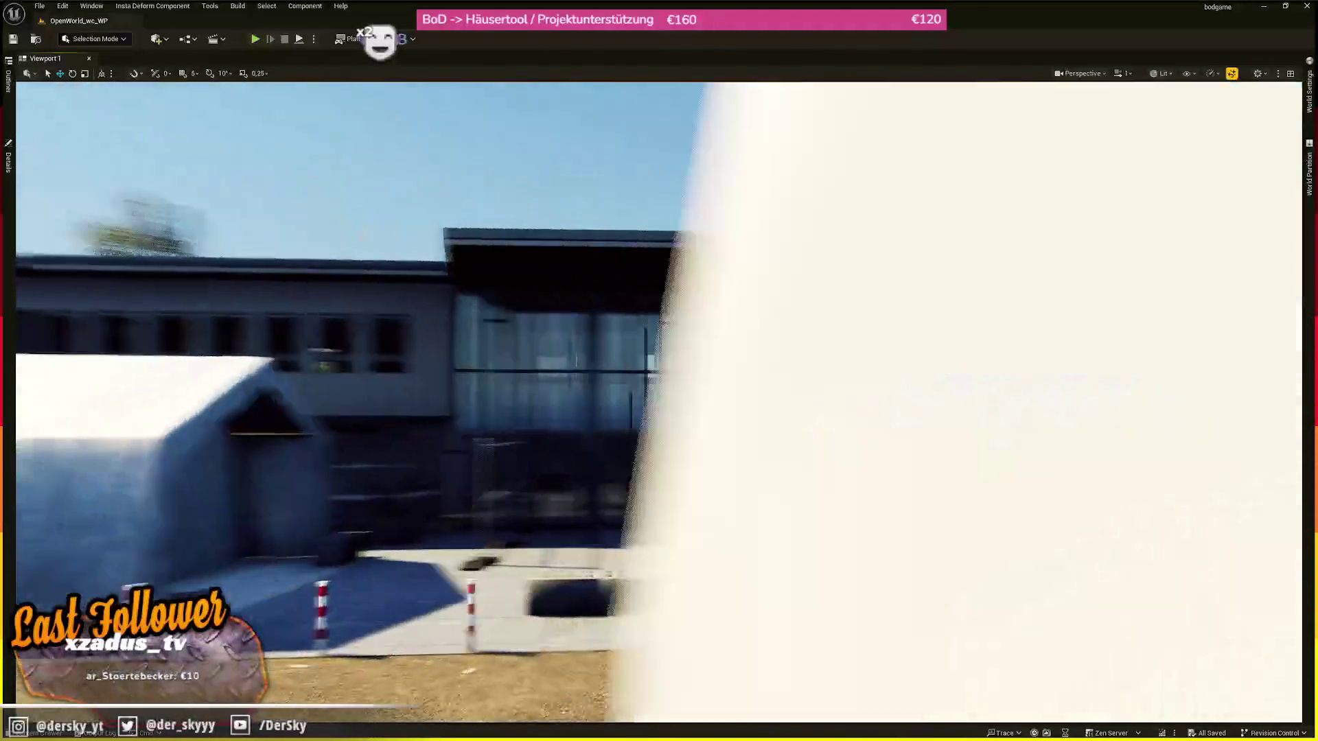
{"action": "scroll", "coordinate": [659, 401], "scroll_direction": "down", "scroll_amount": 2}
- Look up at the office ceiling beams, then descend the stairwell and view the corridor Unlit
{"action": "left_click_drag", "start_coordinate": [659, 402], "coordinate": [658, 288]}
{"action": "mouse_move", "coordinate": [659, 402]}
{"action": "left_mouse_down"}
{"action": "mouse_move", "coordinate": [659, 467]}
{"action": "mouse_move", "coordinate": [638, 467]}
{"action": "mouse_move", "coordinate": [693, 453]}
{"action": "mouse_move", "coordinate": [694, 401]}
{"action": "mouse_move", "coordinate": [734, 405]}
{"action": "mouse_move", "coordinate": [734, 467]}
{"action": "mouse_move", "coordinate": [734, 412]}
{"action": "mouse_move", "coordinate": [679, 419]}
{"action": "mouse_move", "coordinate": [659, 371]}
{"action": "mouse_move", "coordinate": [542, 381]}
{"action": "mouse_move", "coordinate": [597, 385]}
{"action": "mouse_move", "coordinate": [603, 371]}
{"action": "mouse_move", "coordinate": [618, 408]}
{"action": "mouse_move", "coordinate": [615, 378]}
{"action": "mouse_move", "coordinate": [477, 374]}
{"action": "left_mouse_up"}
{"action": "scroll", "coordinate": [659, 401], "scroll_direction": "down", "scroll_amount": 1}
{"action": "key", "text": "w"}
{"action": "key", "text": "w"}
{"action": "scroll", "coordinate": [659, 402], "scroll_direction": "down", "scroll_amount": 1}
{"action": "key", "text": "alt+3"}
- Return to Lit view with Alt+4 and raise camera speed for the flight to a high overview
{"action": "key", "text": "alt+4"}
{"action": "key", "text": "w"}
{"action": "scroll", "coordinate": [491, 371], "scroll_direction": "up", "scroll_amount": 5}
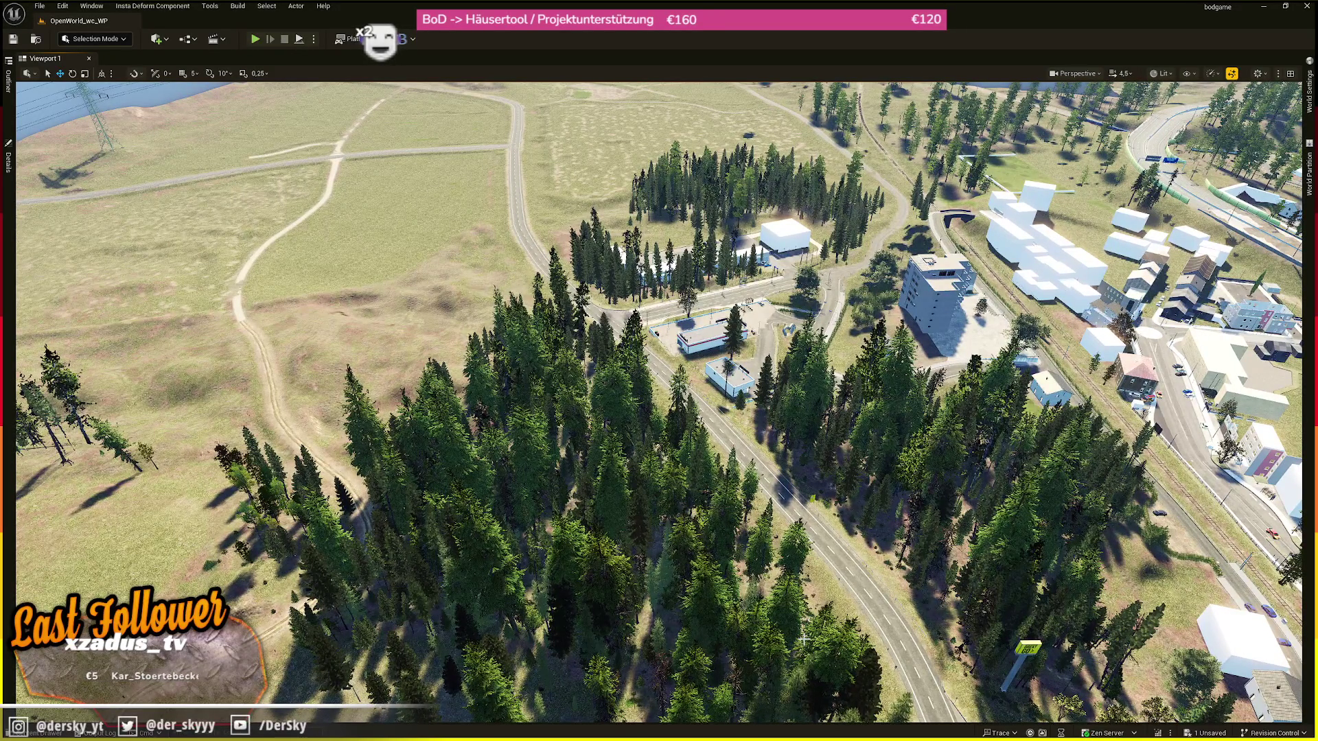
- Sweep up over the town houses and curved overpass, and drag the Discord window off-screen
{"action": "key", "text": "f"}
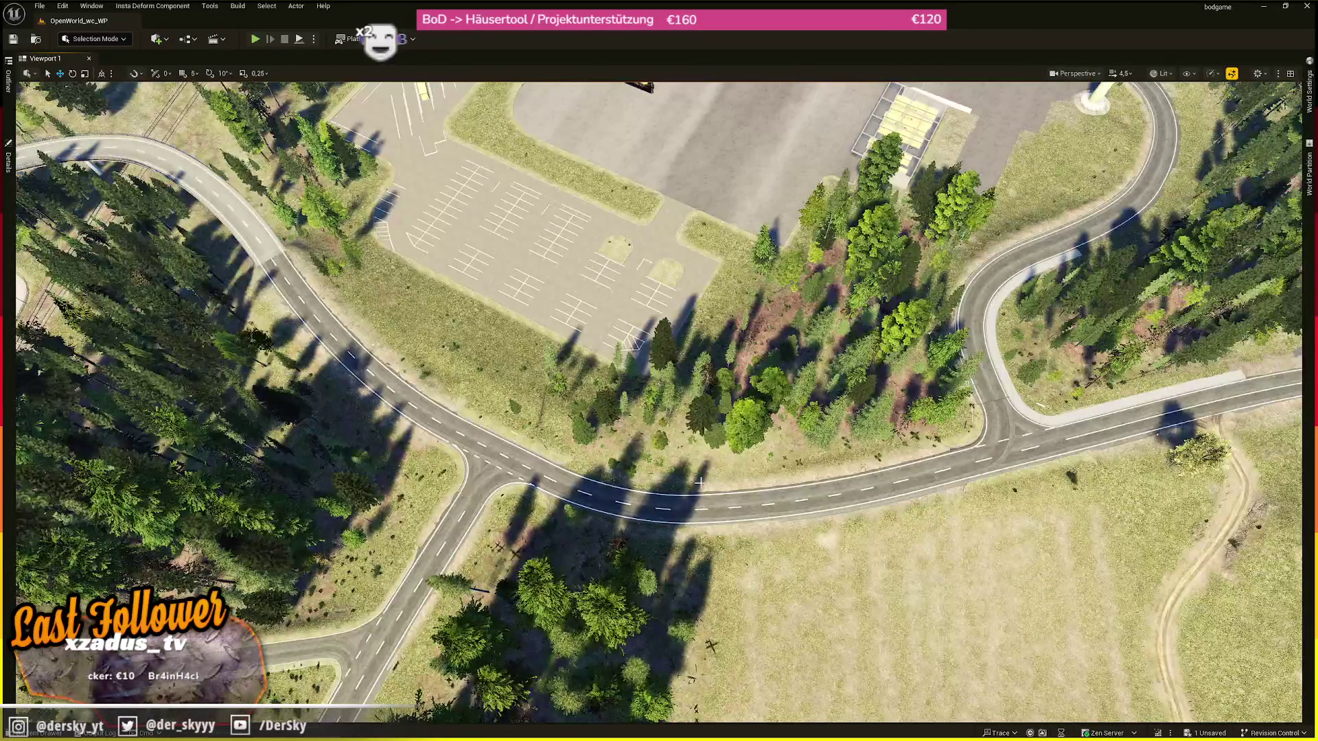
{"action": "key", "text": "f"}
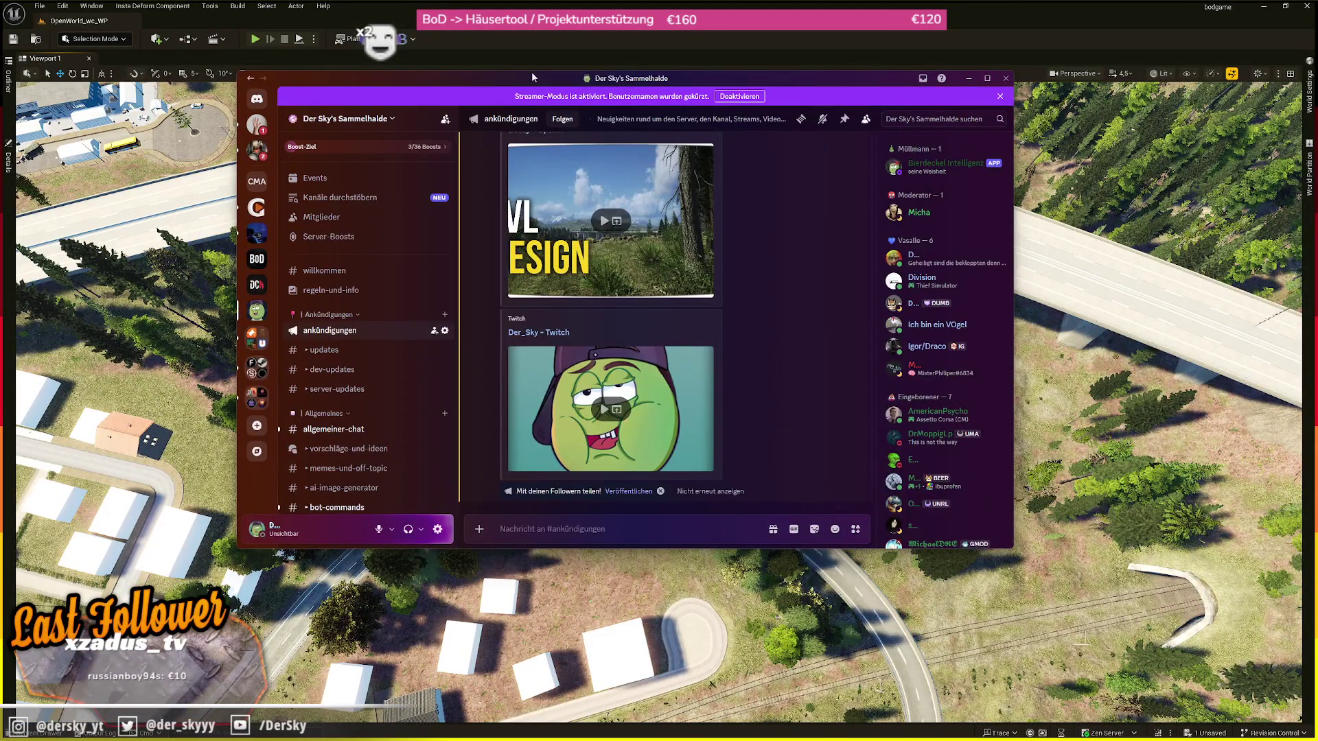
{"action": "left_click_drag", "start_coordinate": [530, 78], "coordinate": [0, 177]}
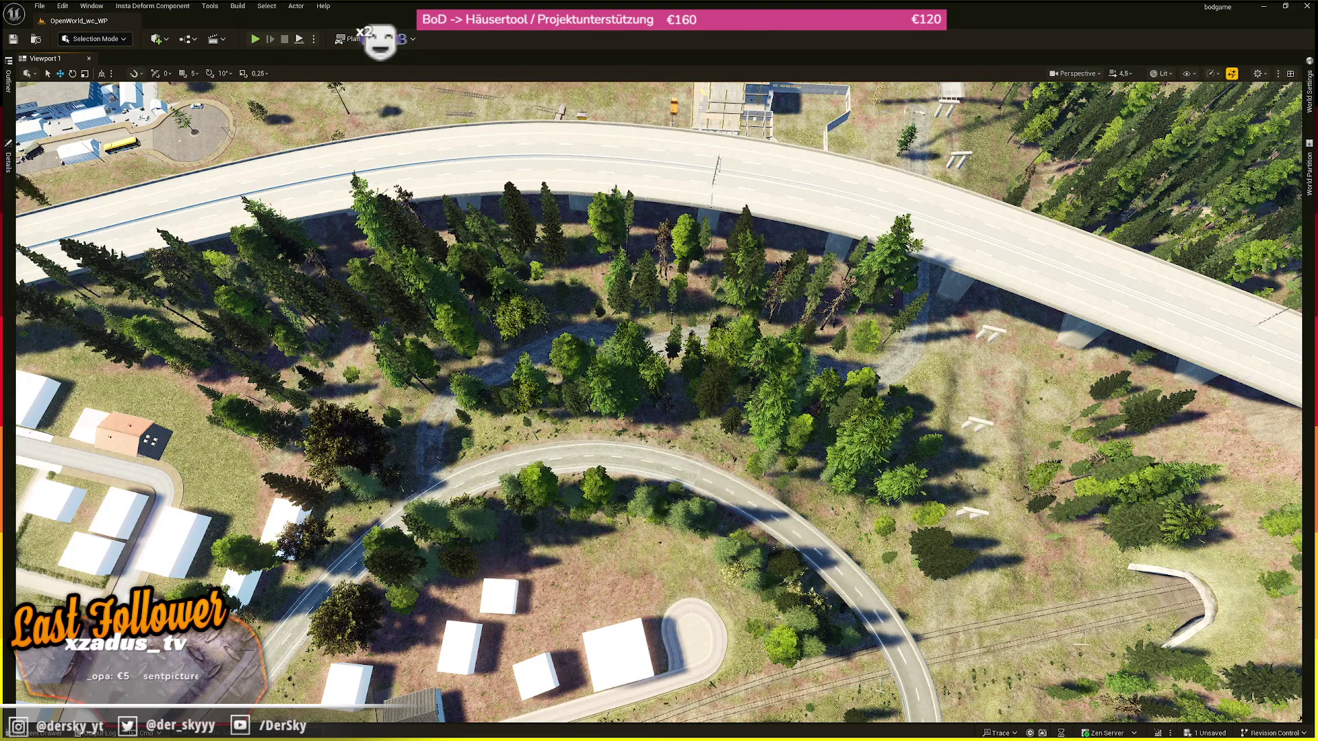
- Fly to the gas station and under the canopy toward the shop, then back out
{"action": "key", "text": "w"}
{"action": "scroll", "coordinate": [658, 401], "scroll_direction": "up", "scroll_amount": 1}
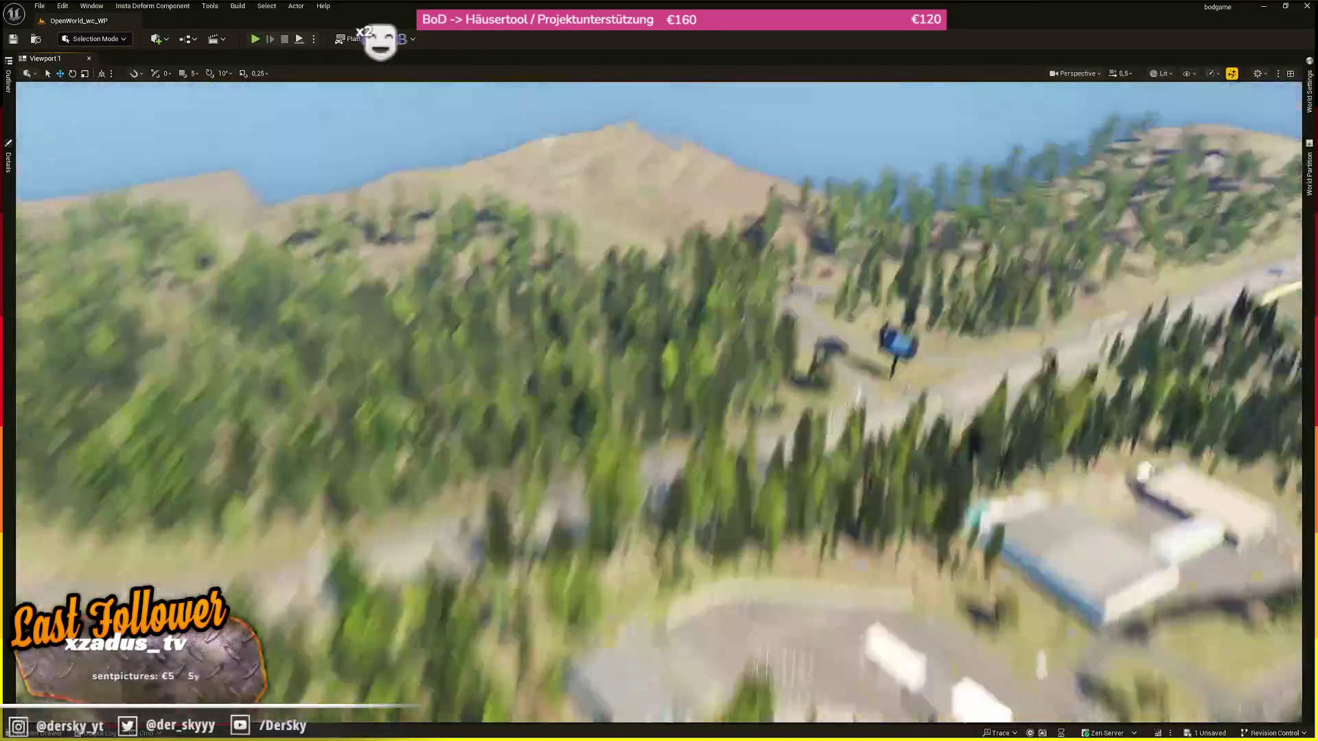
{"action": "scroll", "coordinate": [659, 402], "scroll_direction": "down", "scroll_amount": 5}
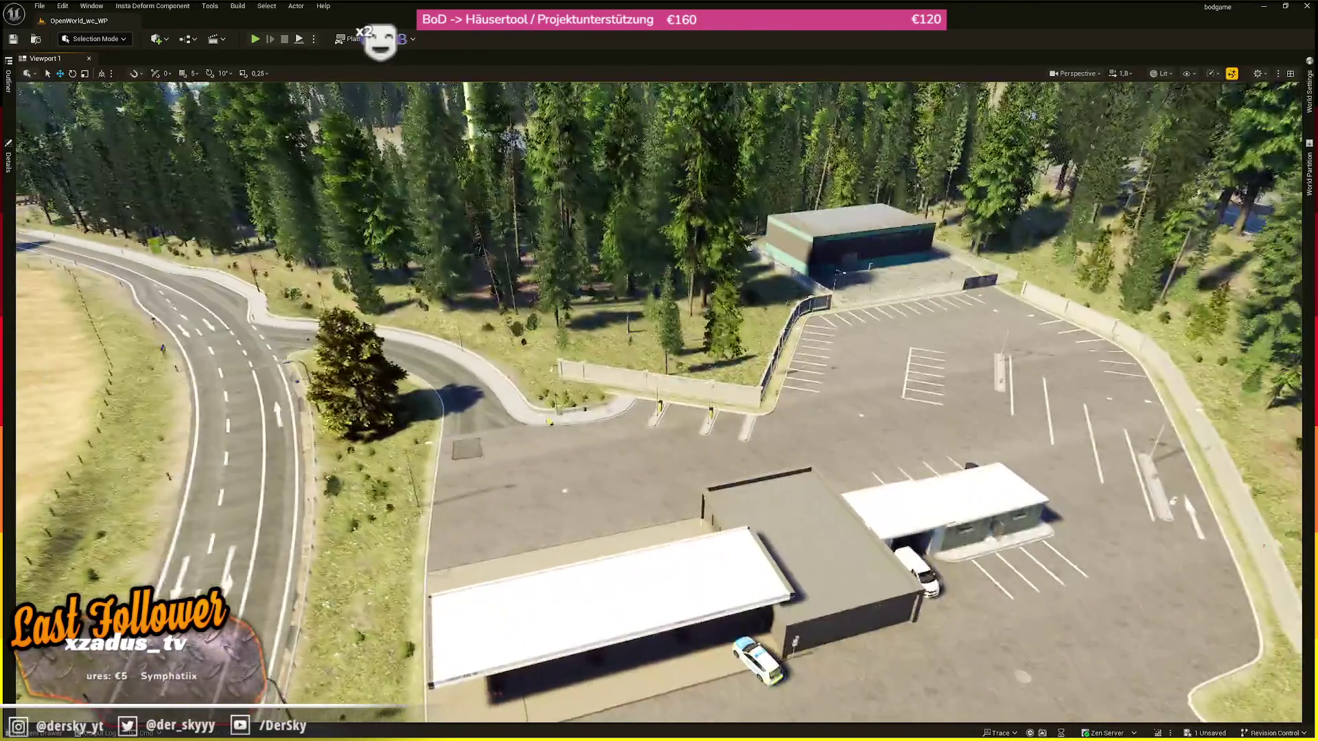
{"action": "key", "text": "w"}
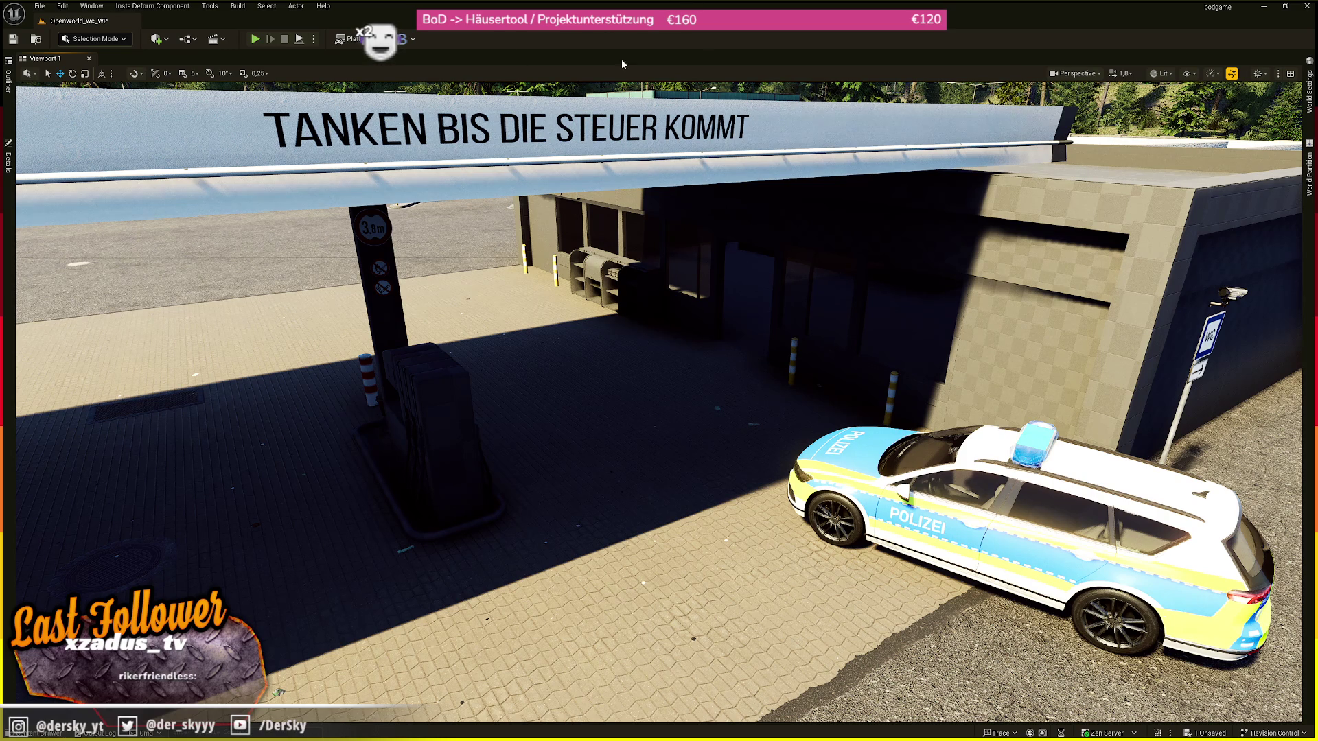
{"action": "key", "text": "w"}
{"action": "scroll", "coordinate": [659, 402], "scroll_direction": "down", "scroll_amount": 1}
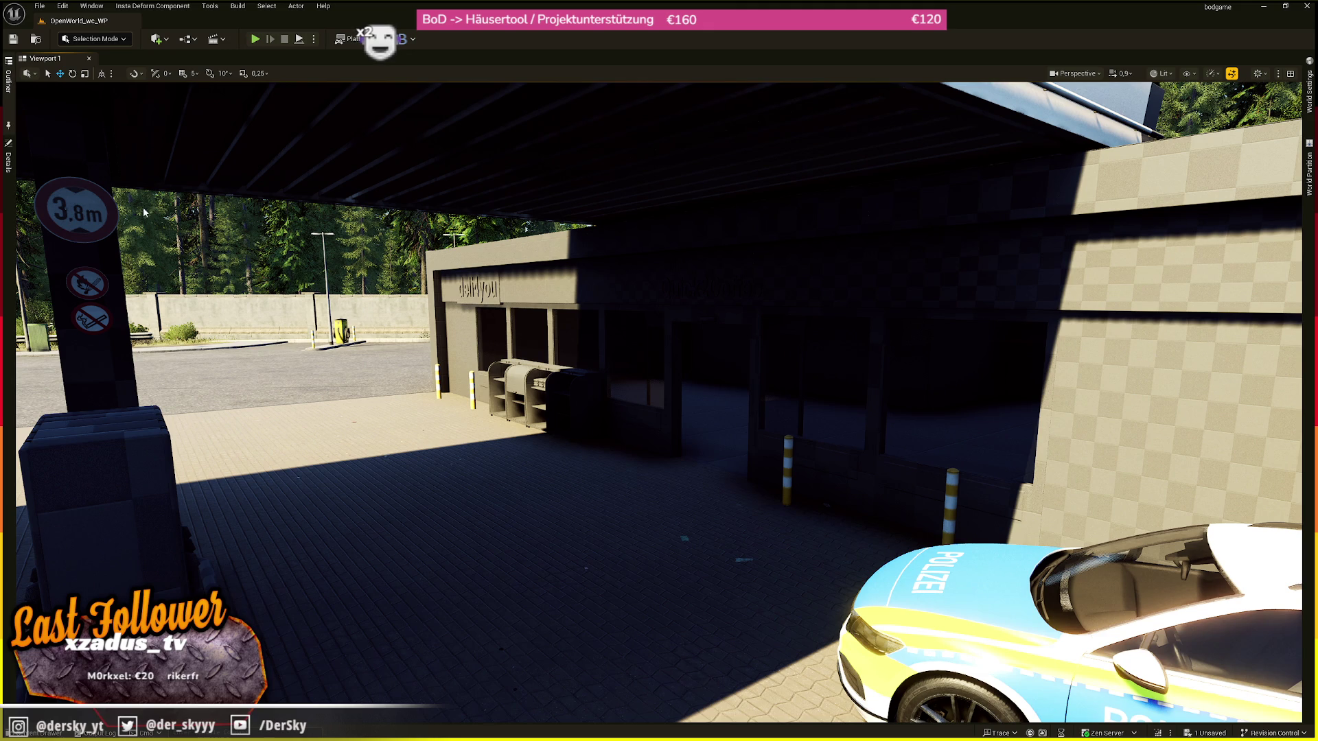
{"action": "key", "text": "s"}
{"action": "scroll", "coordinate": [659, 402], "scroll_direction": "down", "scroll_amount": 2}
{"action": "key", "text": "s"}
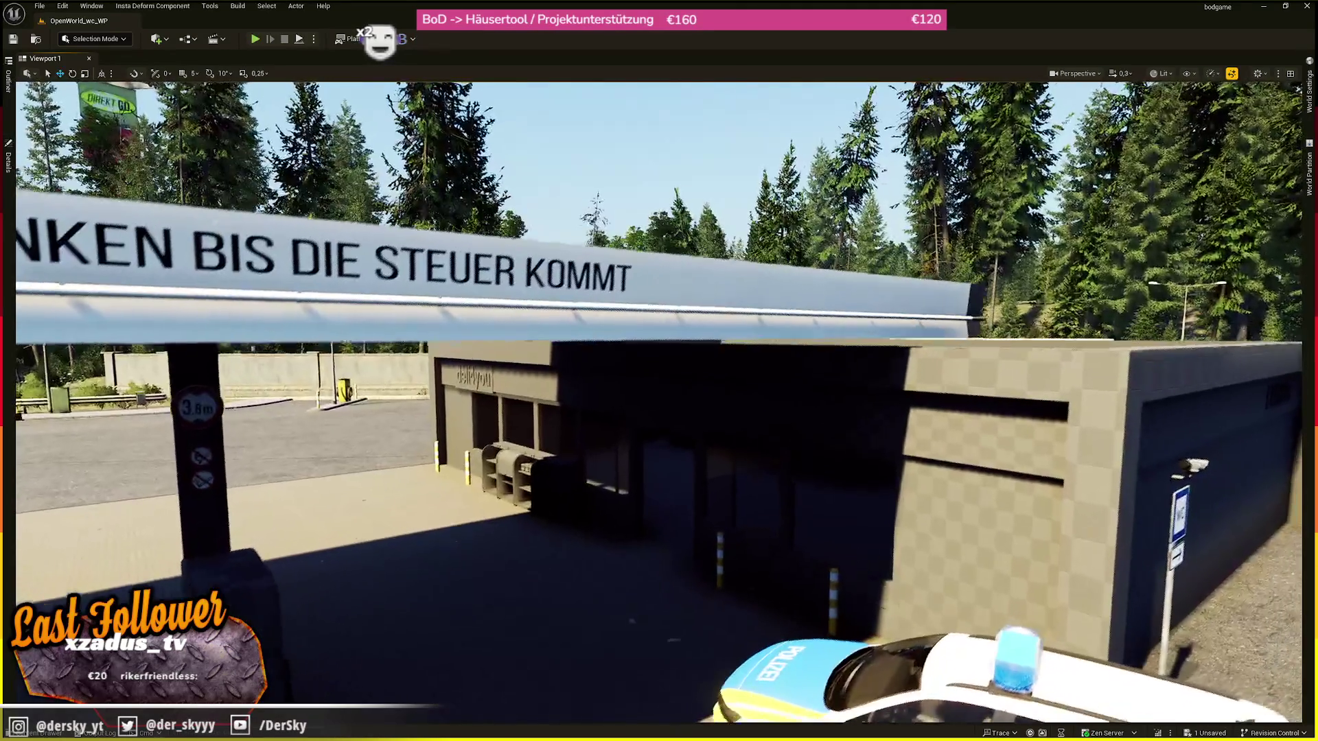
{"action": "scroll", "coordinate": [659, 401], "scroll_direction": "up", "scroll_amount": 1}
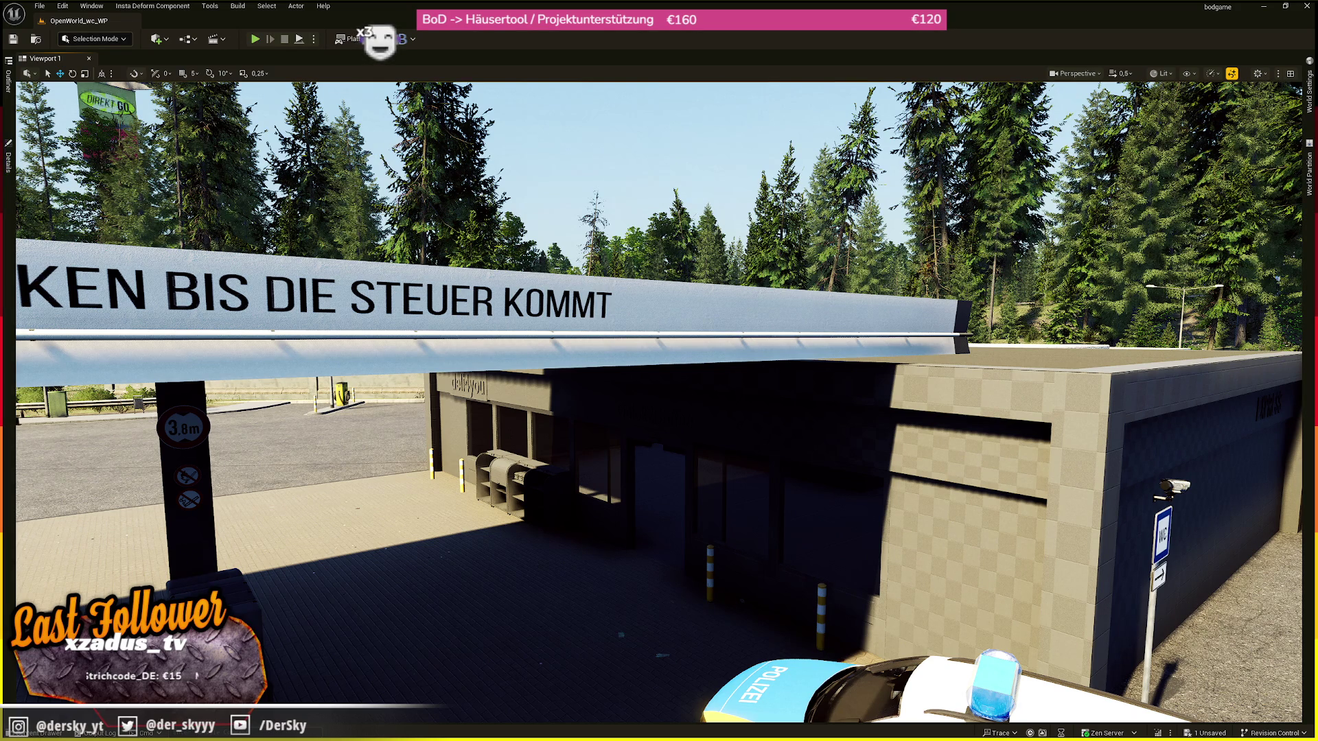
- Swing the view around the canopy and open the Content Drawer with Ctrl+Space
{"action": "left_click_drag", "start_coordinate": [379, 427], "coordinate": [380, 427]}
{"action": "left_click_drag", "start_coordinate": [361, 627], "coordinate": [361, 627]}
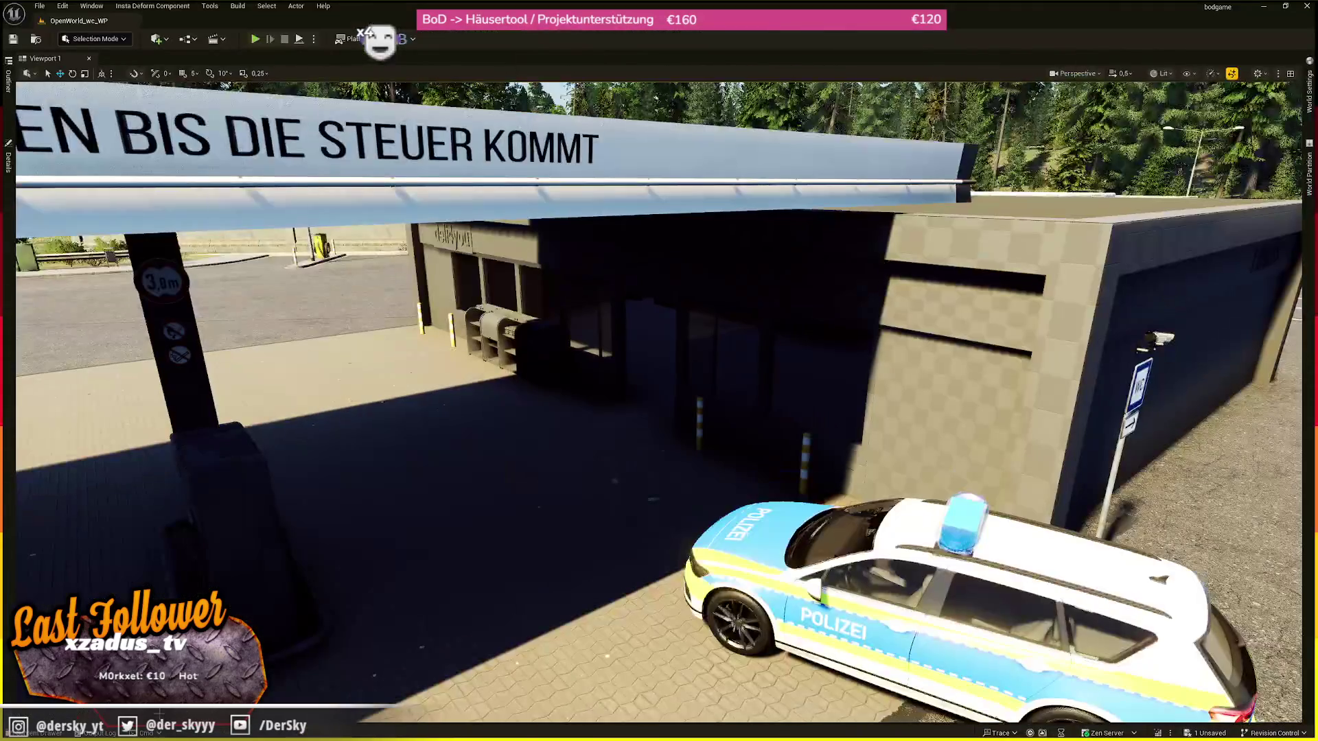
{"action": "key", "text": "ctrl+space"}
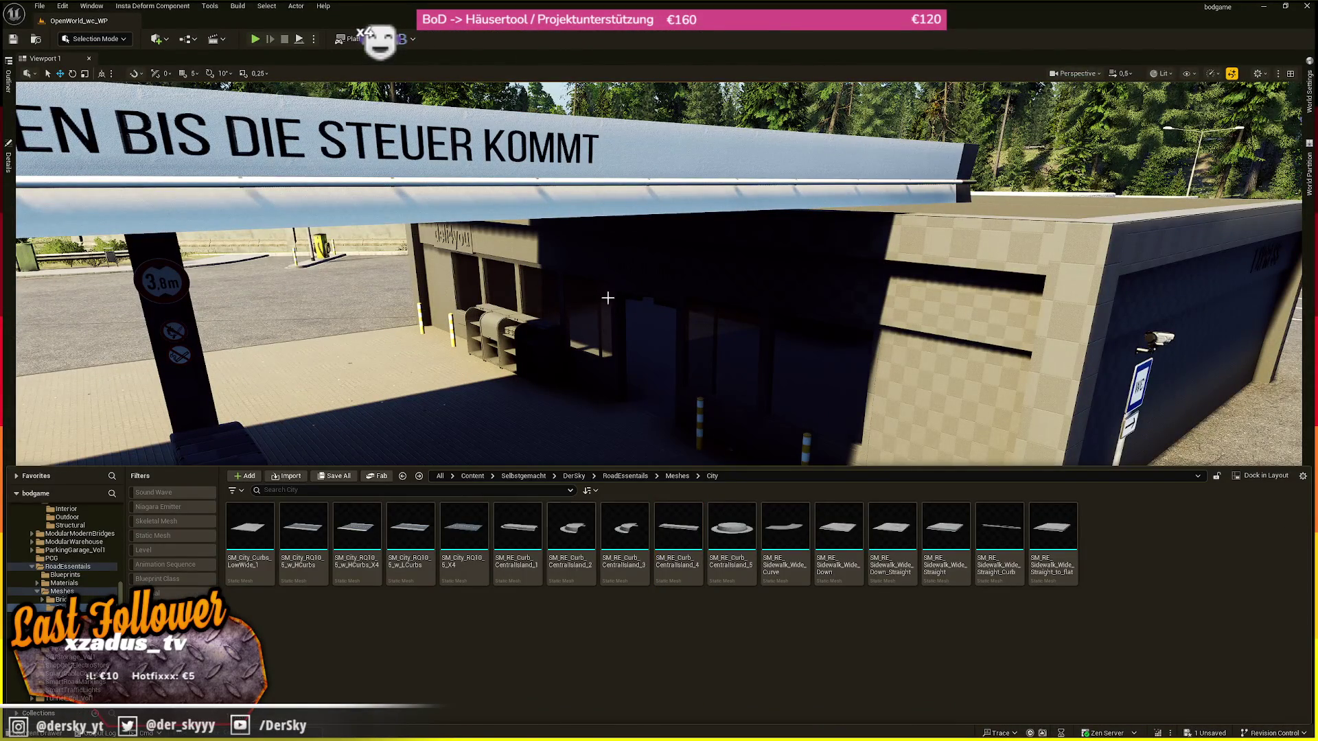
- Browse to the shop wall meshes in Structural, check Blender, then go up to the Meshes folder
{"action": "right_click", "coordinate": [603, 288]}
{"action": "left_click", "coordinate": [698, 322]}
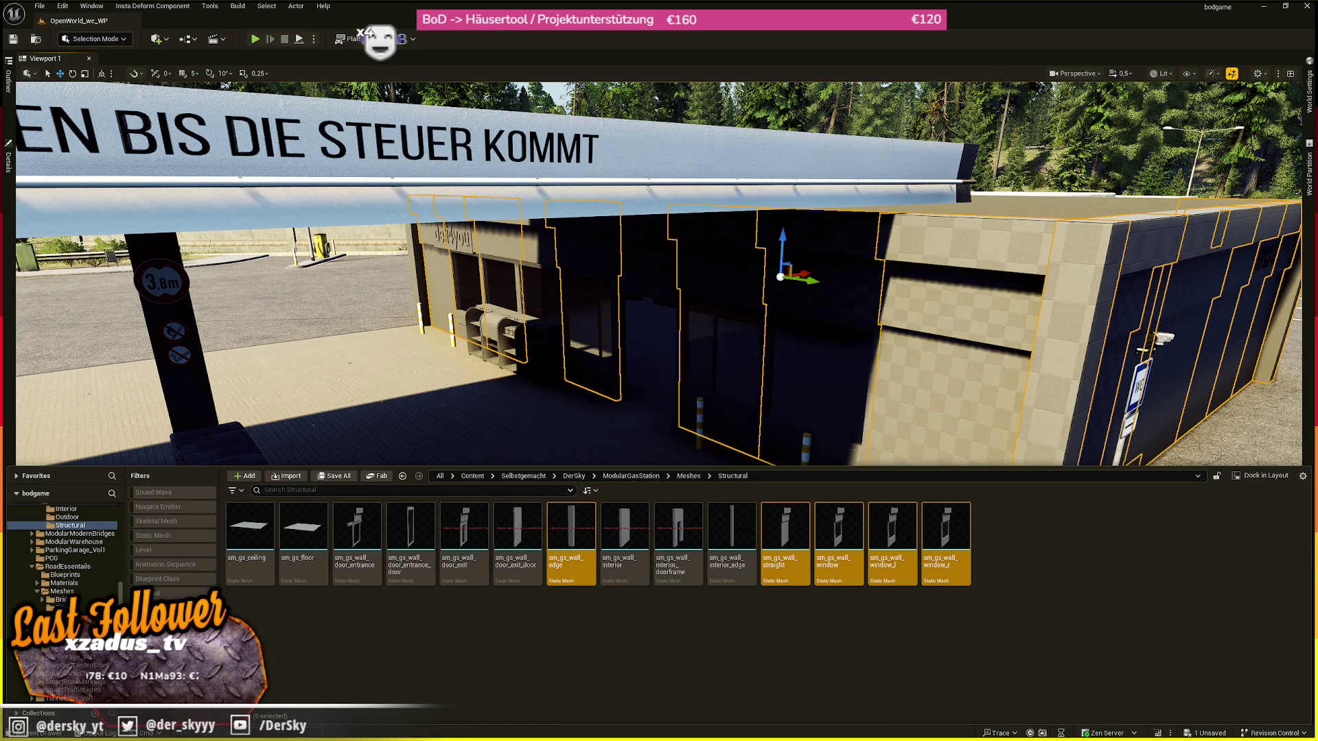
{"action": "key", "text": "alt+Tab"}
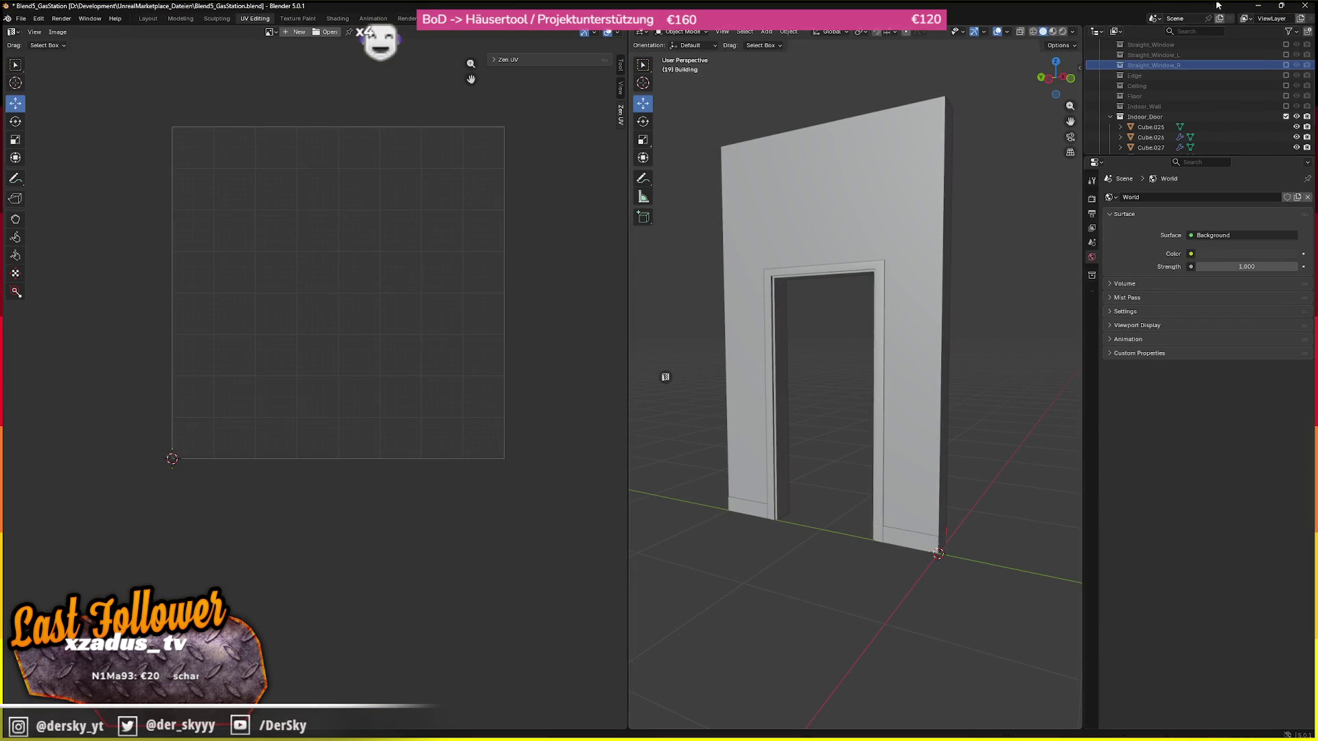
{"action": "key", "text": "alt+Tab"}
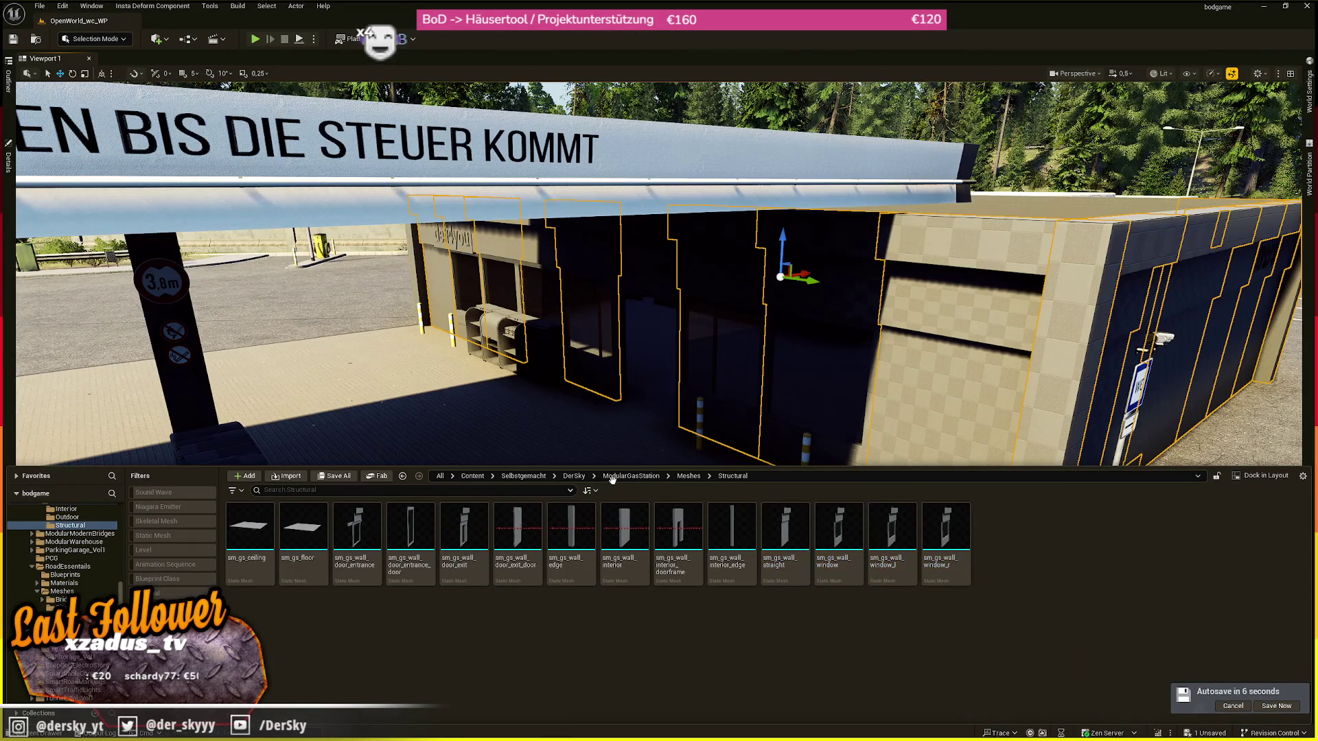
{"action": "left_click", "coordinate": [690, 478]}
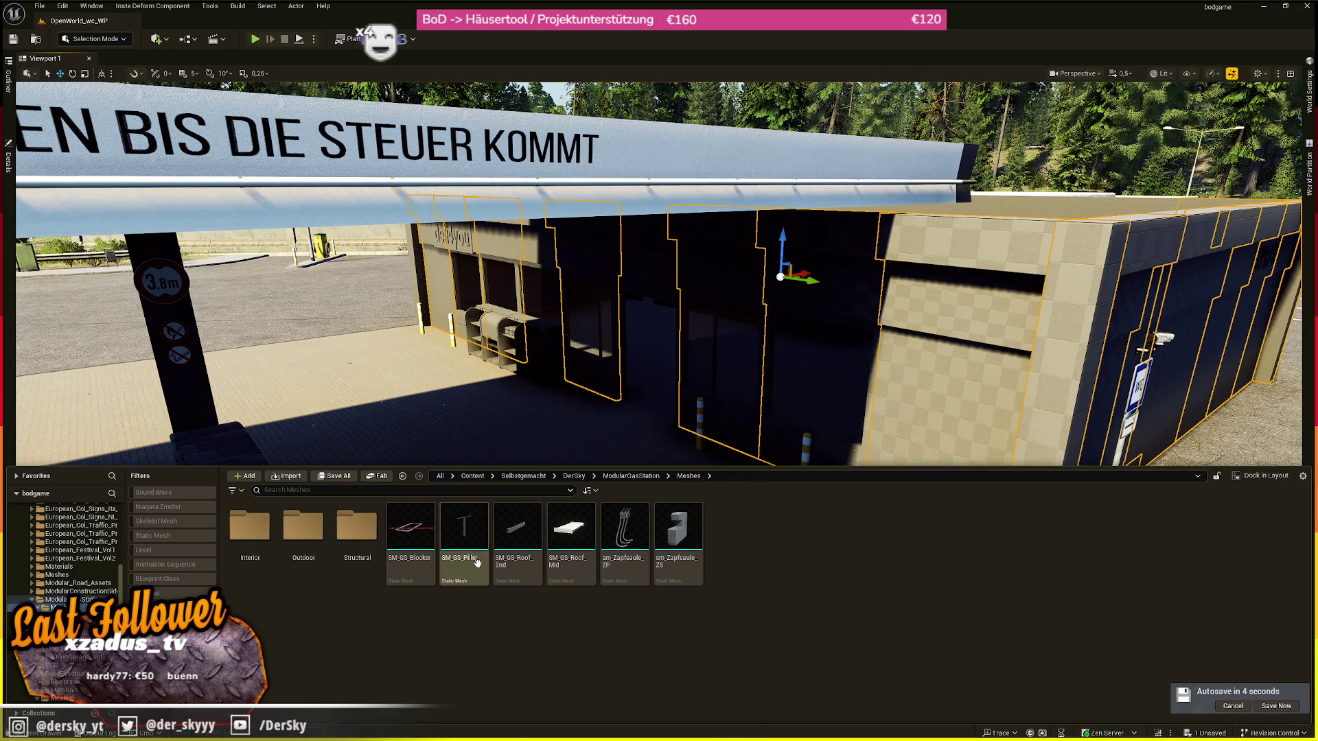
- Open the Outdoor meshes folder, then fly over the roof and down toward the roadside kiosk
{"action": "double_click", "coordinate": [325, 530]}
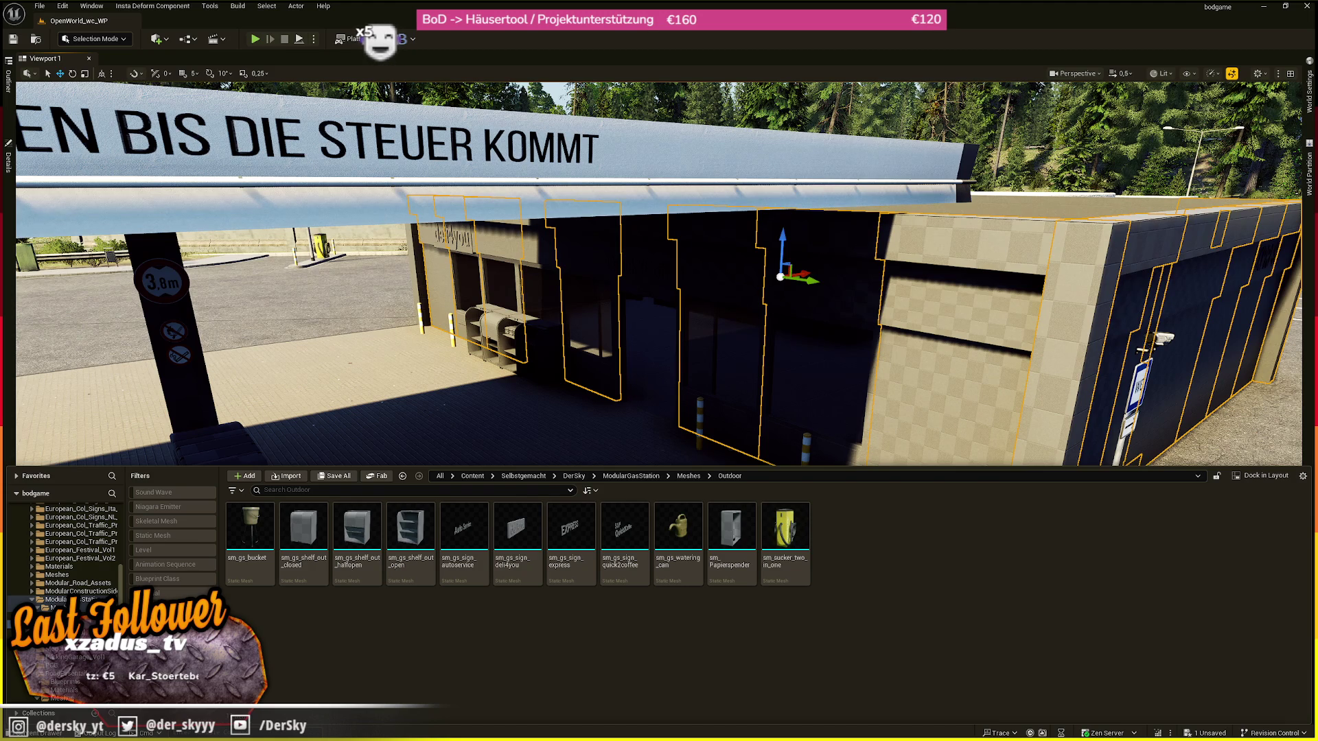
{"action": "left_click_drag", "start_coordinate": [737, 97], "coordinate": [737, 96]}
{"action": "left_click_drag", "start_coordinate": [725, 568], "coordinate": [726, 569]}
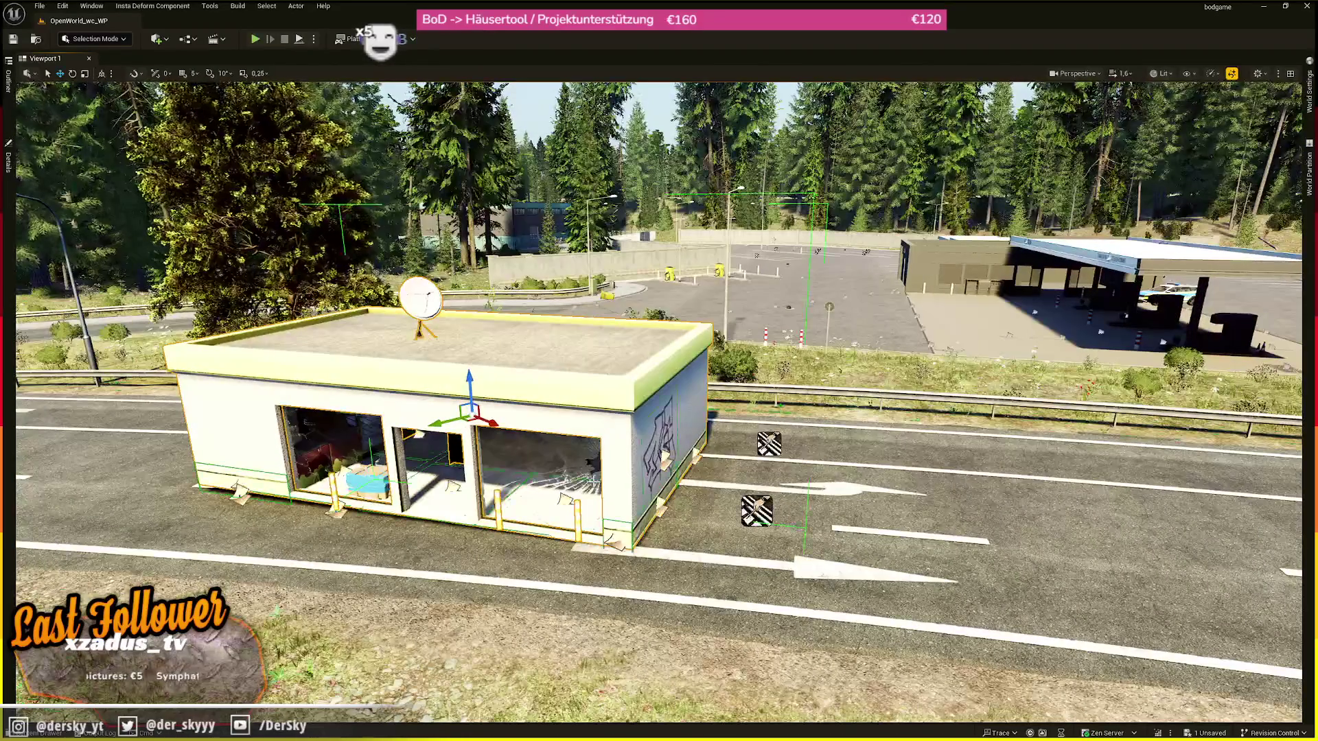
- Fly toward the shop, around to its other side, and rise above its flat roof
{"action": "key", "text": "w"}
{"action": "key", "text": "w"}
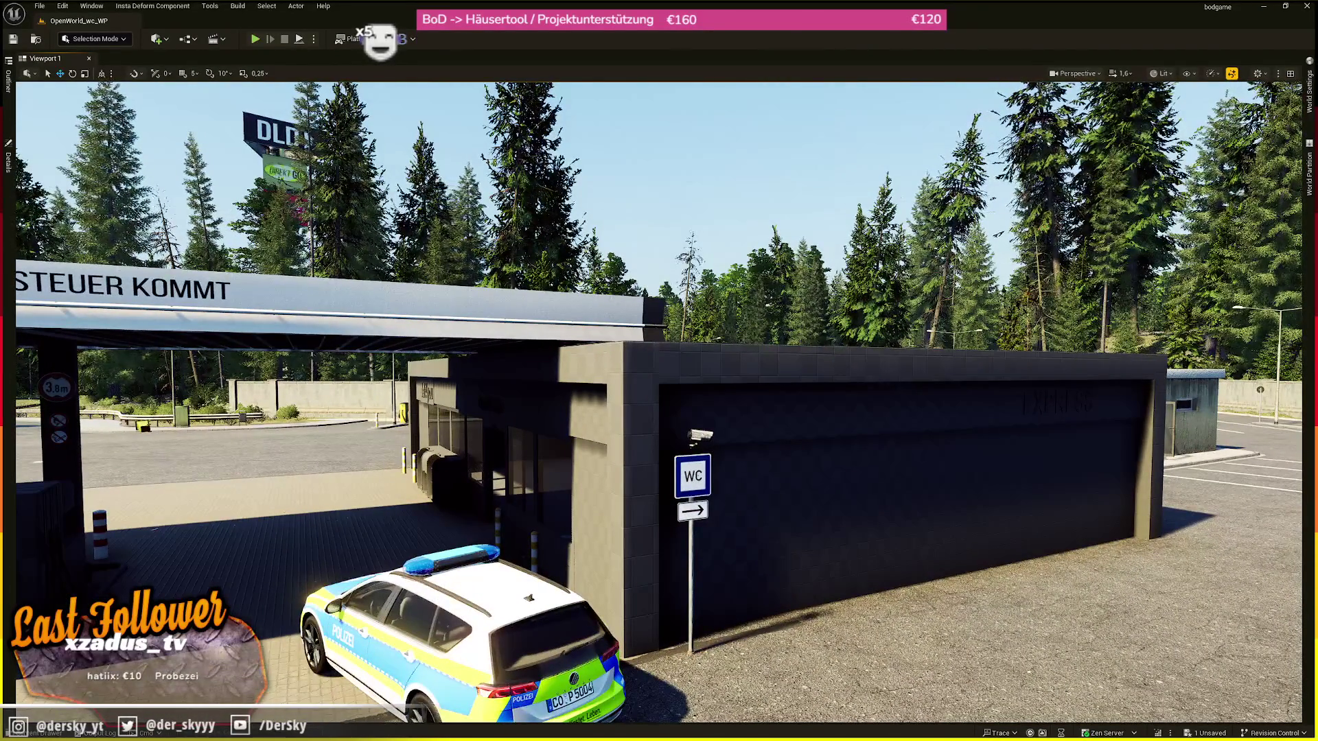
{"action": "key", "text": "s"}
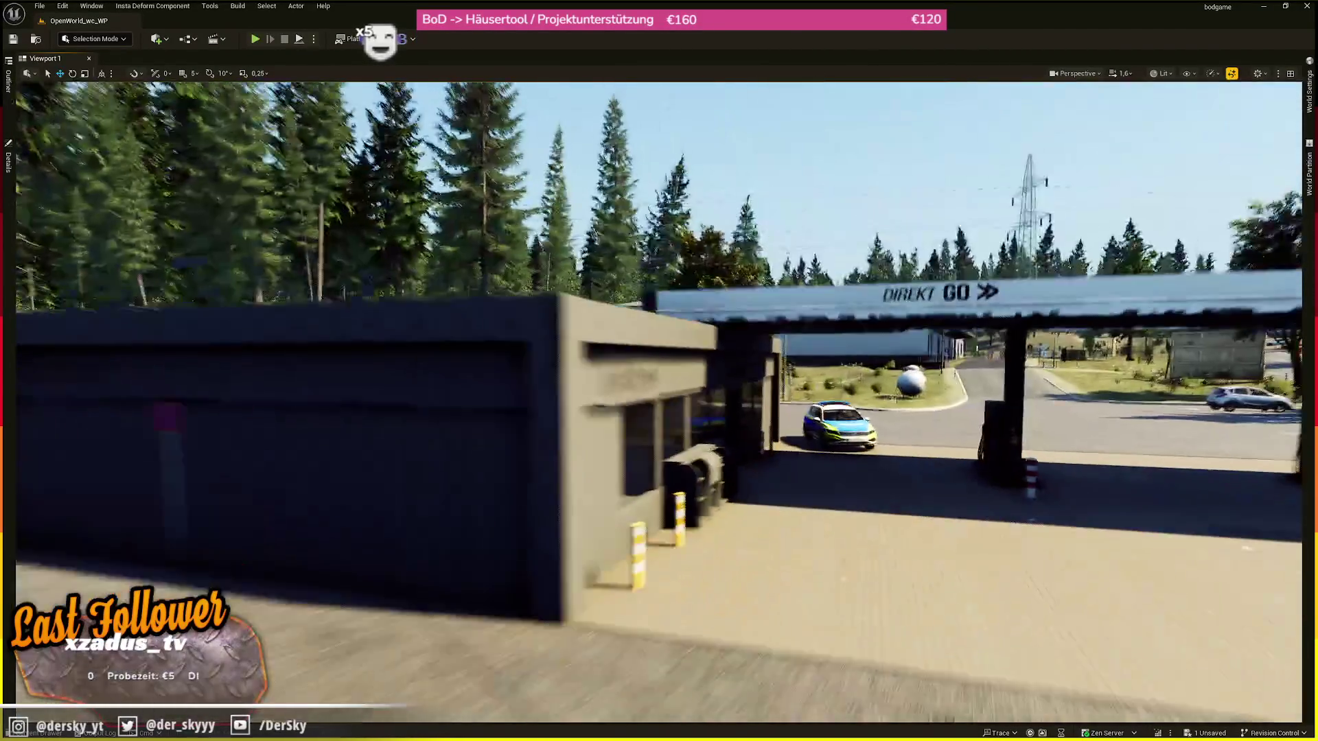
{"action": "key", "text": "e"}
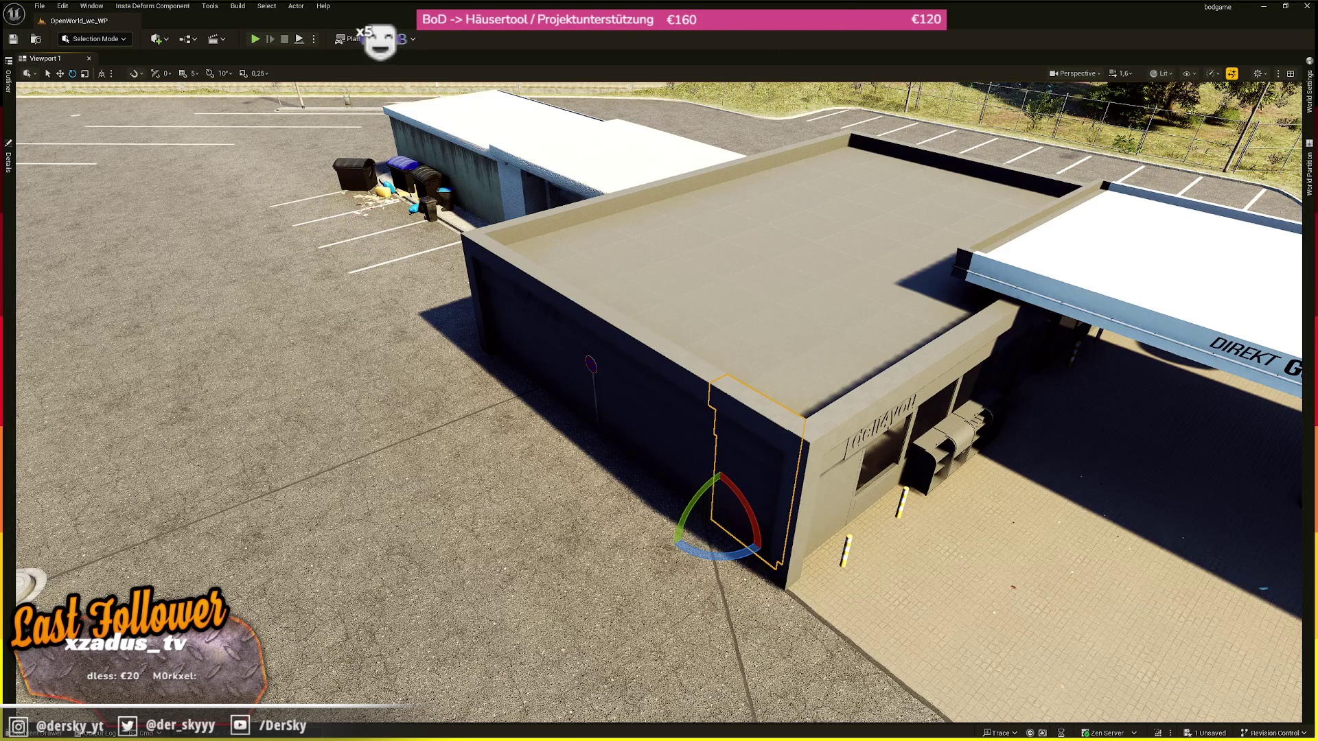
- Import sm_gs_windtaker.fbx and drag the sign into the viewport in front of the shop
{"action": "right_click", "coordinate": [870, 434]}
{"action": "left_click", "coordinate": [51, 732]}
{"action": "left_click", "coordinate": [278, 477]}
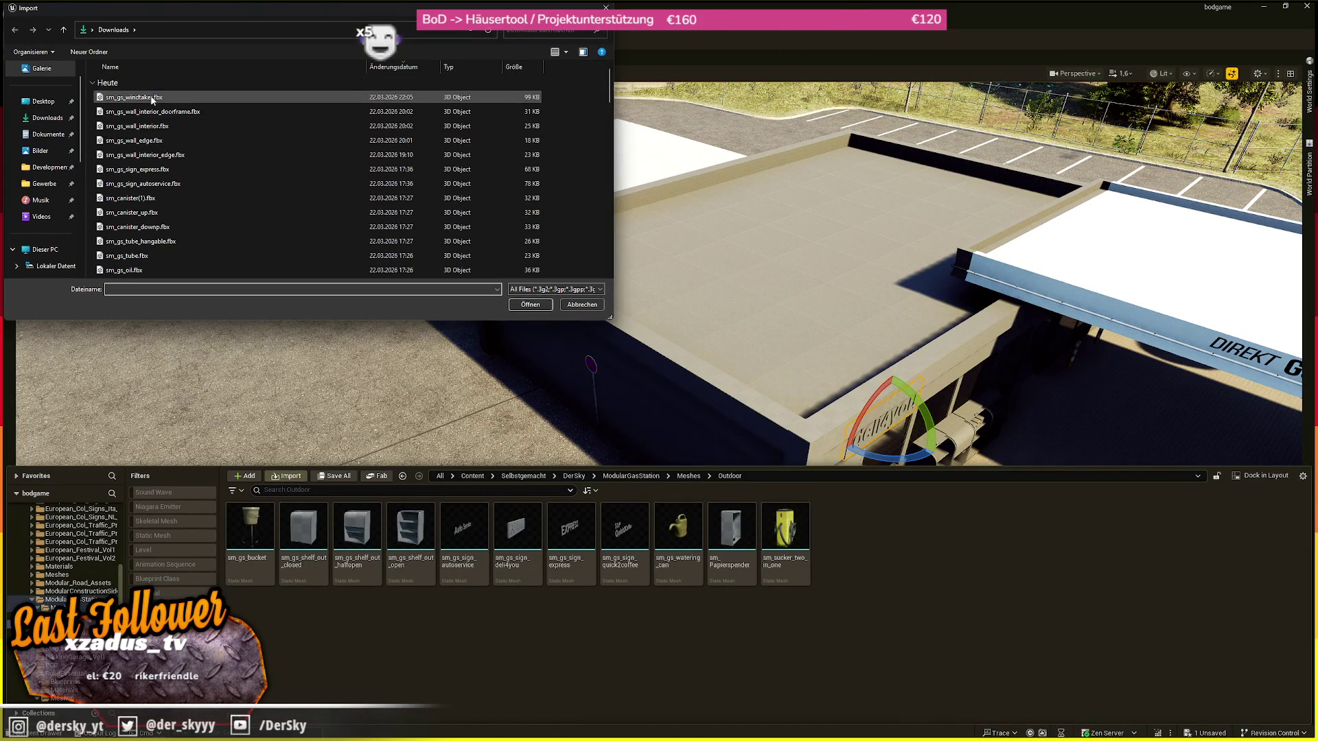
{"action": "double_click", "coordinate": [152, 100]}
{"action": "left_click", "coordinate": [782, 534]}
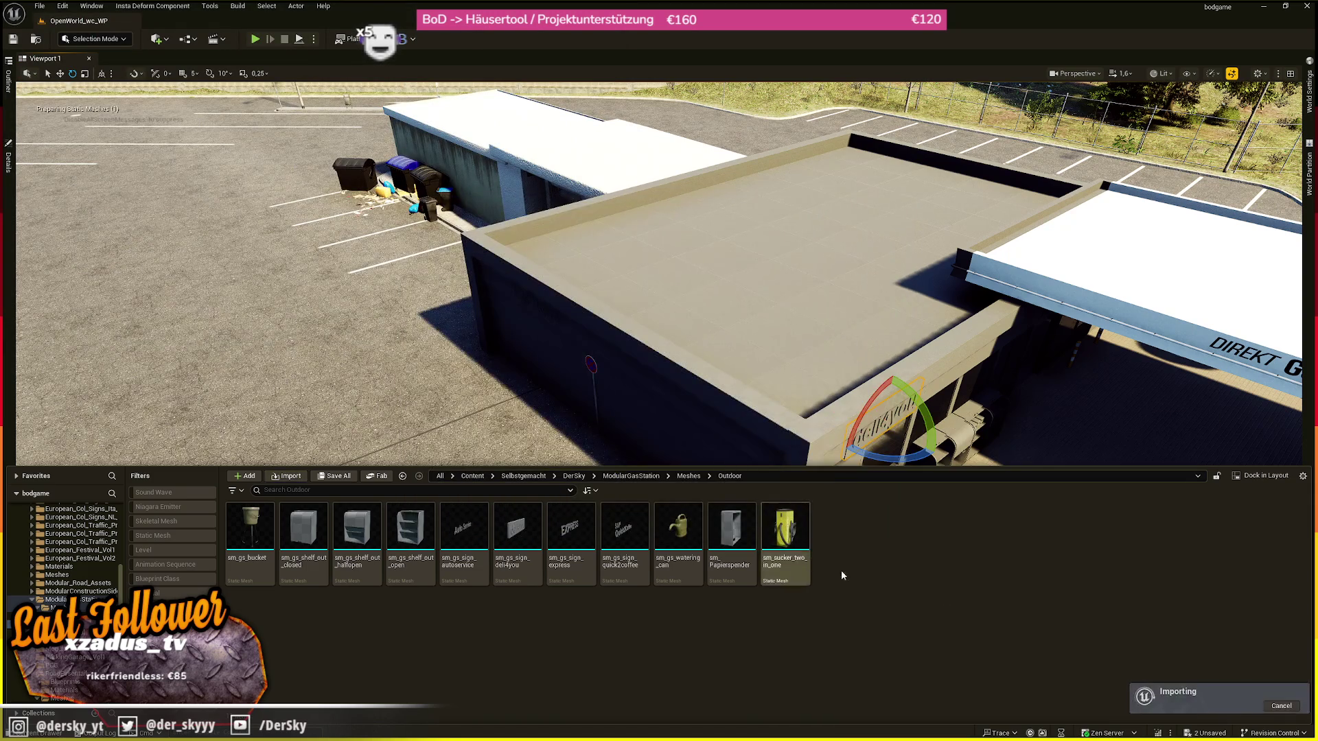
{"action": "left_click", "coordinate": [846, 542]}
{"action": "left_click_drag", "start_coordinate": [847, 543], "coordinate": [1123, 358]}
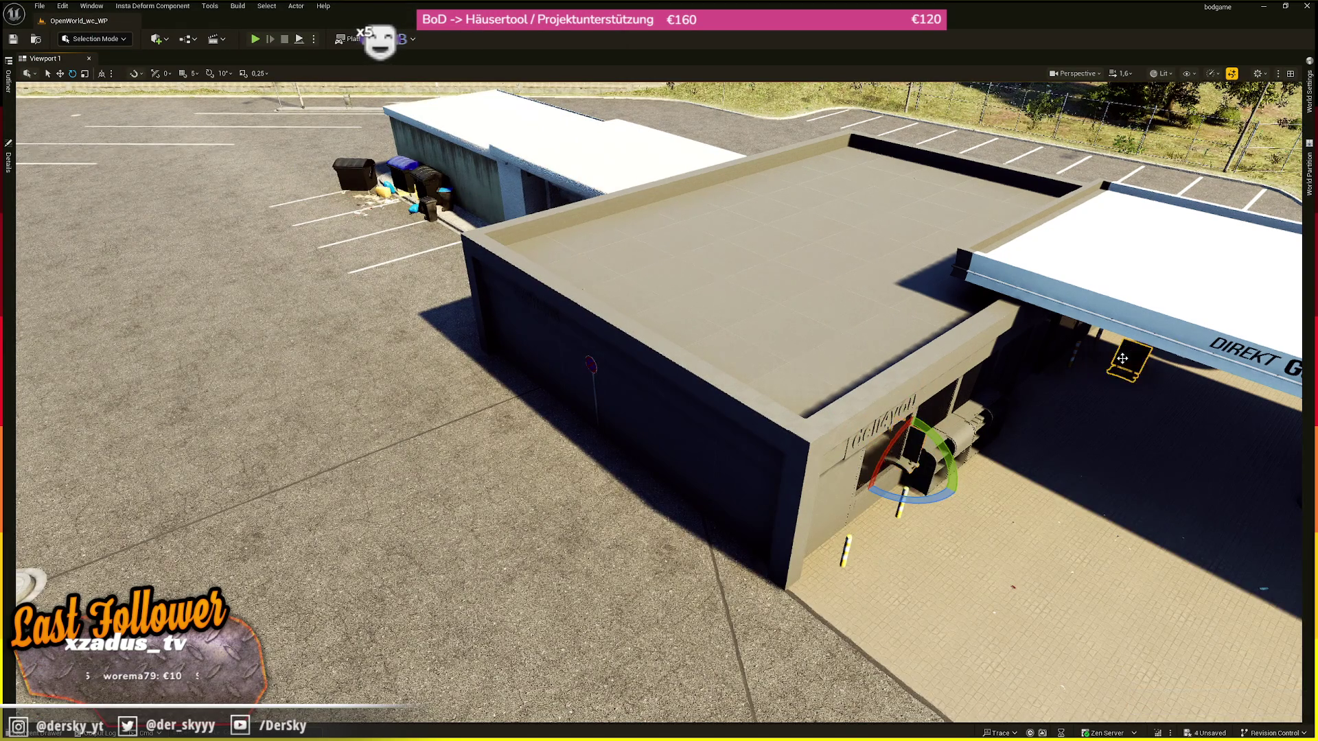
- Turn the sign about 95 degrees, shift it toward the entrance, and face it outward
{"action": "key", "text": "f"}
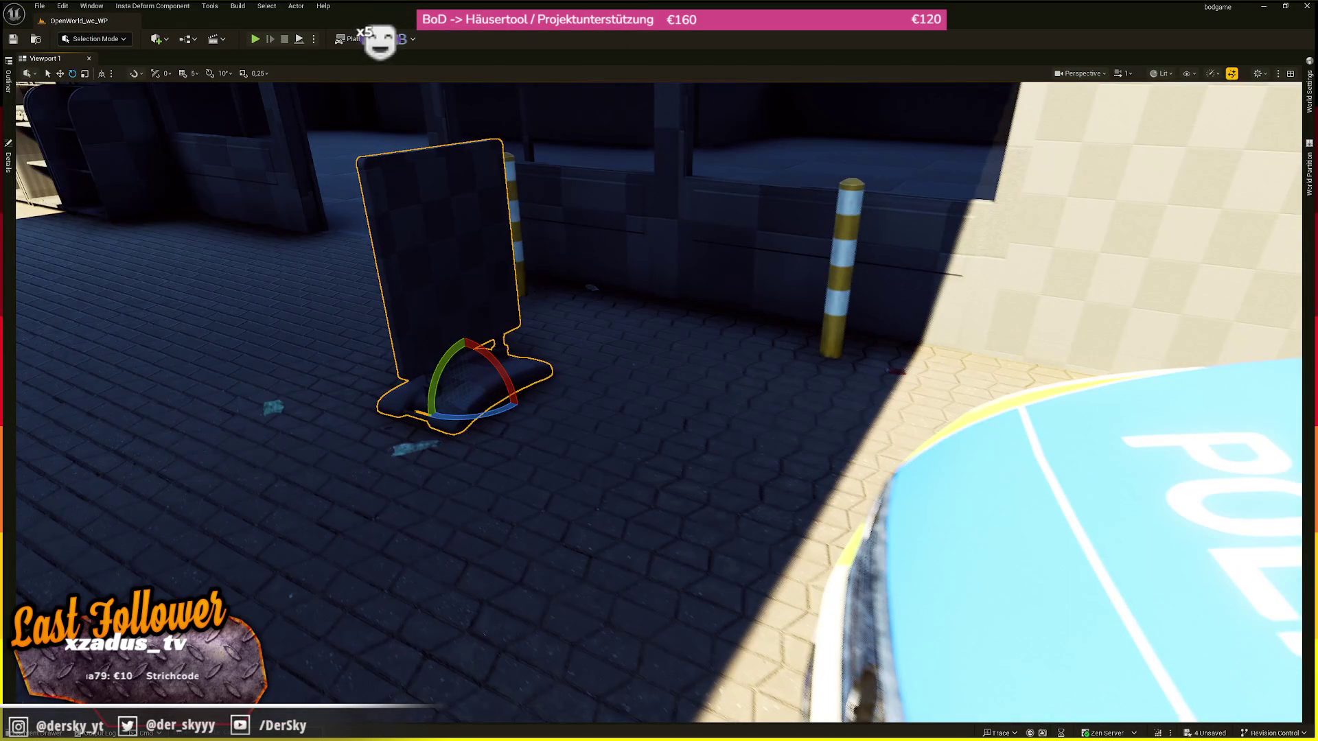
{"action": "scroll", "coordinate": [494, 437], "scroll_direction": "down", "scroll_amount": 5}
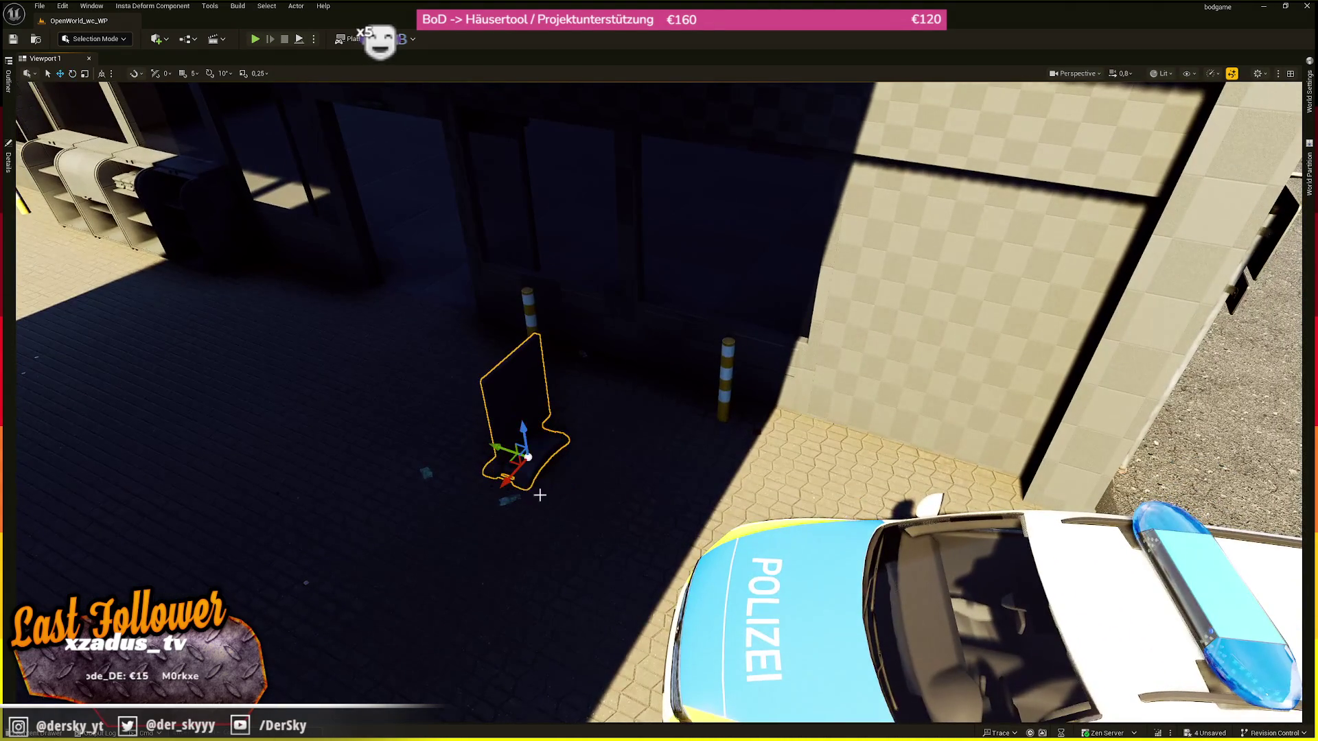
{"action": "left_click_drag", "start_coordinate": [547, 494], "coordinate": [481, 494]}
{"action": "key", "text": "w"}
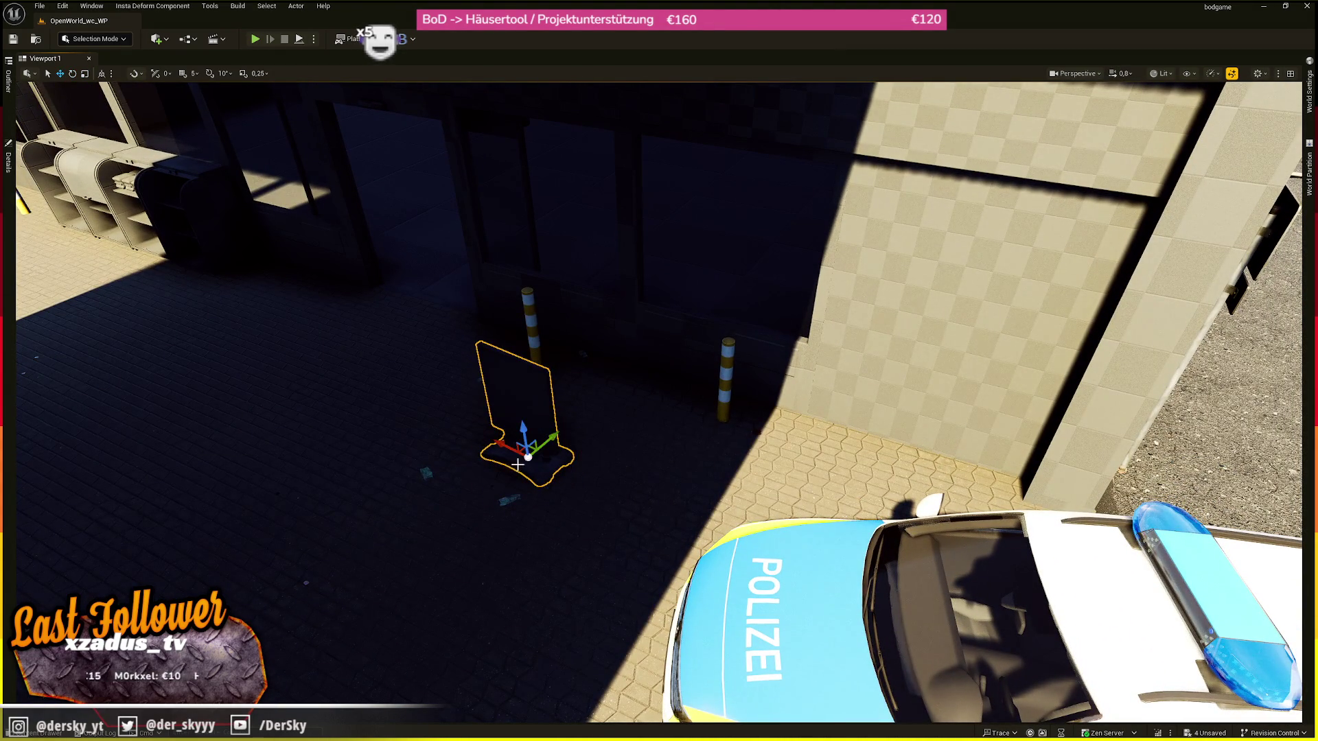
{"action": "left_click_drag", "start_coordinate": [524, 448], "coordinate": [574, 449]}
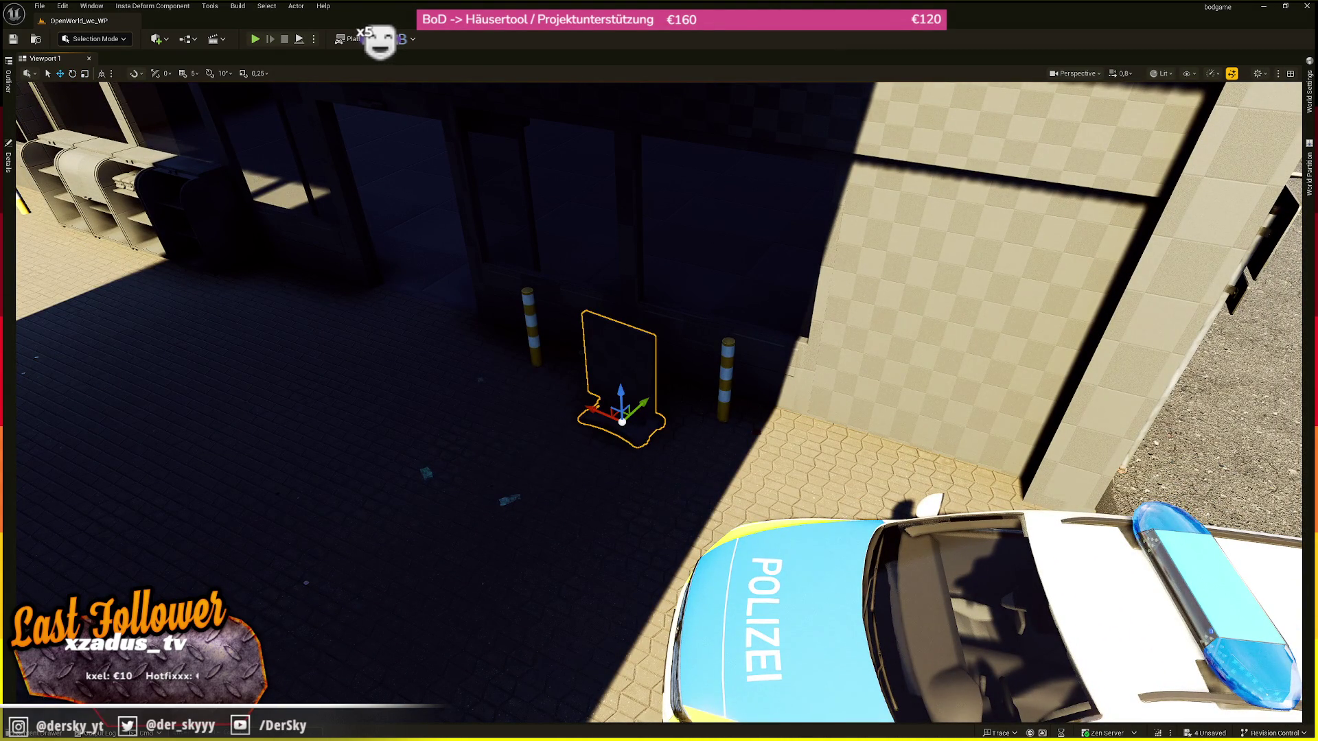
{"action": "key", "text": "e"}
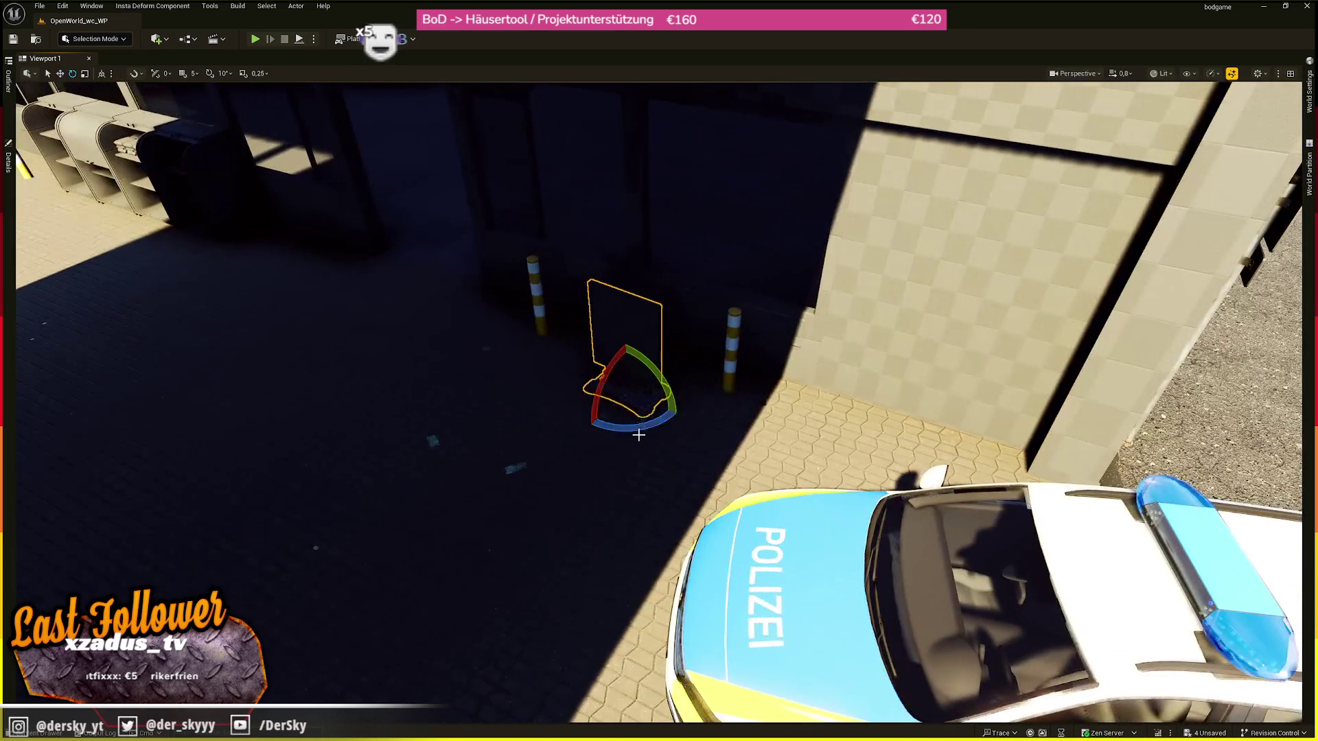
{"action": "left_click_drag", "start_coordinate": [638, 435], "coordinate": [591, 429]}
- Shift both bollards to the right and move the sign left beside them
{"action": "left_click", "coordinate": [541, 304]}
{"action": "key", "text": "w"}
{"action": "left_click", "coordinate": [728, 371], "text": "ctrl"}
{"action": "left_click_drag", "start_coordinate": [717, 383], "coordinate": [795, 383]}
{"action": "left_click", "coordinate": [630, 393]}
{"action": "left_click_drag", "start_coordinate": [630, 393], "coordinate": [522, 343]}
- Switch to Detail Lighting, centre on the sign, and give it a slight final rotation
{"action": "key", "text": "alt+5"}
{"action": "key", "text": "f"}
{"action": "key", "text": "e"}
{"action": "left_click_drag", "start_coordinate": [693, 420], "coordinate": [677, 397]}
{"action": "key", "text": "w"}
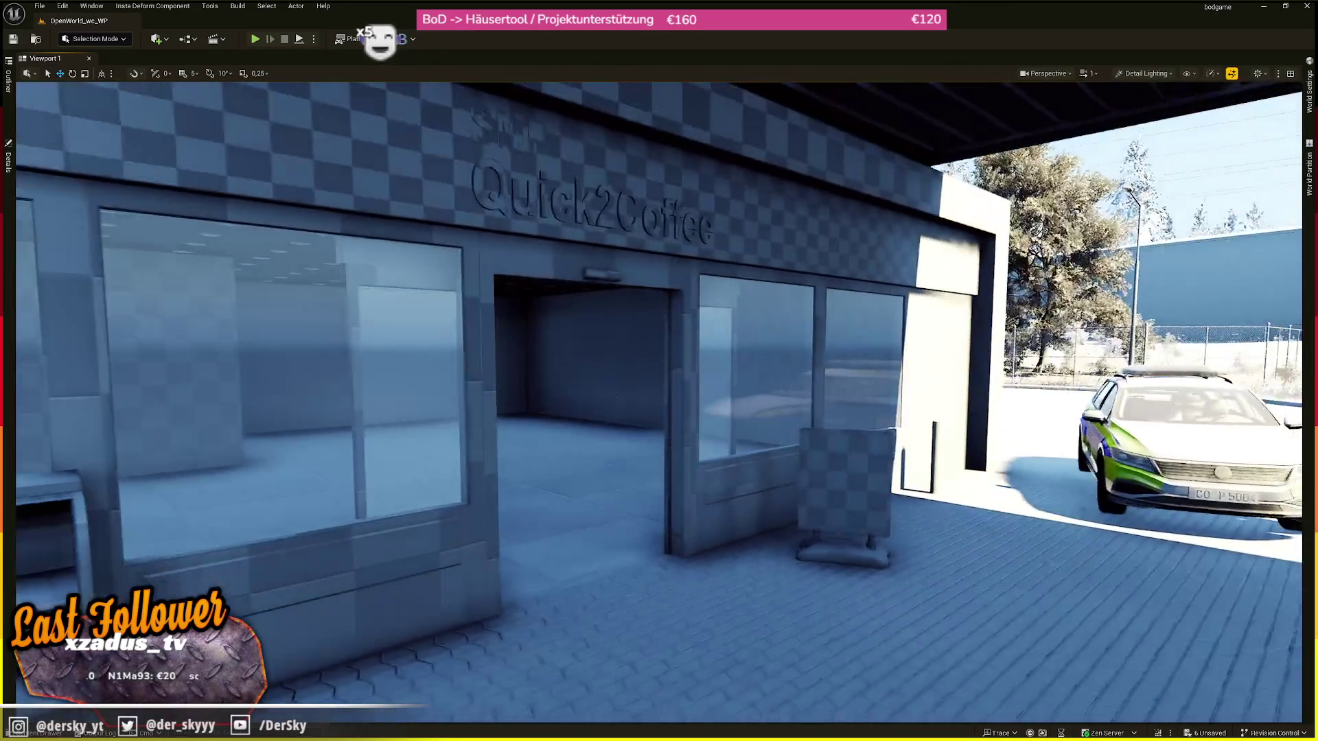
- Select the sidewalk sign at the Quick2Coffee entrance and inspect it in Lit view mode, orbiting along the building
{"action": "scroll", "coordinate": [659, 402], "scroll_direction": "up", "scroll_amount": 1}
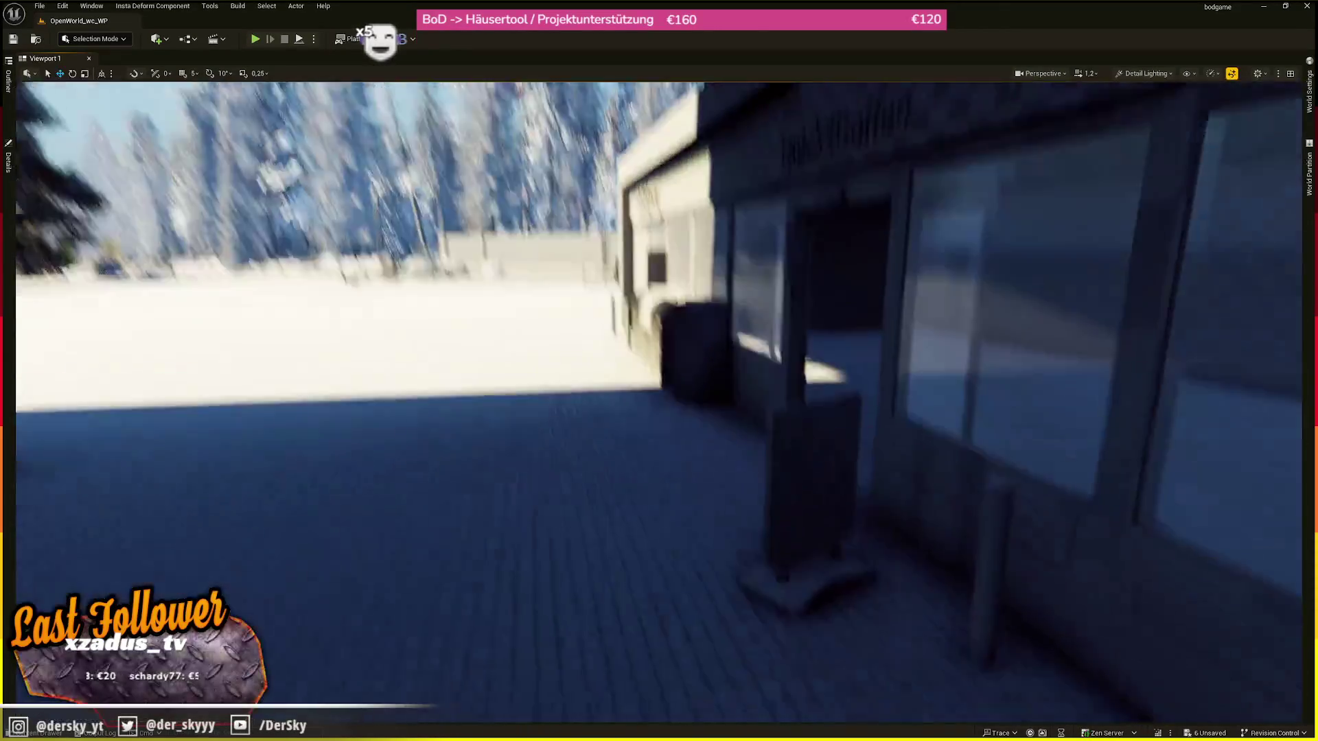
{"action": "left_click", "coordinate": [856, 557]}
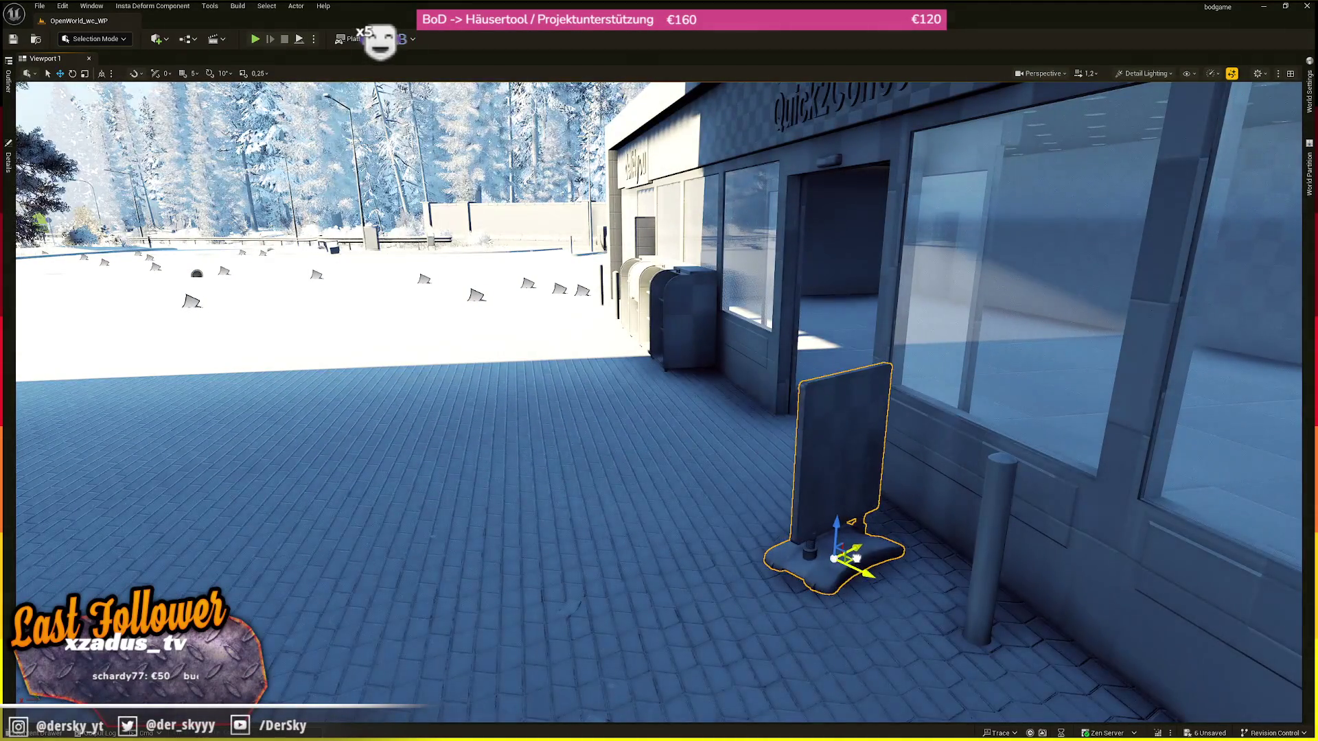
{"action": "scroll", "coordinate": [856, 558], "scroll_direction": "up", "scroll_amount": 3}
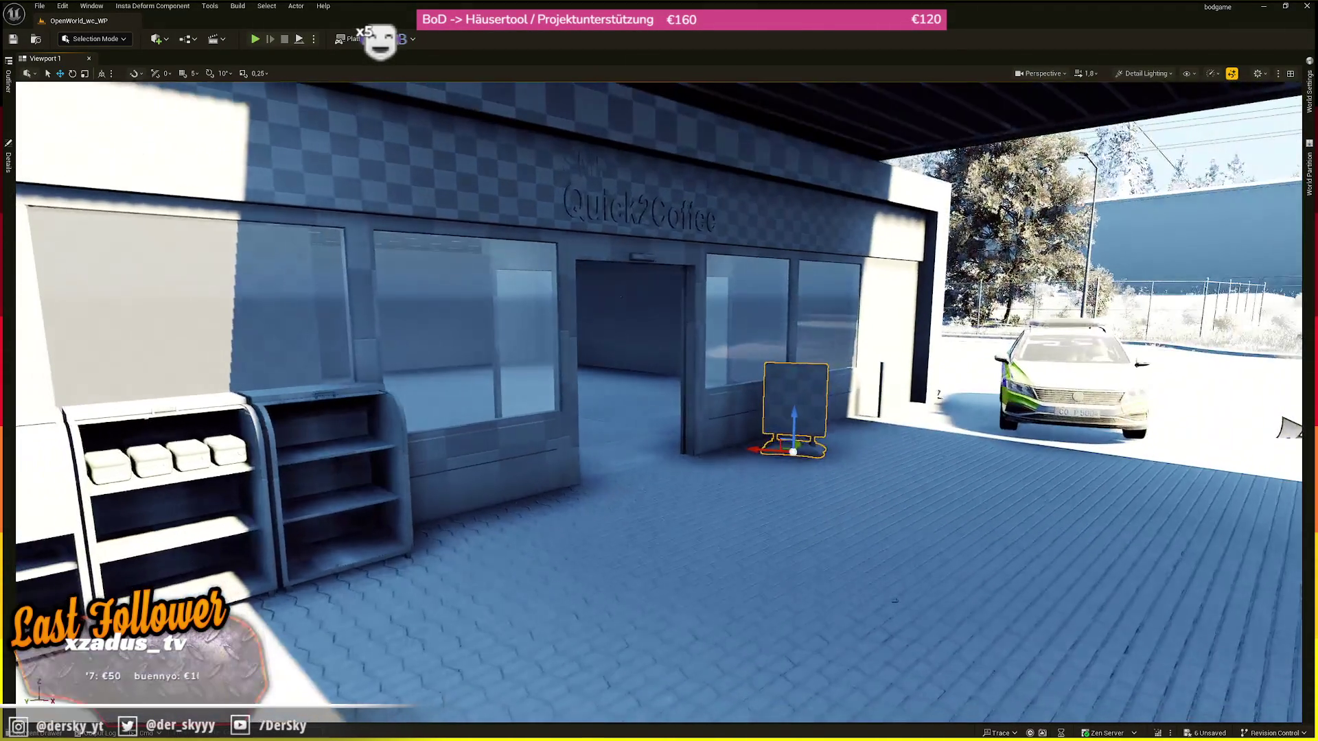
{"action": "scroll", "coordinate": [678, 469], "scroll_direction": "down", "scroll_amount": 2}
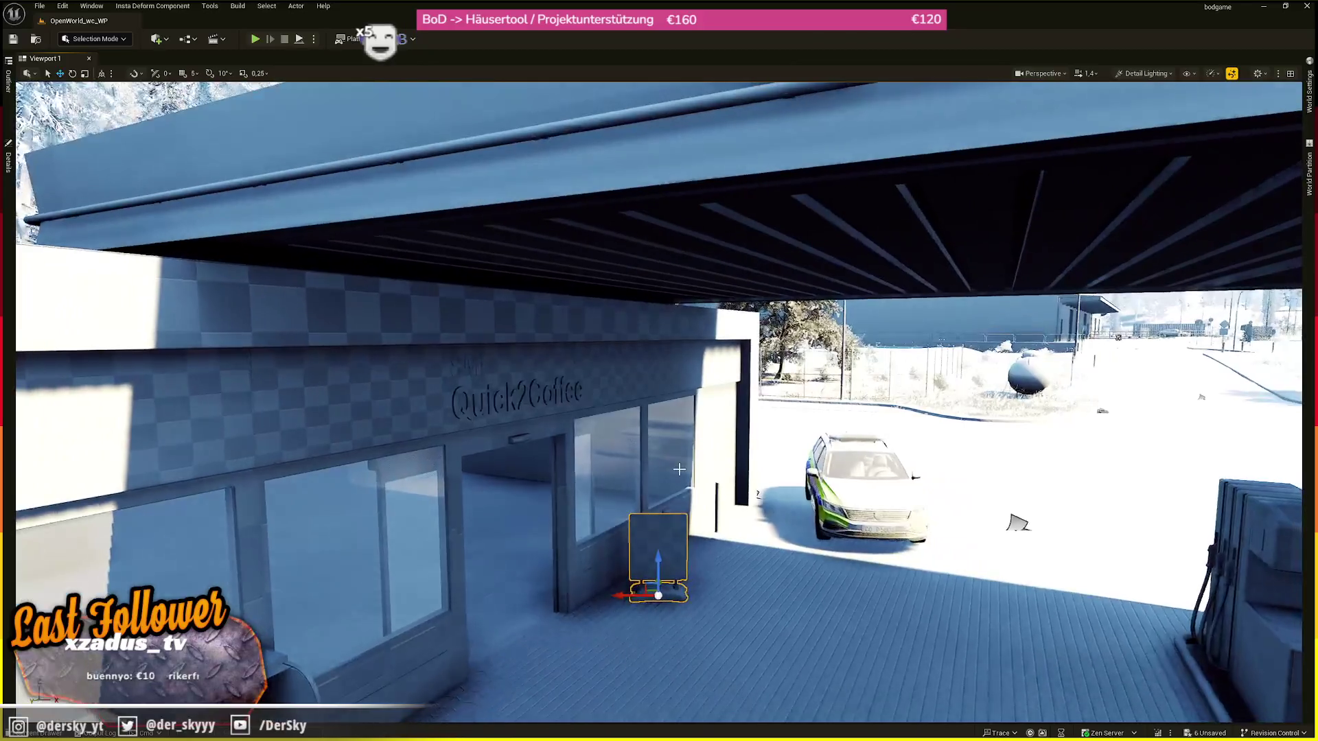
{"action": "key", "text": "alt+4"}
{"action": "scroll", "coordinate": [770, 501], "scroll_direction": "up", "scroll_amount": 3}
{"action": "left_click_drag", "start_coordinate": [770, 501], "coordinate": [833, 495]}
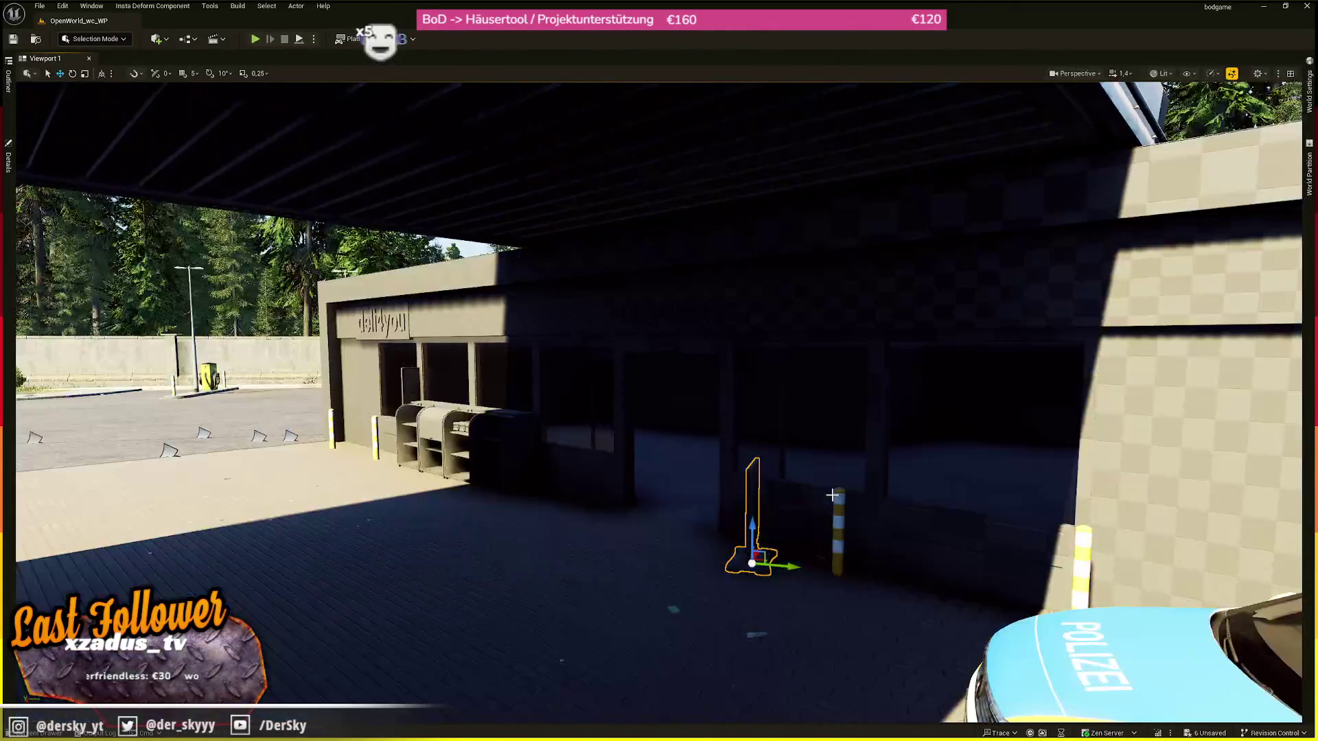
{"action": "scroll", "coordinate": [509, 402], "scroll_direction": "down", "scroll_amount": 1}
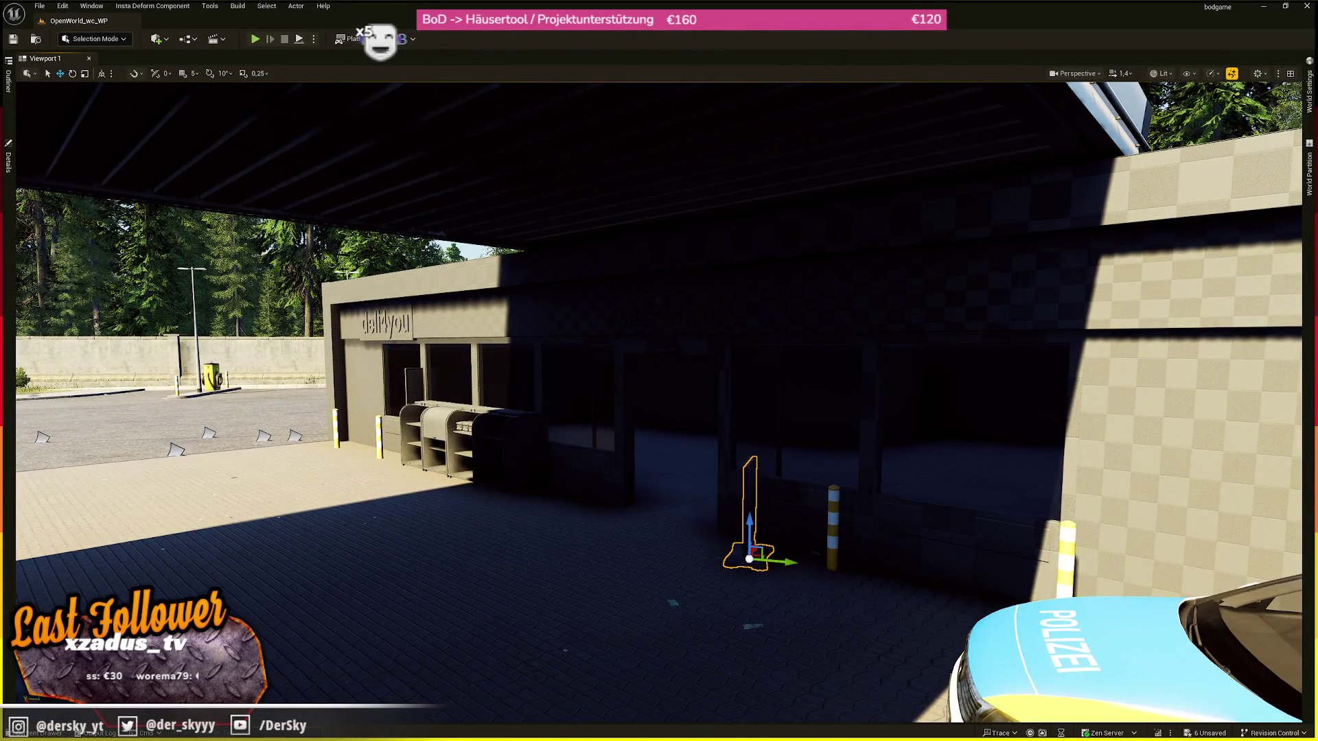
- Switch to Blender and save the Blend5_GasStation file
{"action": "key", "text": "alt+Tab"}
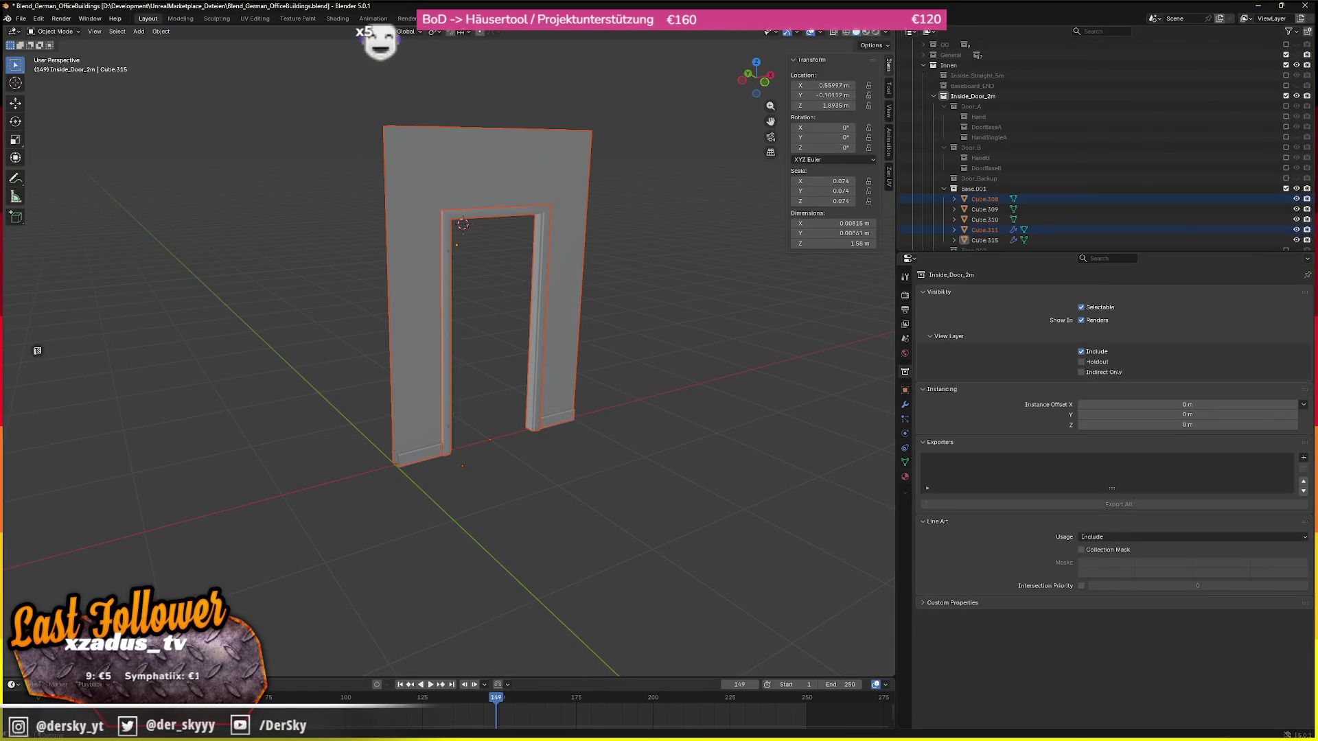
{"action": "key", "text": "alt+Tab"}
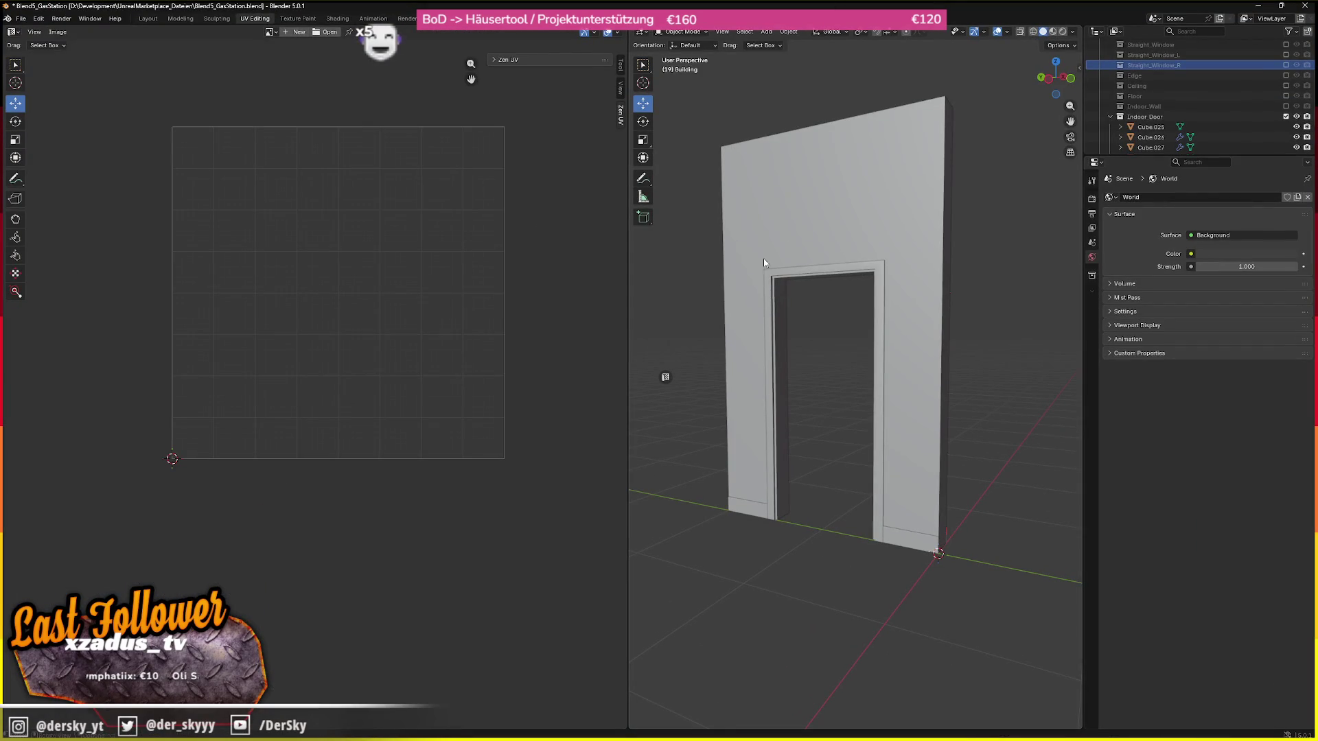
{"action": "key", "text": "ctrl+s"}
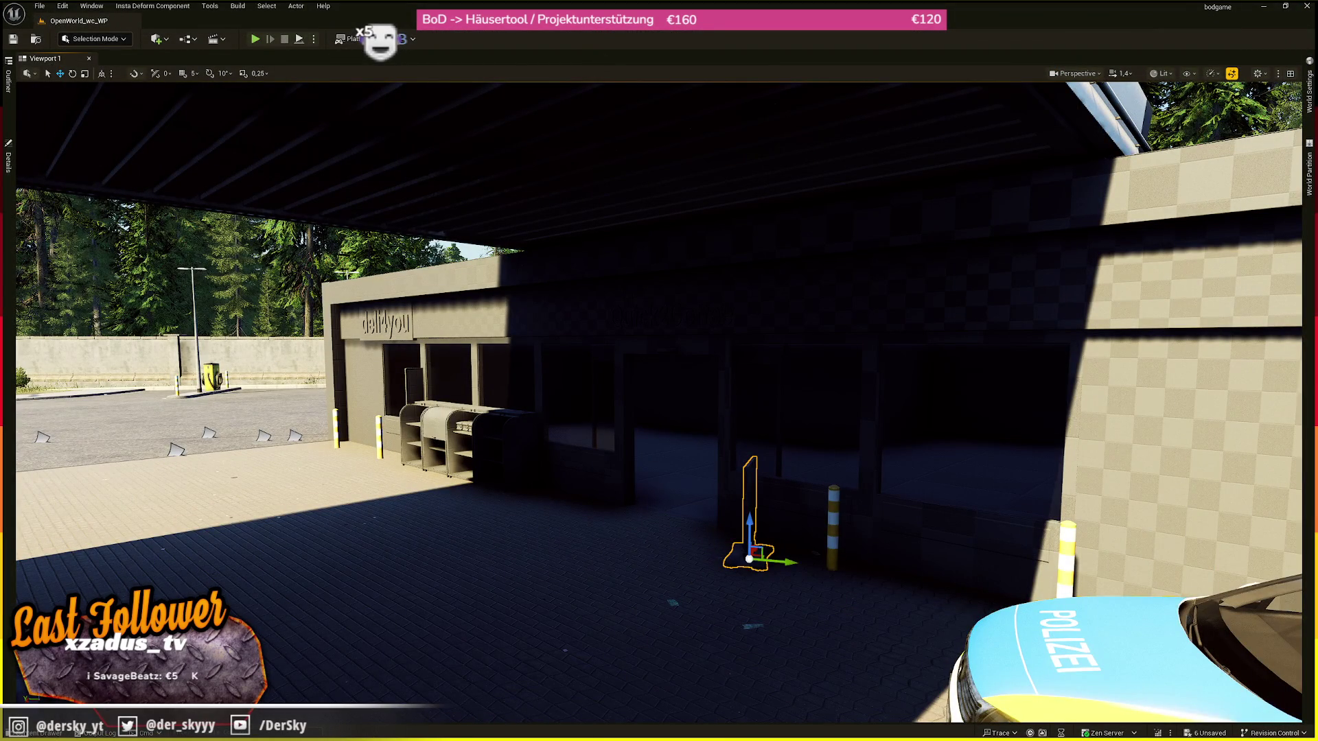
- Restore the editor window from maximized and fly forward through the trees to the foggy forest road
{"action": "key", "text": "alt+Tab"}
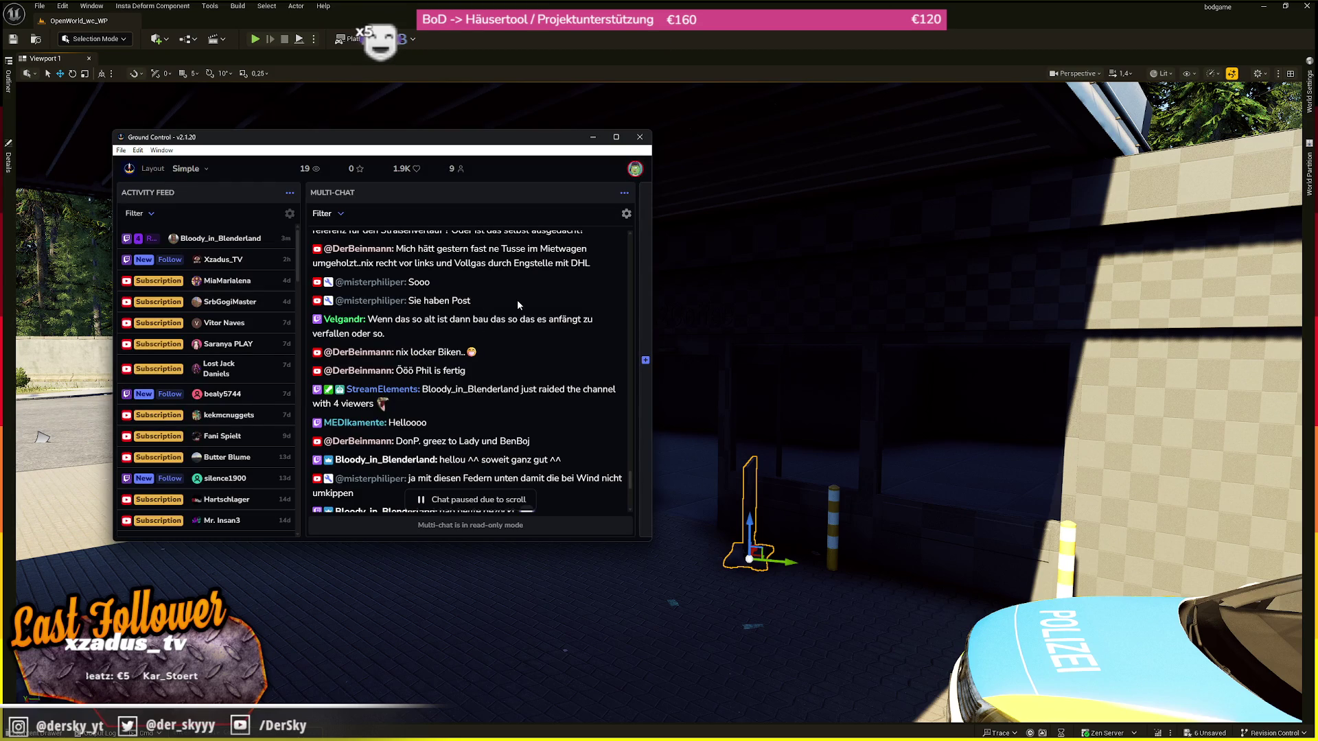
{"action": "key", "text": "alt+Tab"}
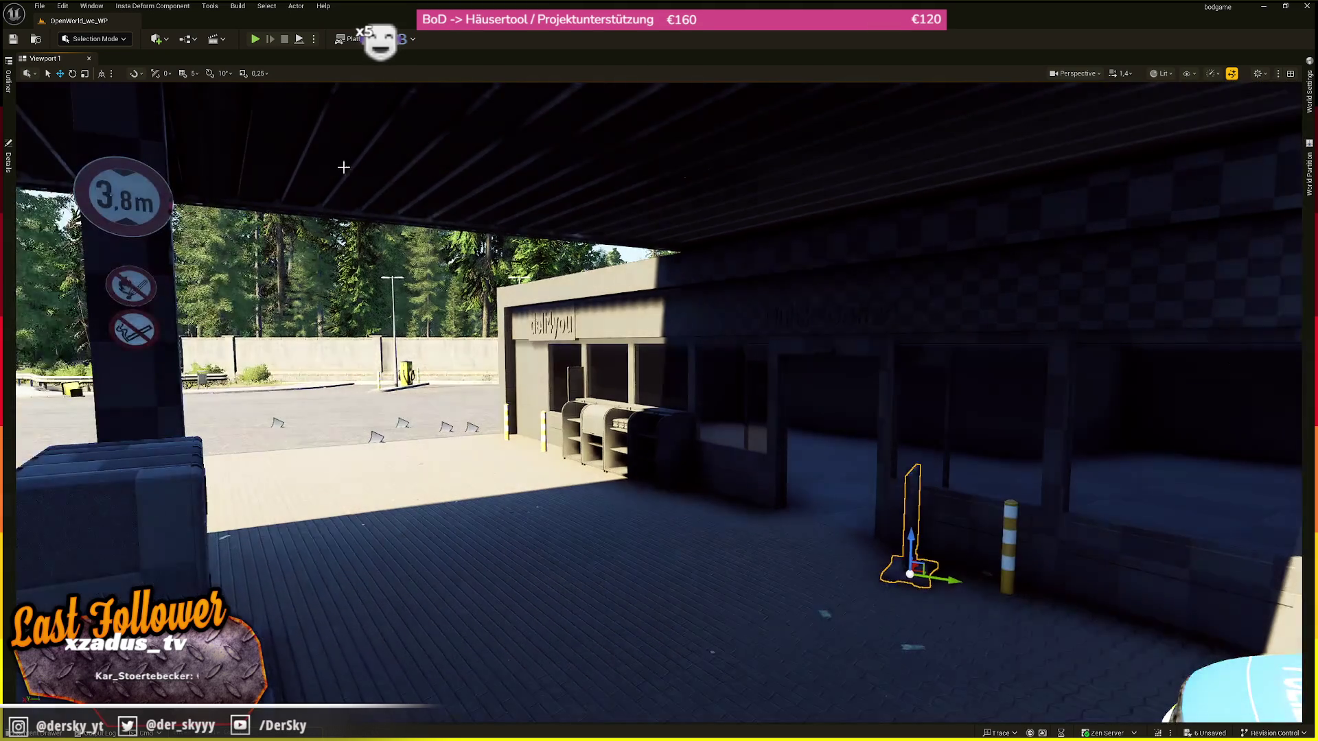
{"action": "key", "text": "super+Down"}
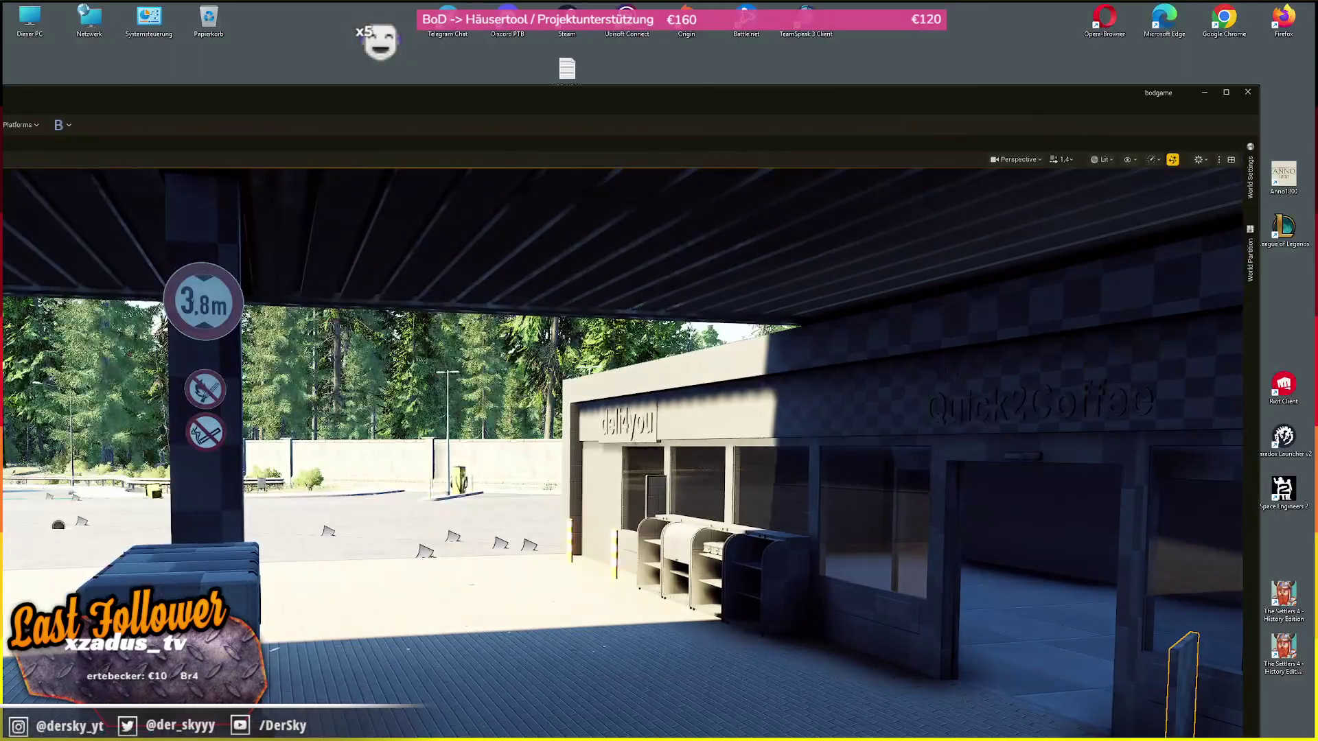
{"action": "scroll", "coordinate": [624, 453], "scroll_direction": "up", "scroll_amount": 1}
{"action": "key", "text": "w"}
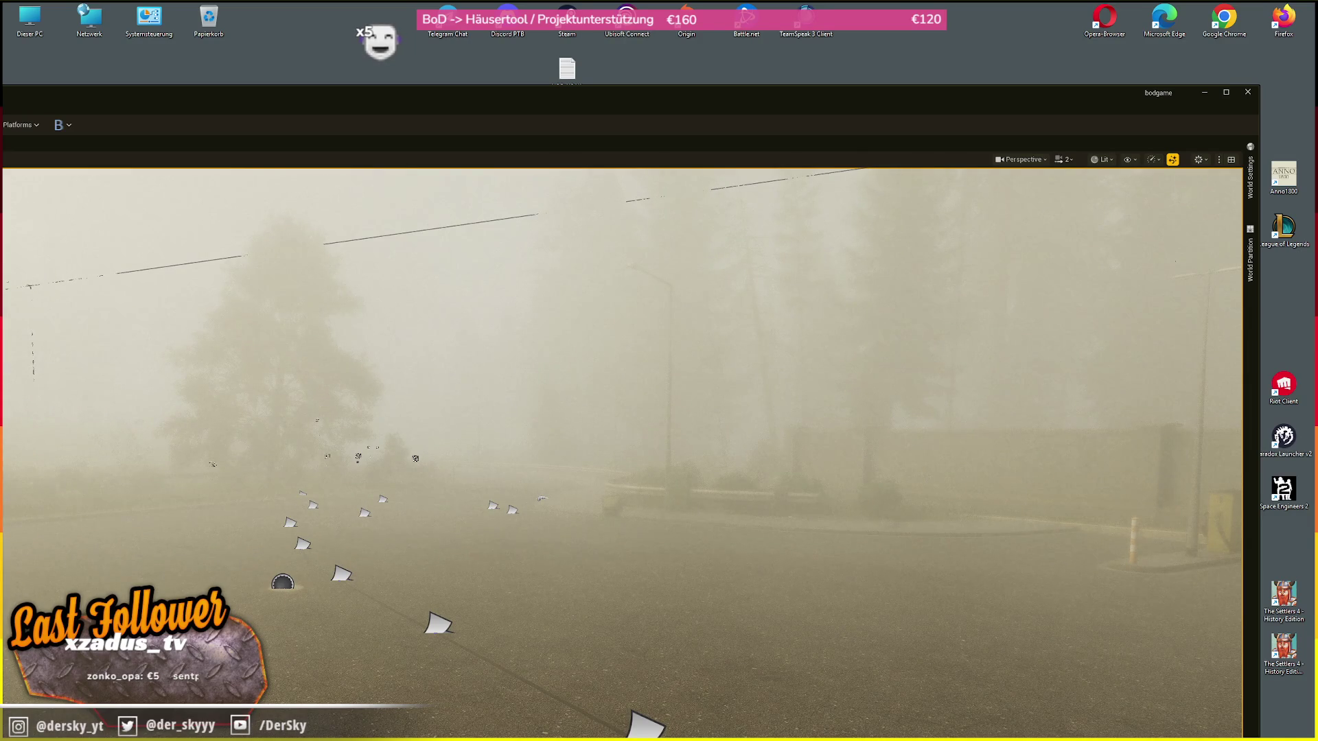
{"action": "scroll", "coordinate": [622, 453], "scroll_direction": "up", "scroll_amount": 2}
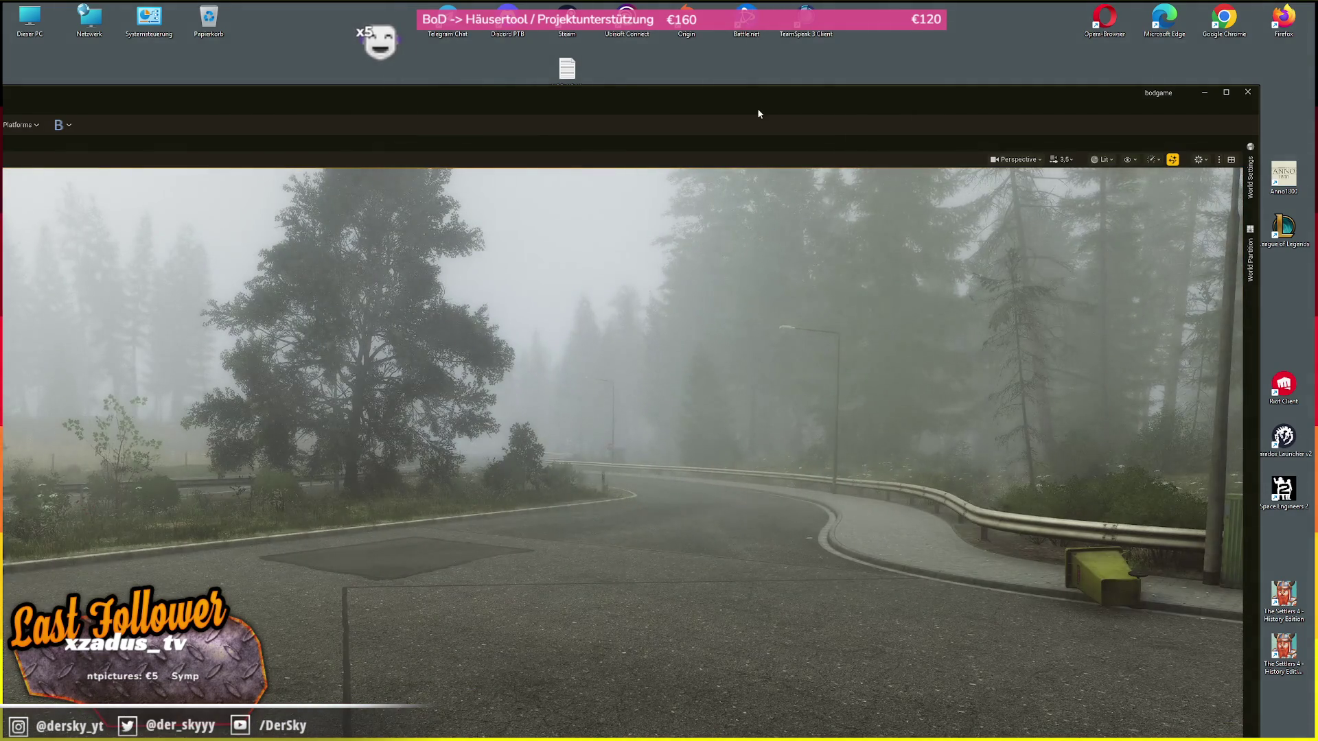
- Go fullscreen with F11 and fly along the road onto the dirt track past the no-entry sign
{"action": "key", "text": "F11"}
{"action": "scroll", "coordinate": [735, 248], "scroll_direction": "down", "scroll_amount": 3}
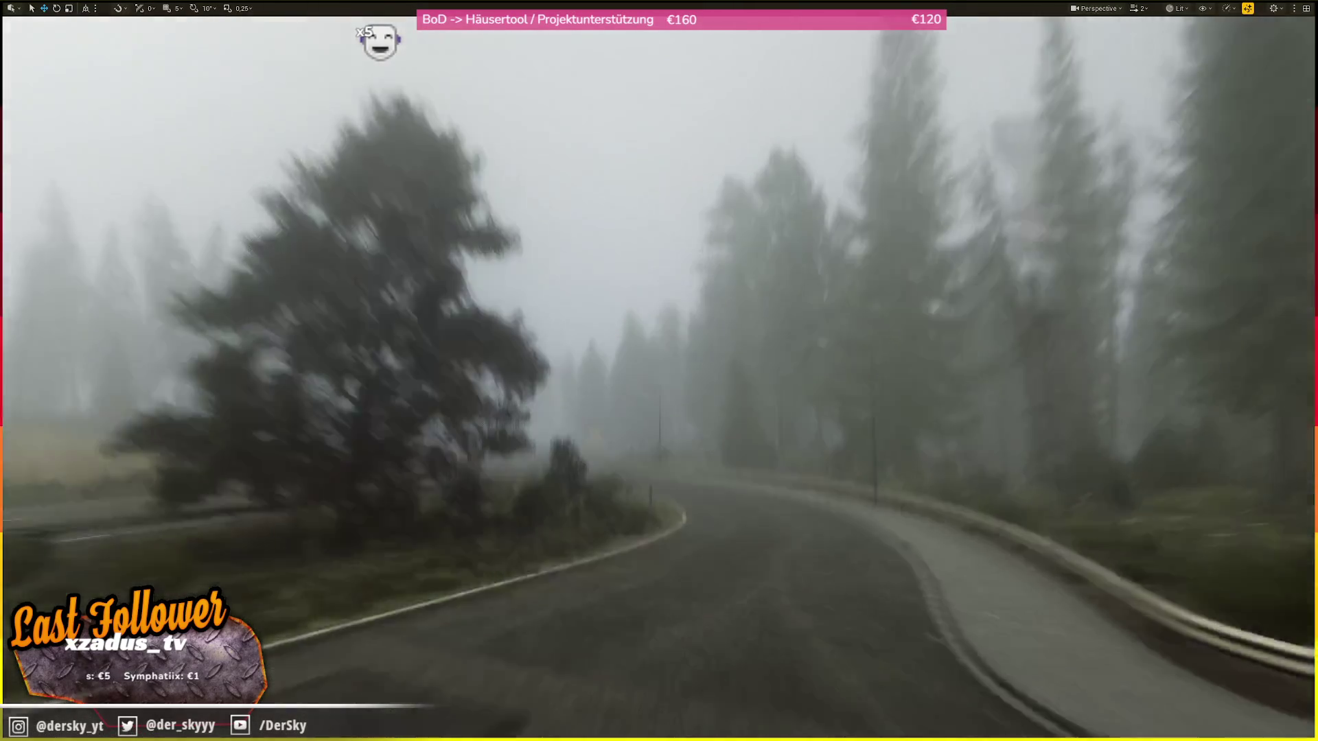
{"action": "scroll", "coordinate": [898, 425], "scroll_direction": "down", "scroll_amount": 1}
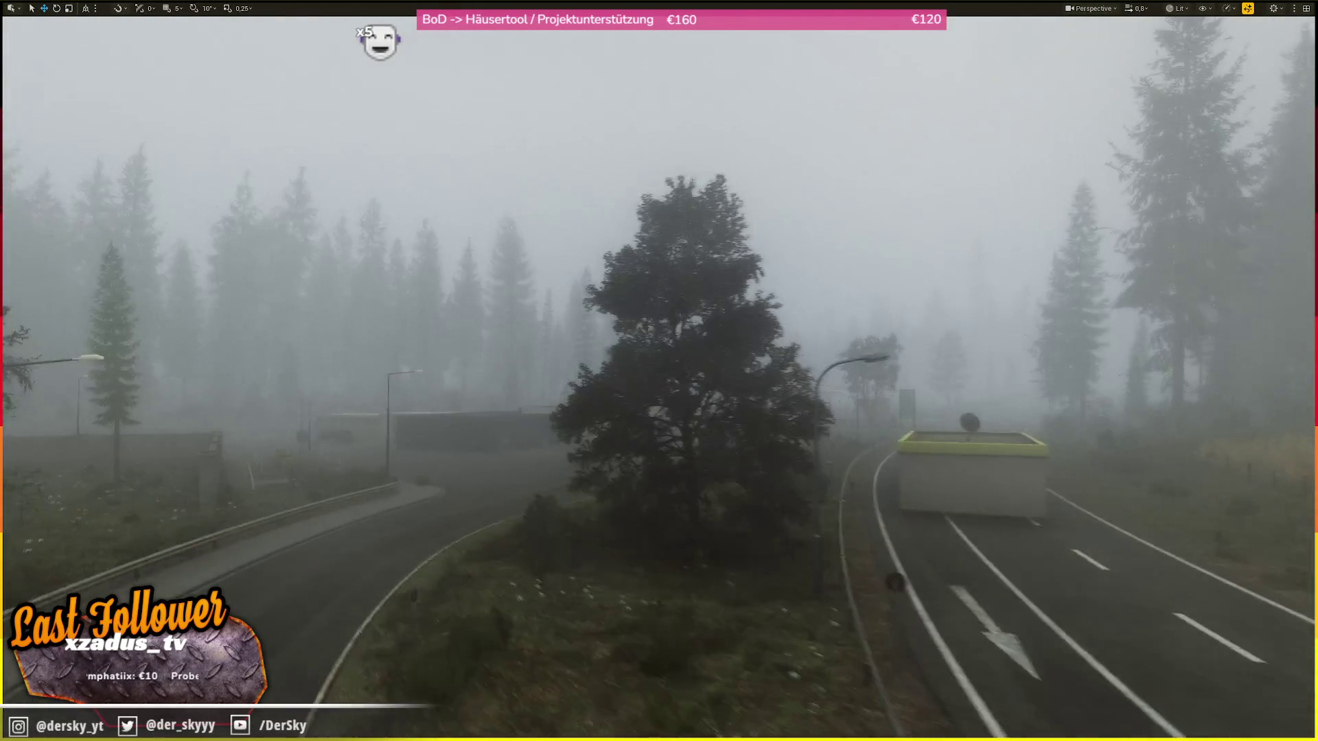
{"action": "key", "text": "w"}
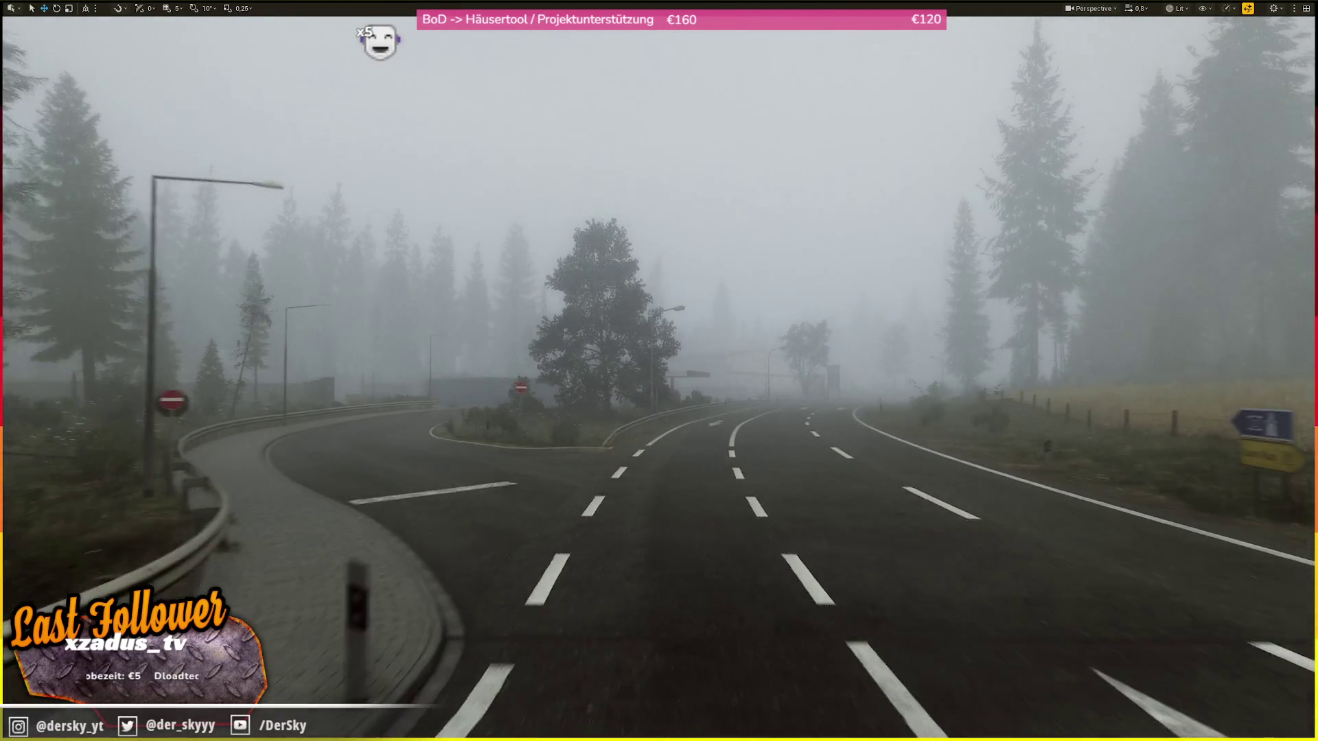
{"action": "scroll", "coordinate": [659, 371], "scroll_direction": "up", "scroll_amount": 1}
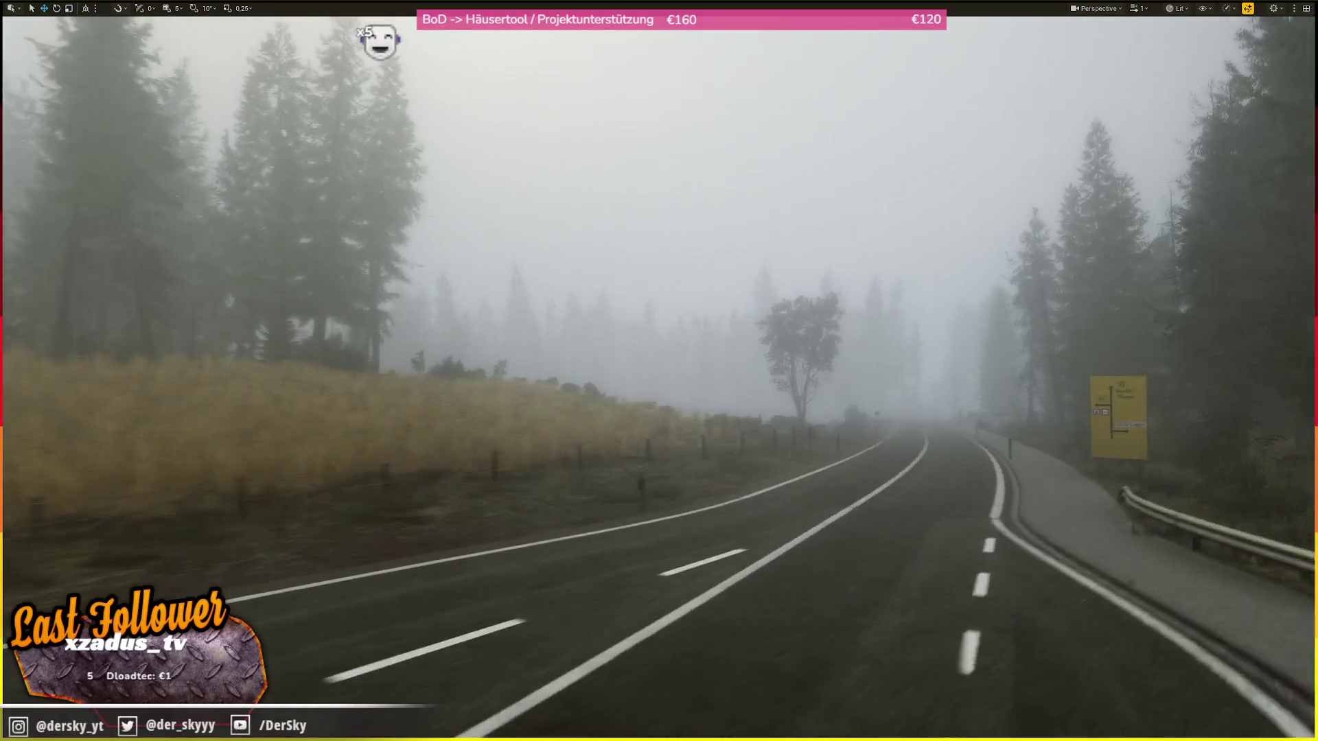
{"action": "scroll", "coordinate": [658, 370], "scroll_direction": "down", "scroll_amount": 2}
{"action": "key", "text": "w"}
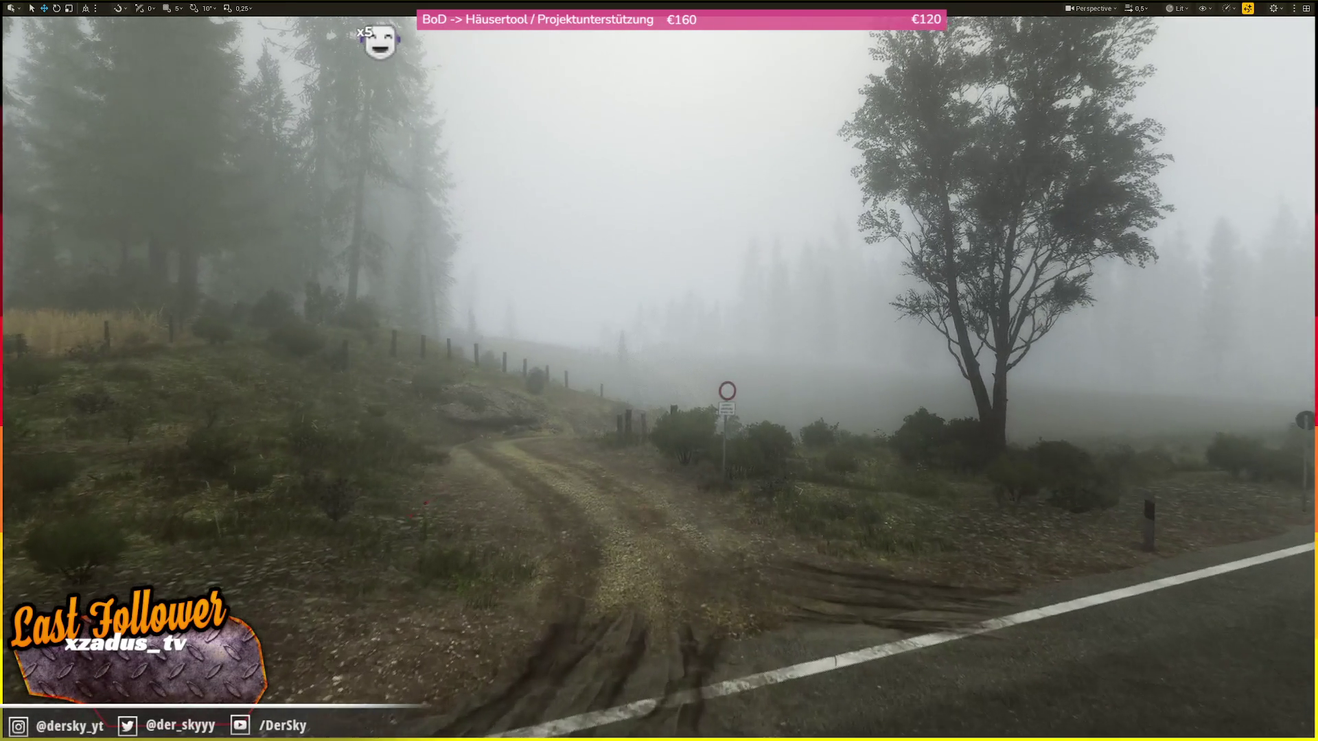
{"action": "scroll", "coordinate": [659, 371], "scroll_direction": "down", "scroll_amount": 1}
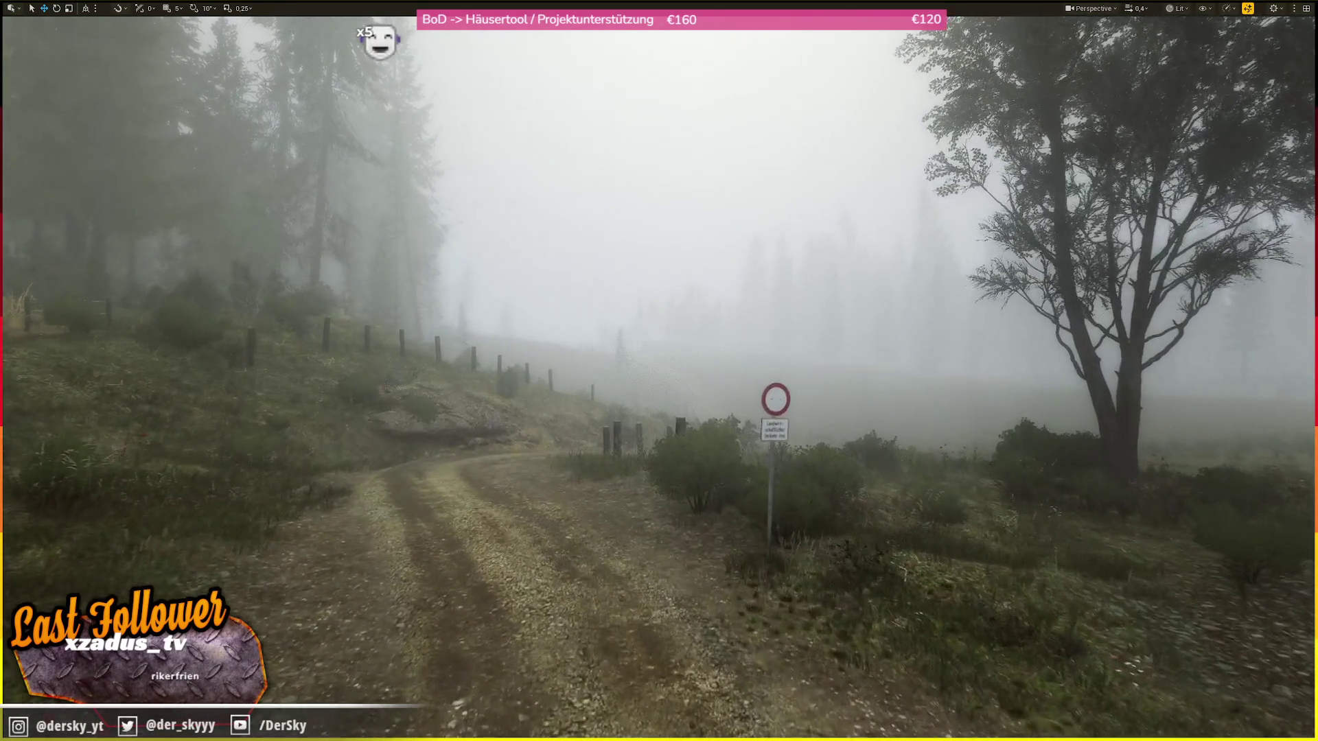
{"action": "scroll", "coordinate": [659, 371], "scroll_direction": "down", "scroll_amount": 1}
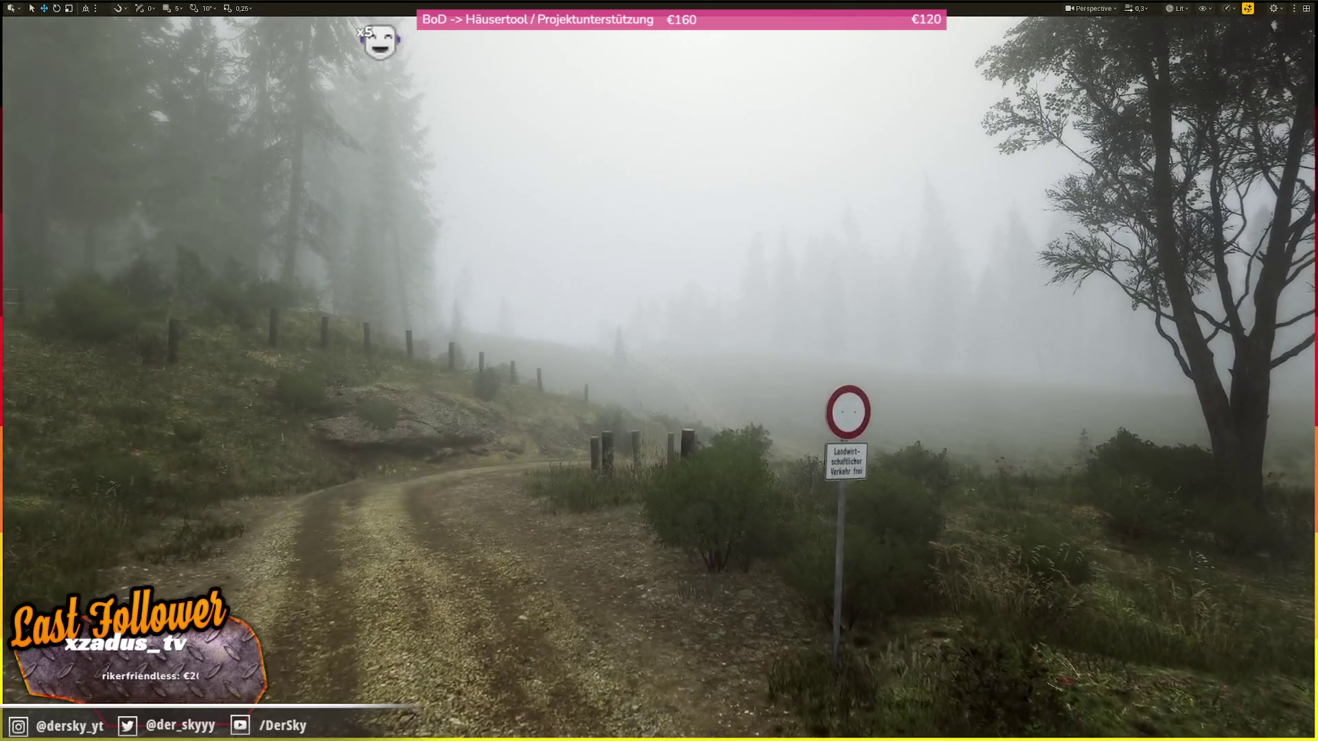
{"action": "scroll", "coordinate": [659, 371], "scroll_direction": "up", "scroll_amount": 2}
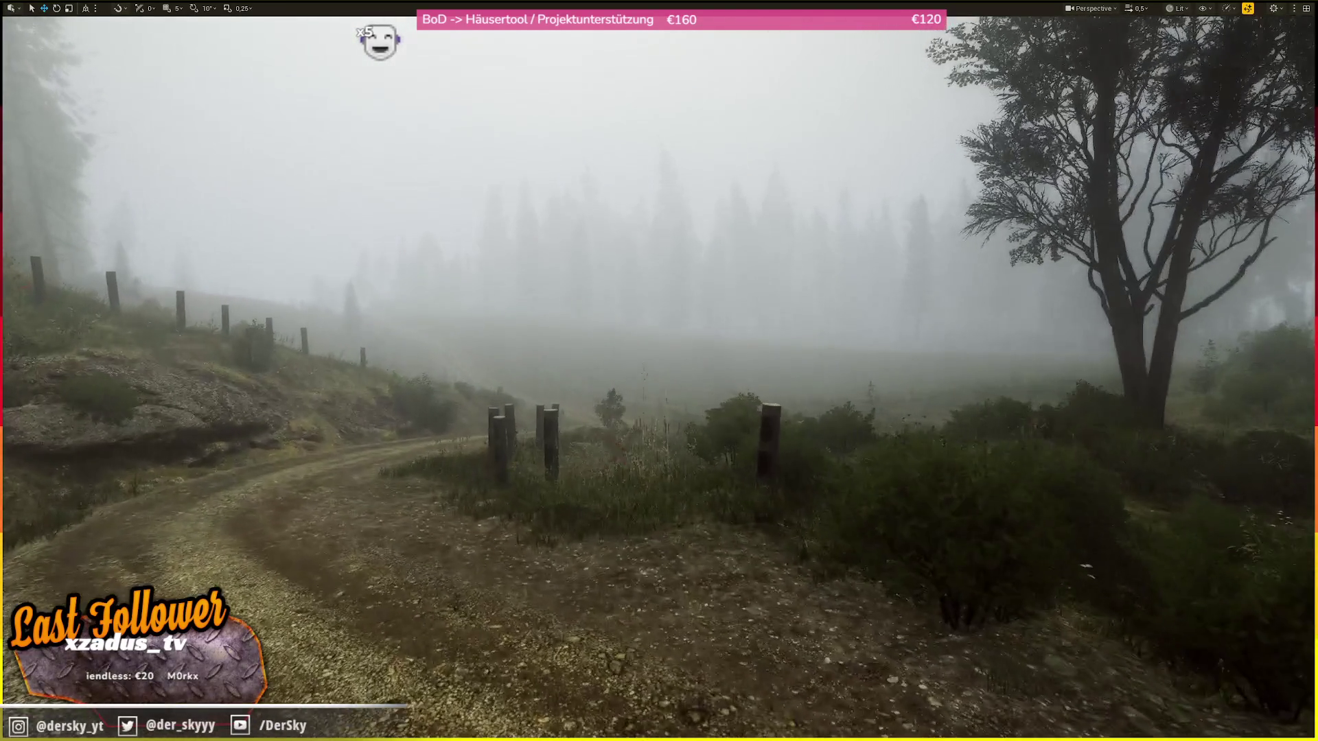
{"action": "scroll", "coordinate": [658, 371], "scroll_direction": "up", "scroll_amount": 2}
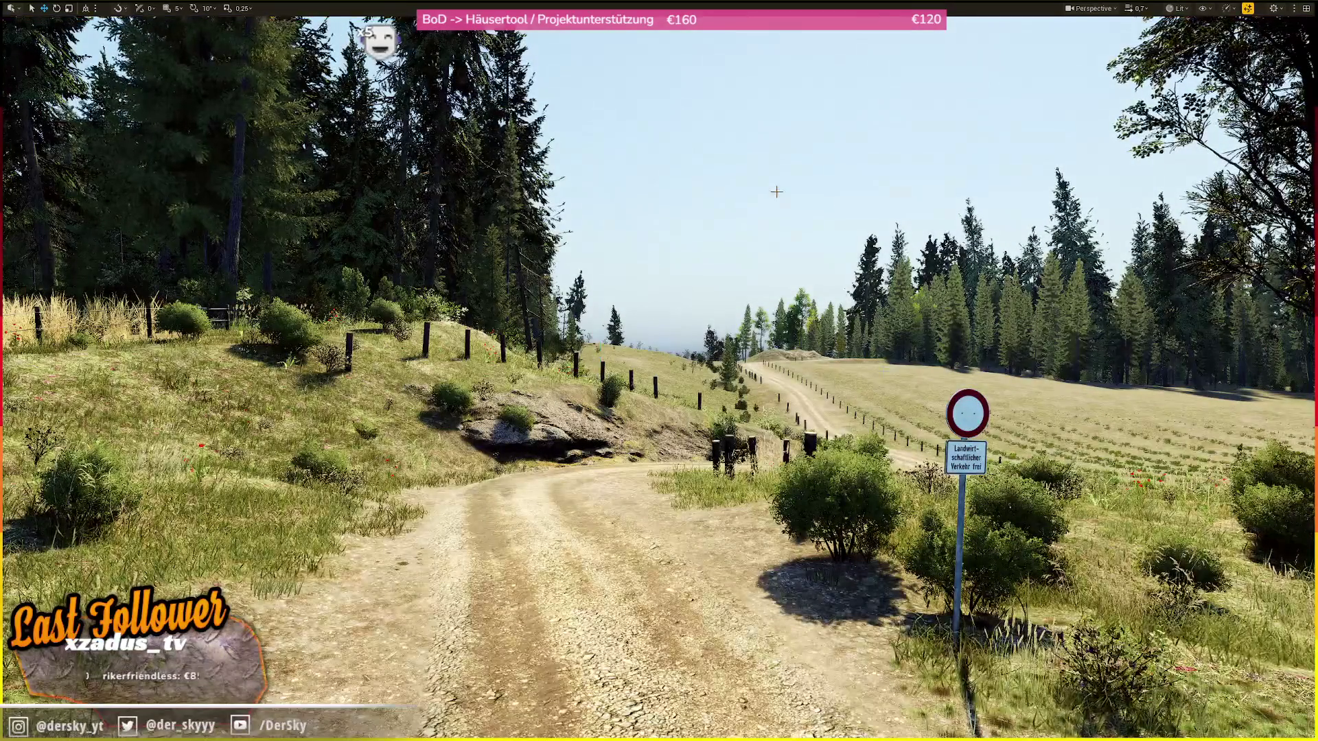
- Raise the camera speed and fly over the forest, tilting down over the town houses
{"action": "scroll", "coordinate": [659, 371], "scroll_direction": "up", "scroll_amount": 4}
{"action": "scroll", "coordinate": [658, 370], "scroll_direction": "up", "scroll_amount": 2}
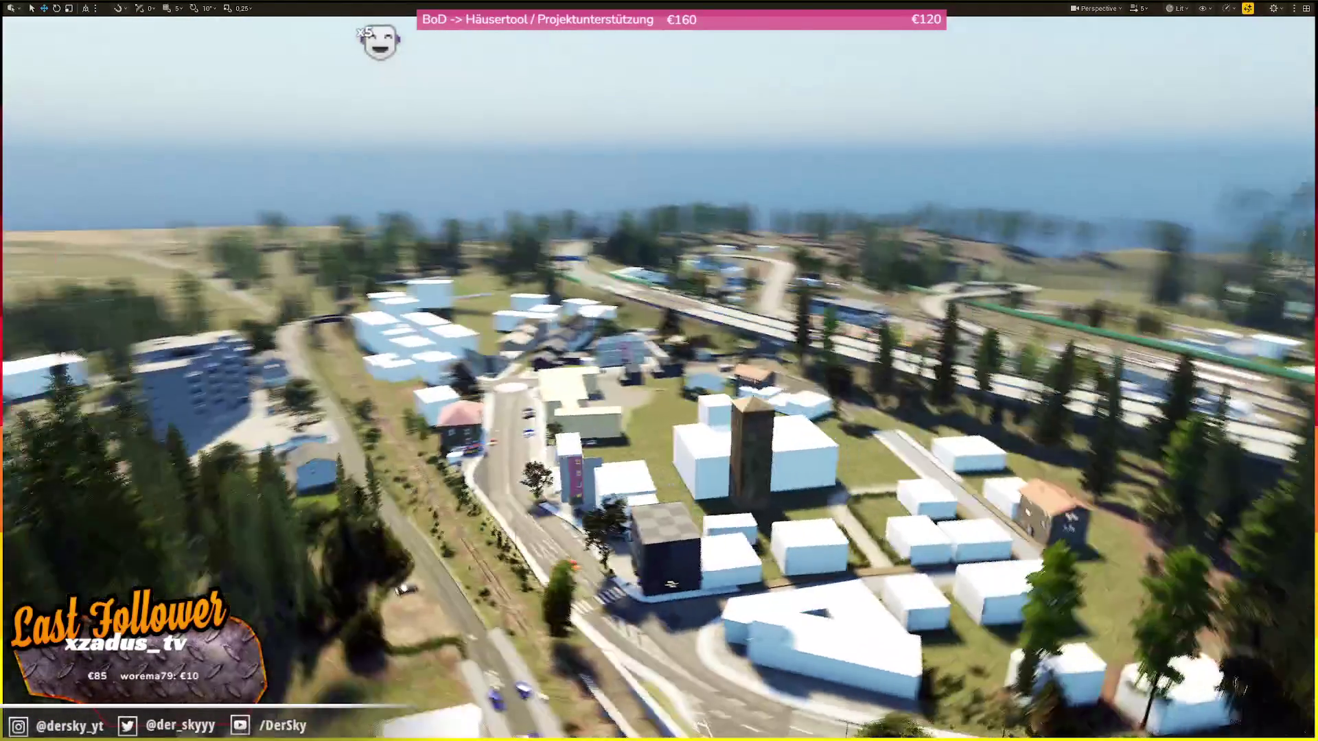
{"action": "left_click_drag", "start_coordinate": [659, 371], "coordinate": [521, 370]}
{"action": "left_click_drag", "start_coordinate": [658, 371], "coordinate": [658, 439]}
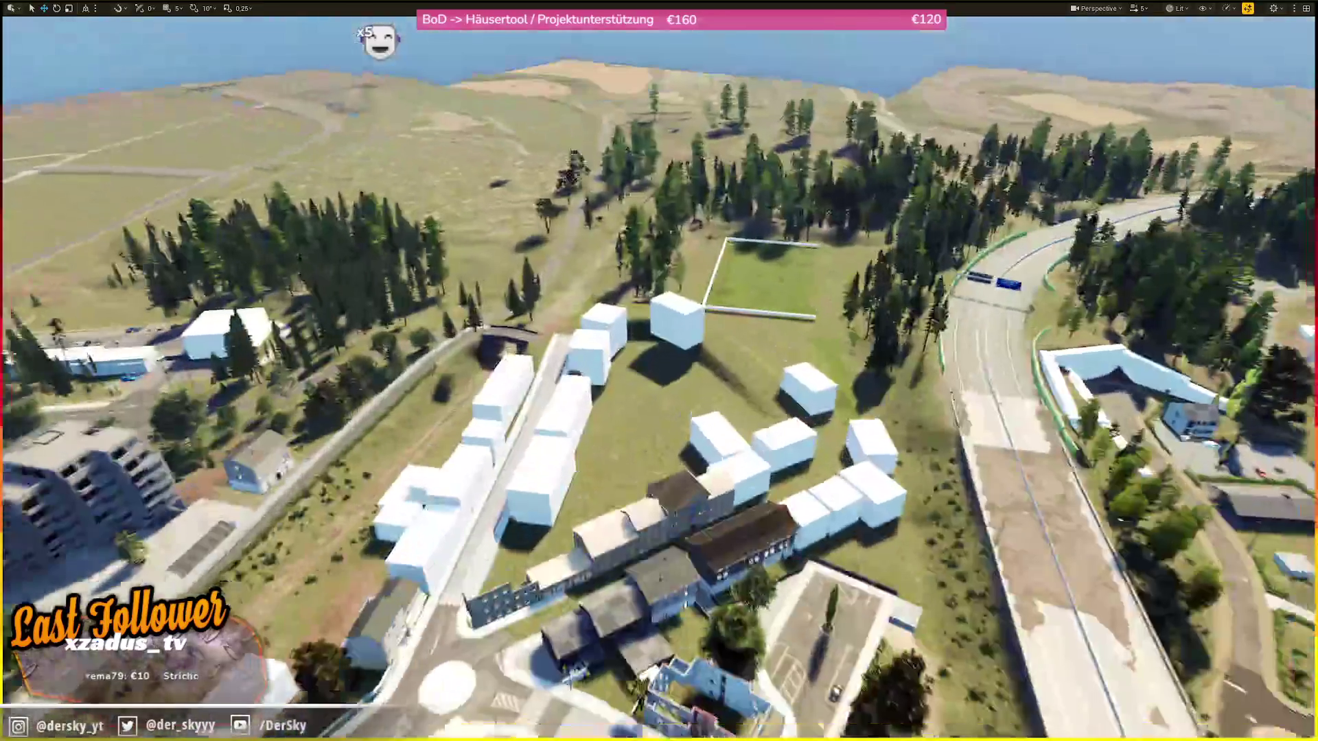
{"action": "scroll", "coordinate": [659, 371], "scroll_direction": "down", "scroll_amount": 1}
{"action": "scroll", "coordinate": [522, 182], "scroll_direction": "down", "scroll_amount": 2}
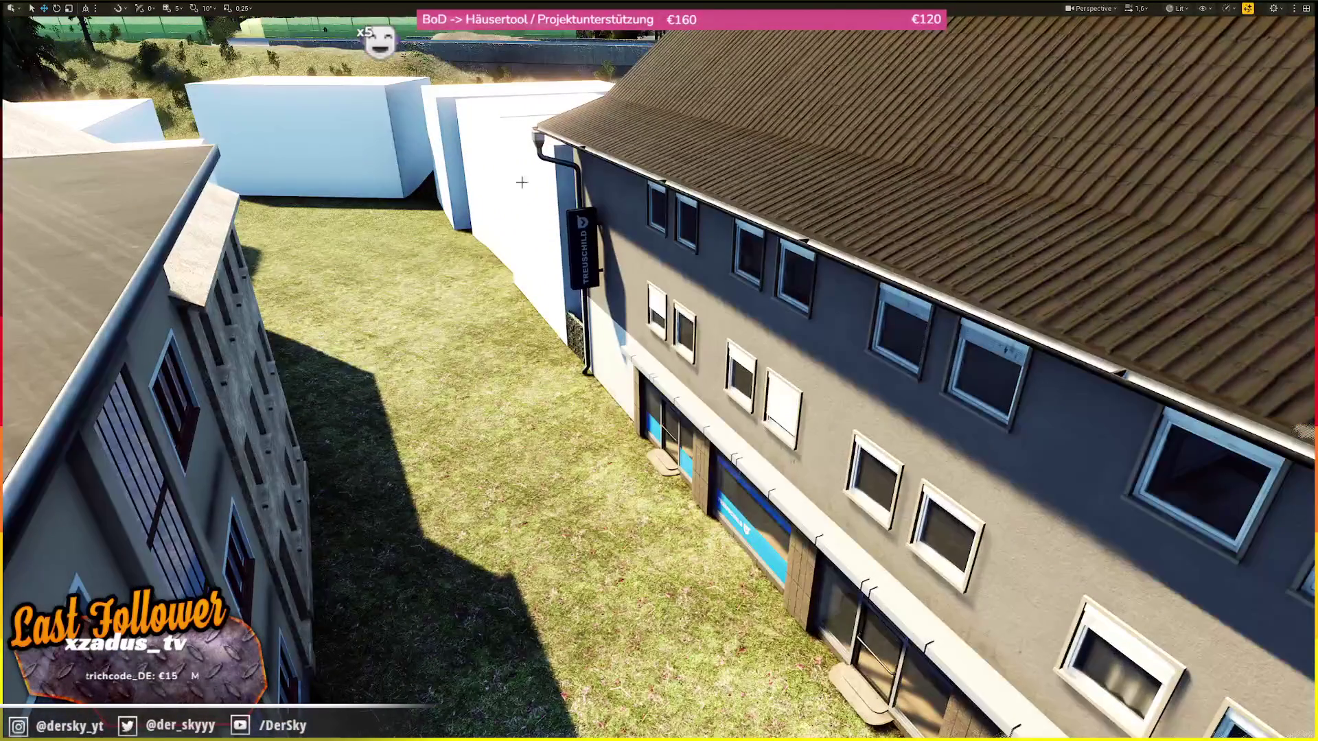
- Fly through the storefront into the clothing shop, past the shirt racks to the plain back room
{"action": "mouse_move", "coordinate": [522, 181]}
{"action": "left_mouse_down"}
{"action": "mouse_move", "coordinate": [522, 200]}
{"action": "mouse_move", "coordinate": [453, 219]}
{"action": "mouse_move", "coordinate": [453, 261]}
{"action": "left_mouse_up"}
{"action": "scroll", "coordinate": [522, 182], "scroll_direction": "down", "scroll_amount": 1}
{"action": "left_click_drag", "start_coordinate": [659, 371], "coordinate": [659, 261]}
{"action": "mouse_move", "coordinate": [658, 371]}
{"action": "left_mouse_down"}
{"action": "mouse_move", "coordinate": [618, 316]}
{"action": "mouse_move", "coordinate": [659, 274]}
{"action": "mouse_move", "coordinate": [666, 179]}
{"action": "mouse_move", "coordinate": [659, 411]}
{"action": "mouse_move", "coordinate": [686, 425]}
{"action": "mouse_move", "coordinate": [659, 384]}
{"action": "left_mouse_up"}
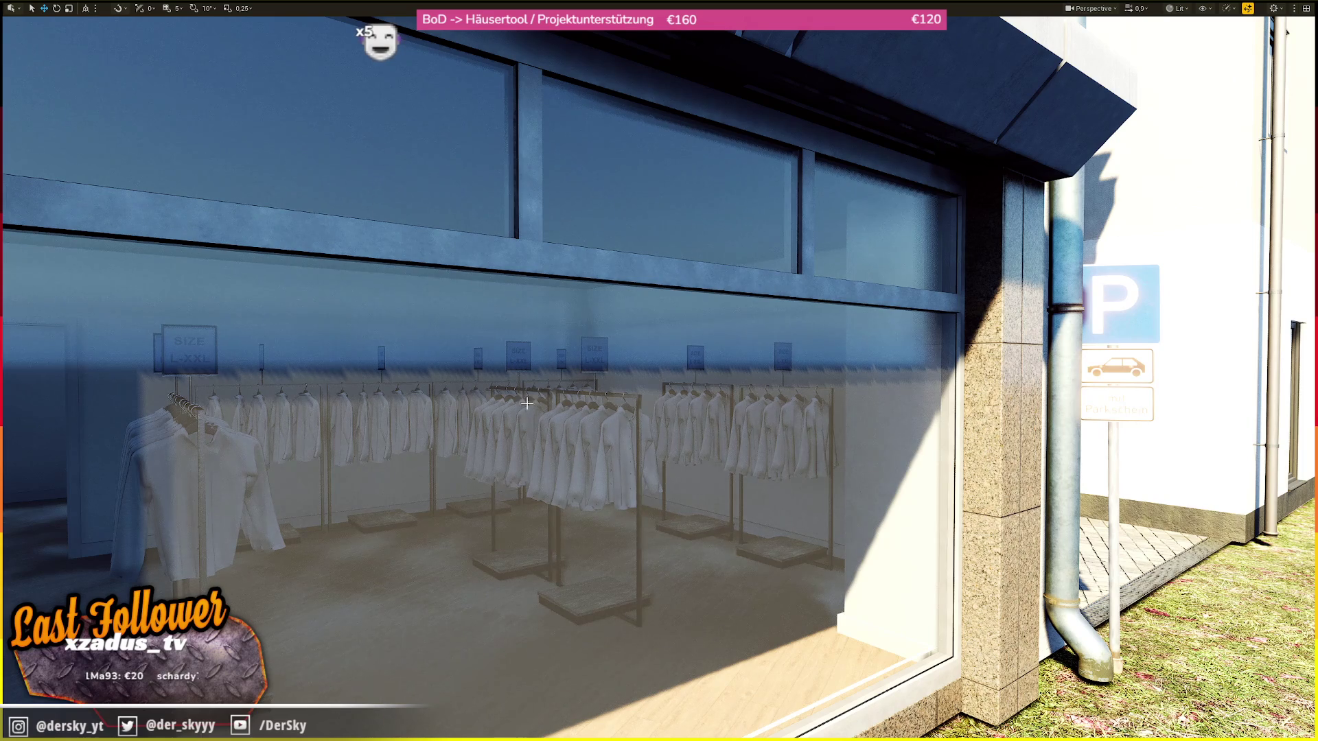
{"action": "left_click_drag", "start_coordinate": [659, 370], "coordinate": [570, 374]}
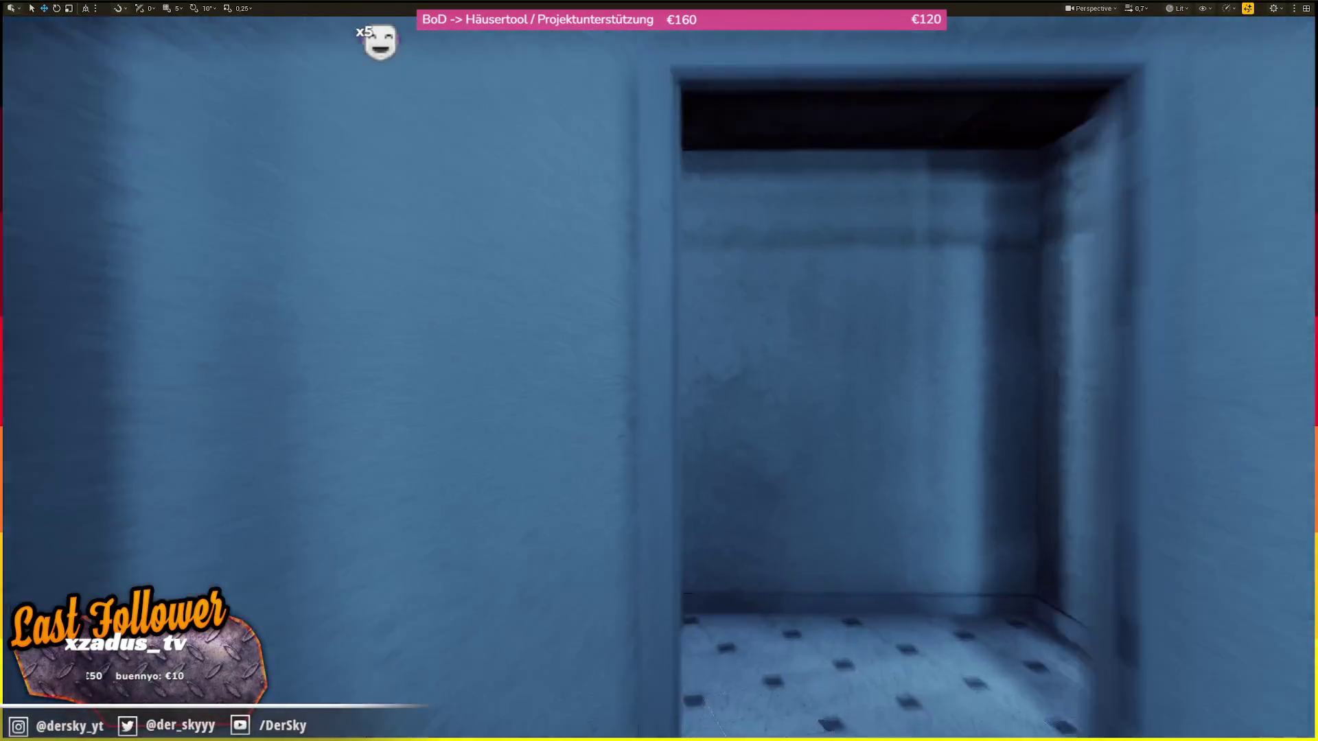
{"action": "mouse_move", "coordinate": [659, 370]}
{"action": "left_mouse_down"}
{"action": "mouse_move", "coordinate": [604, 371]}
{"action": "mouse_move", "coordinate": [604, 439]}
{"action": "left_mouse_up"}
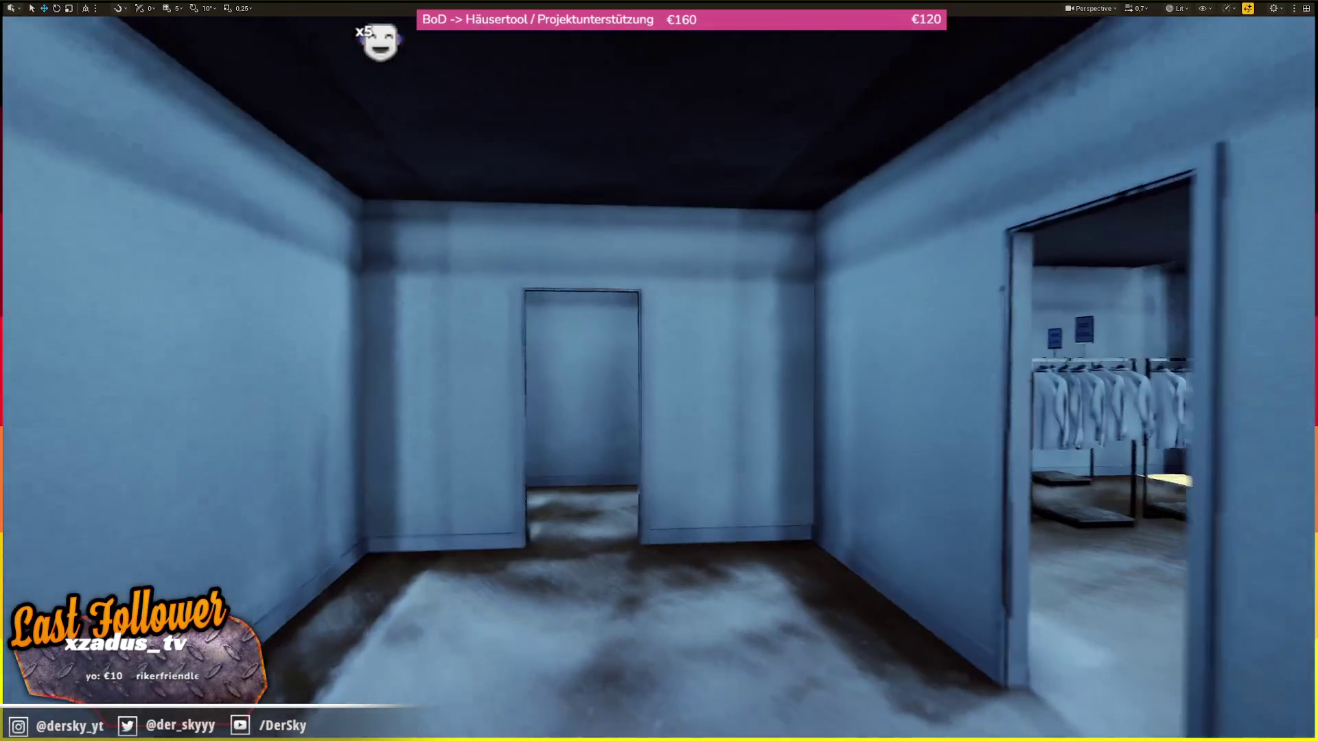
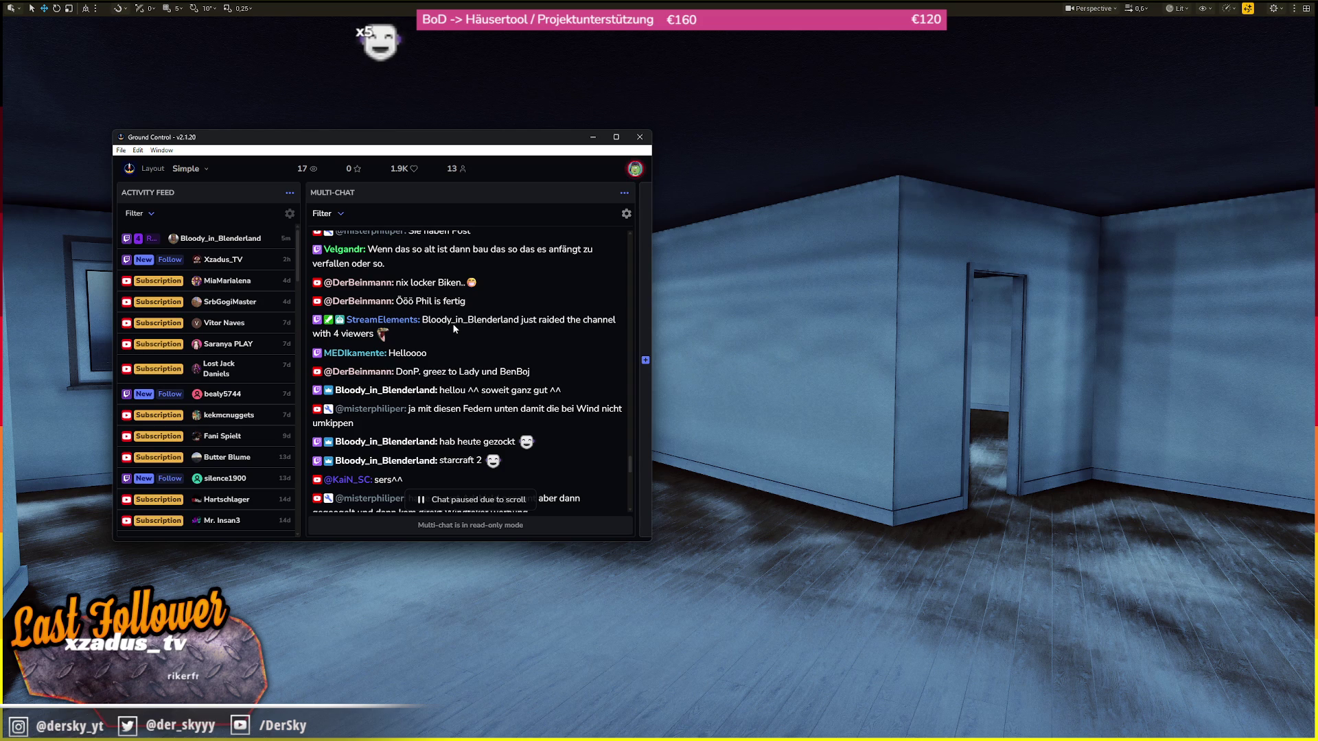
- Scroll down through the chat, auto-scrolling briefly to catch up on newer messages
{"action": "scroll", "coordinate": [453, 328], "scroll_direction": "down", "scroll_amount": 2}
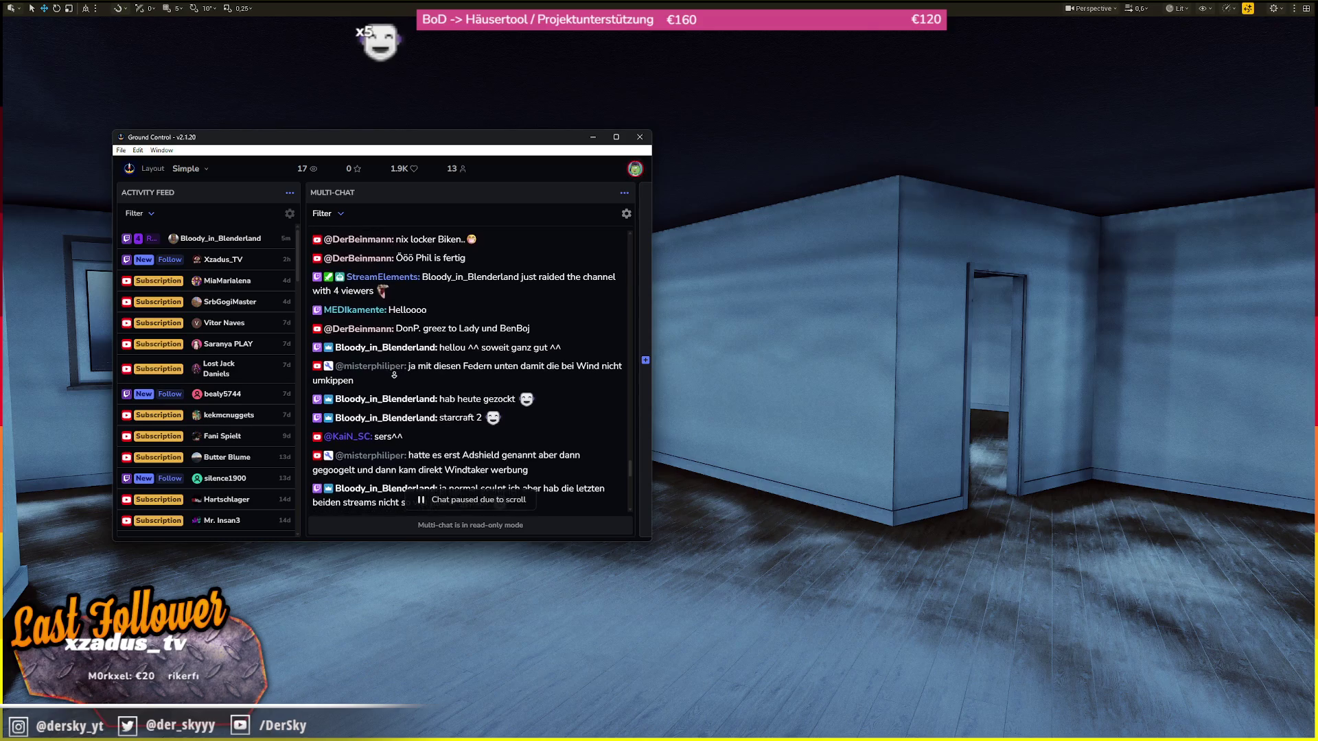
{"action": "scroll", "coordinate": [394, 375], "scroll_direction": "down", "scroll_amount": 2}
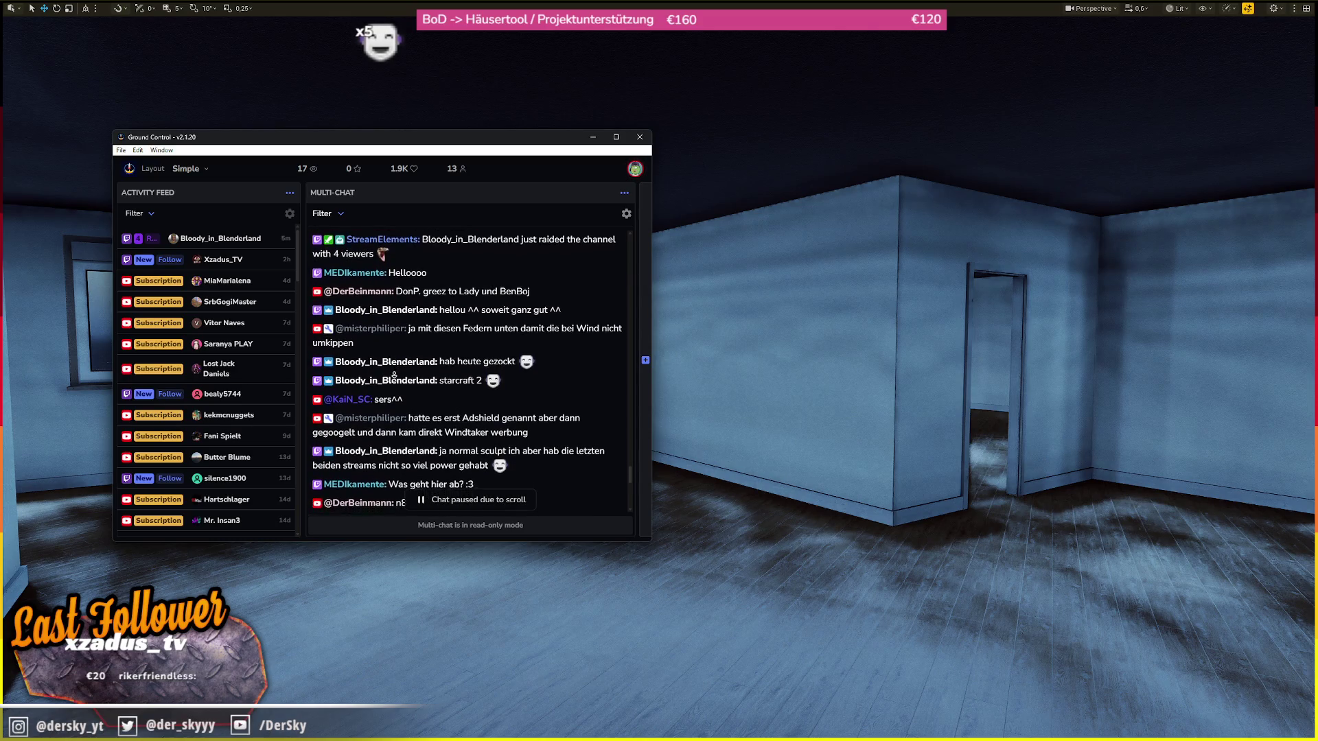
{"action": "scroll", "coordinate": [394, 374], "scroll_direction": "down", "scroll_amount": 2}
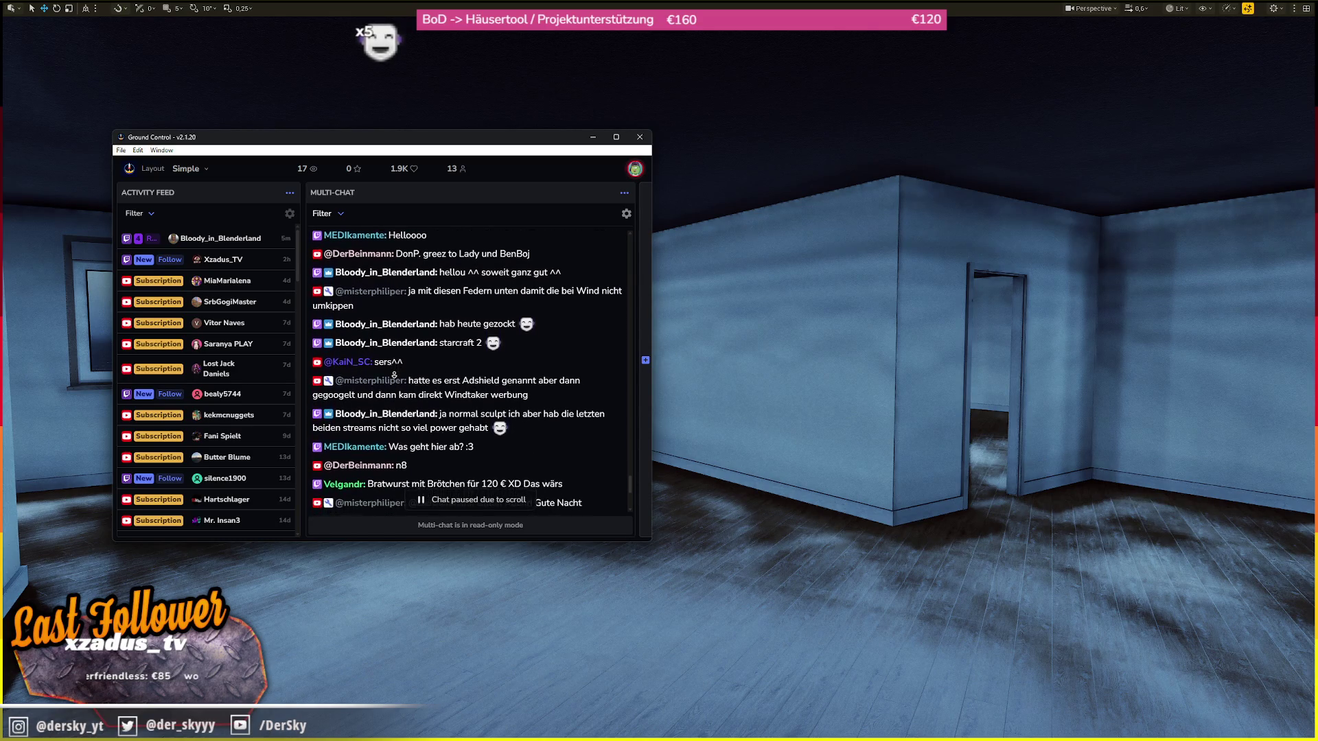
{"action": "scroll", "coordinate": [394, 375], "scroll_direction": "down", "scroll_amount": 1}
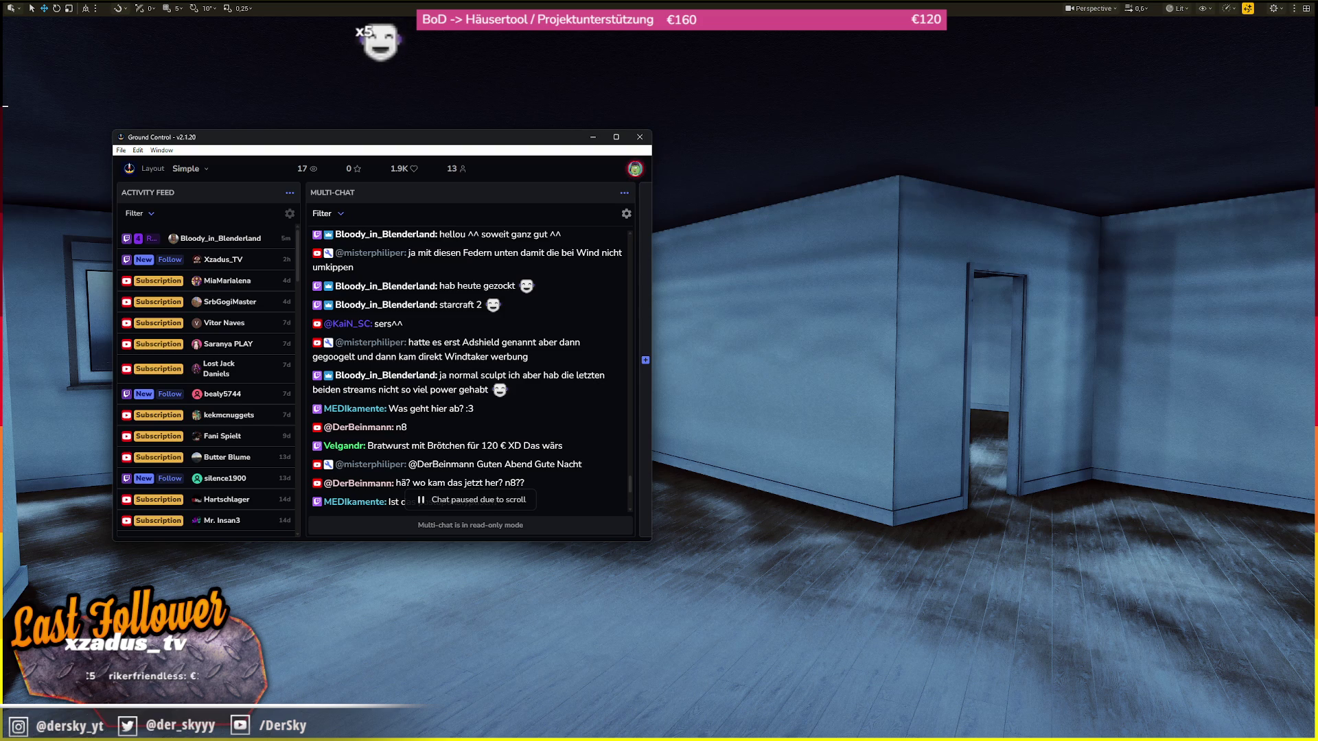
{"action": "scroll", "coordinate": [507, 254], "scroll_direction": "down", "scroll_amount": 1}
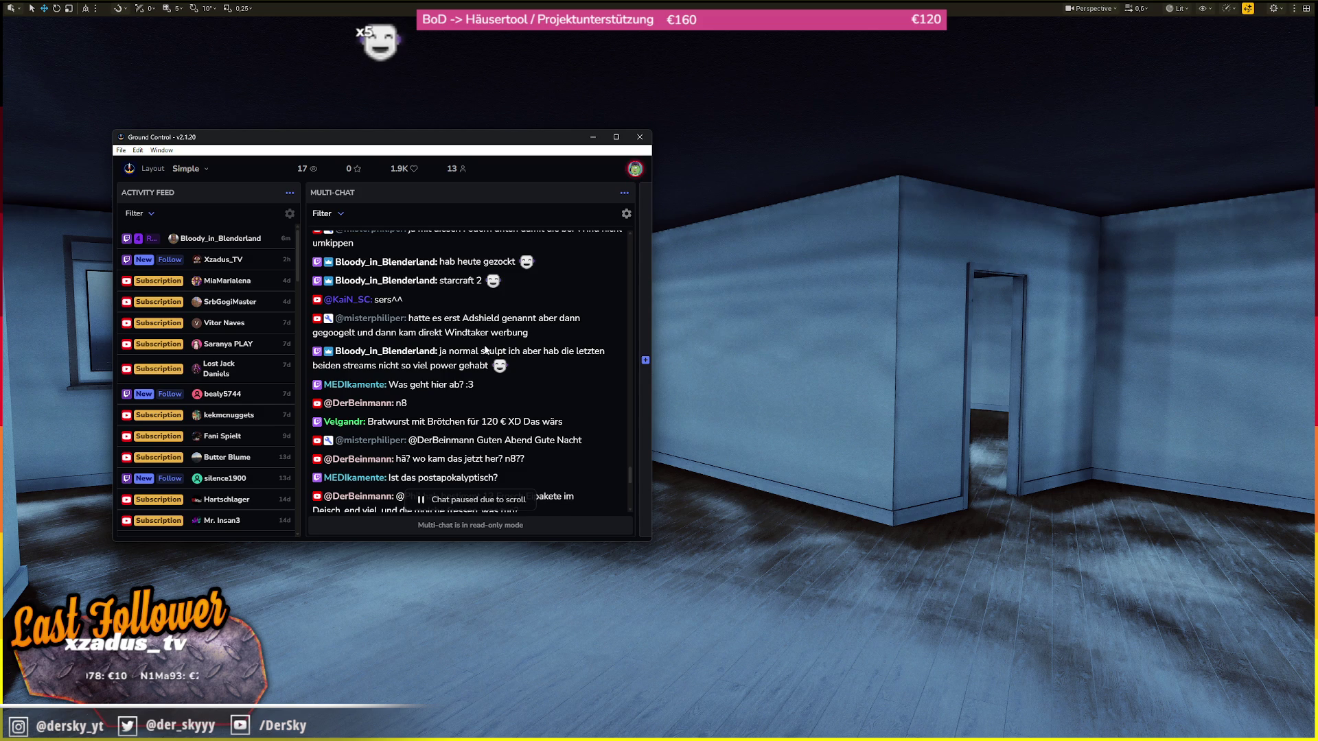
{"action": "scroll", "coordinate": [491, 301], "scroll_direction": "down", "scroll_amount": 1}
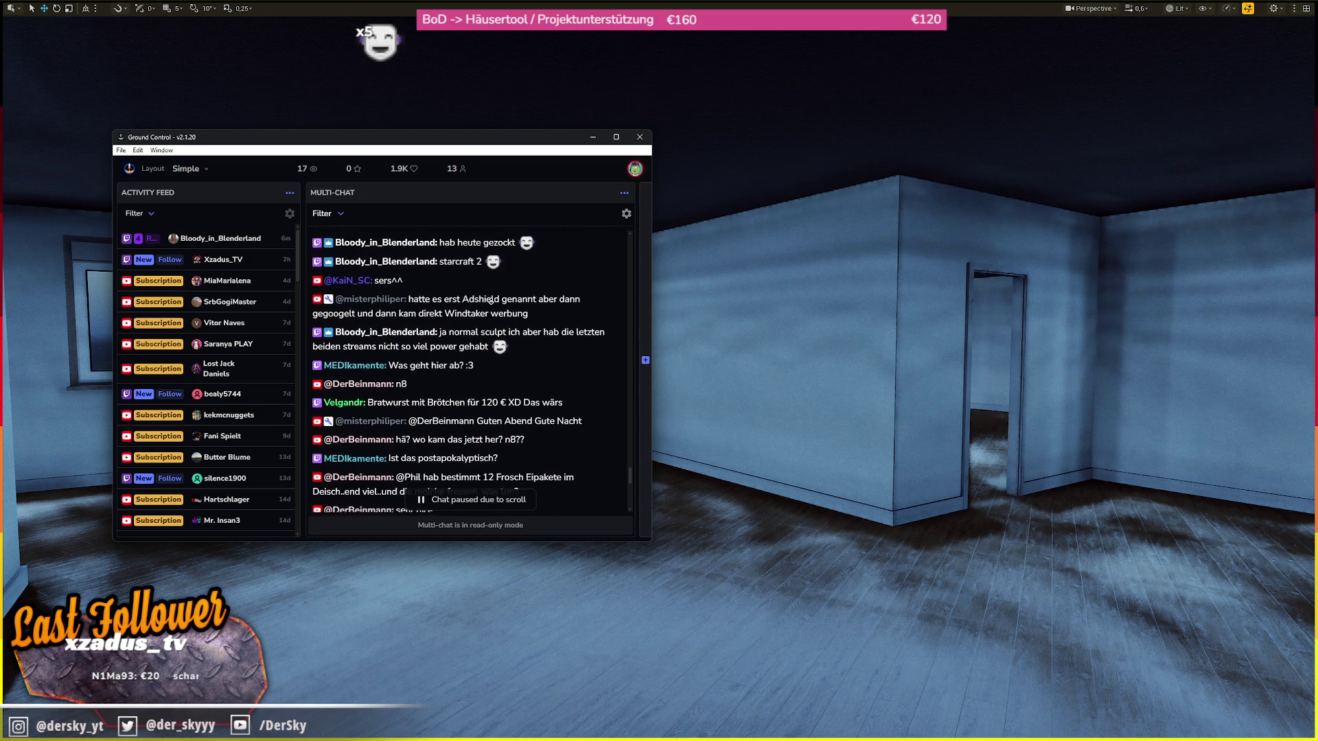
{"action": "scroll", "coordinate": [491, 301], "scroll_direction": "down", "scroll_amount": 1}
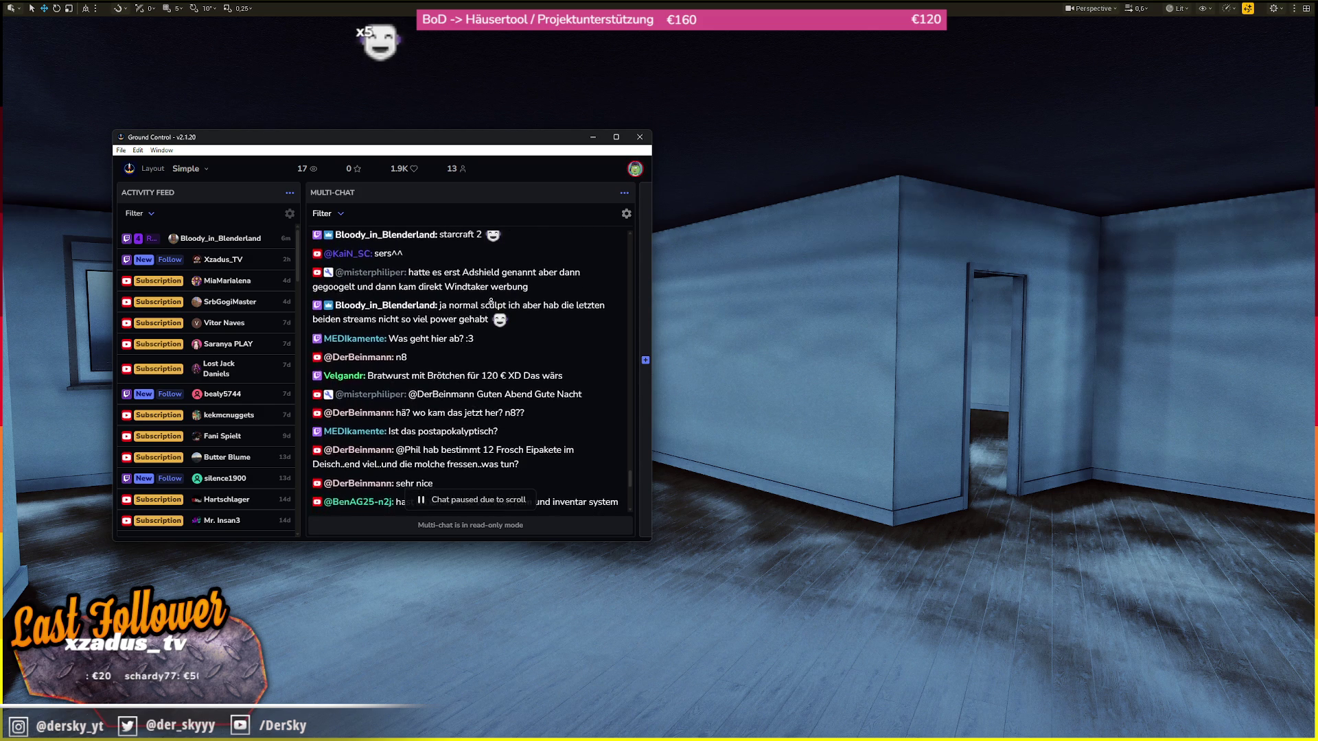
{"action": "scroll", "coordinate": [491, 301], "scroll_direction": "down", "scroll_amount": 1}
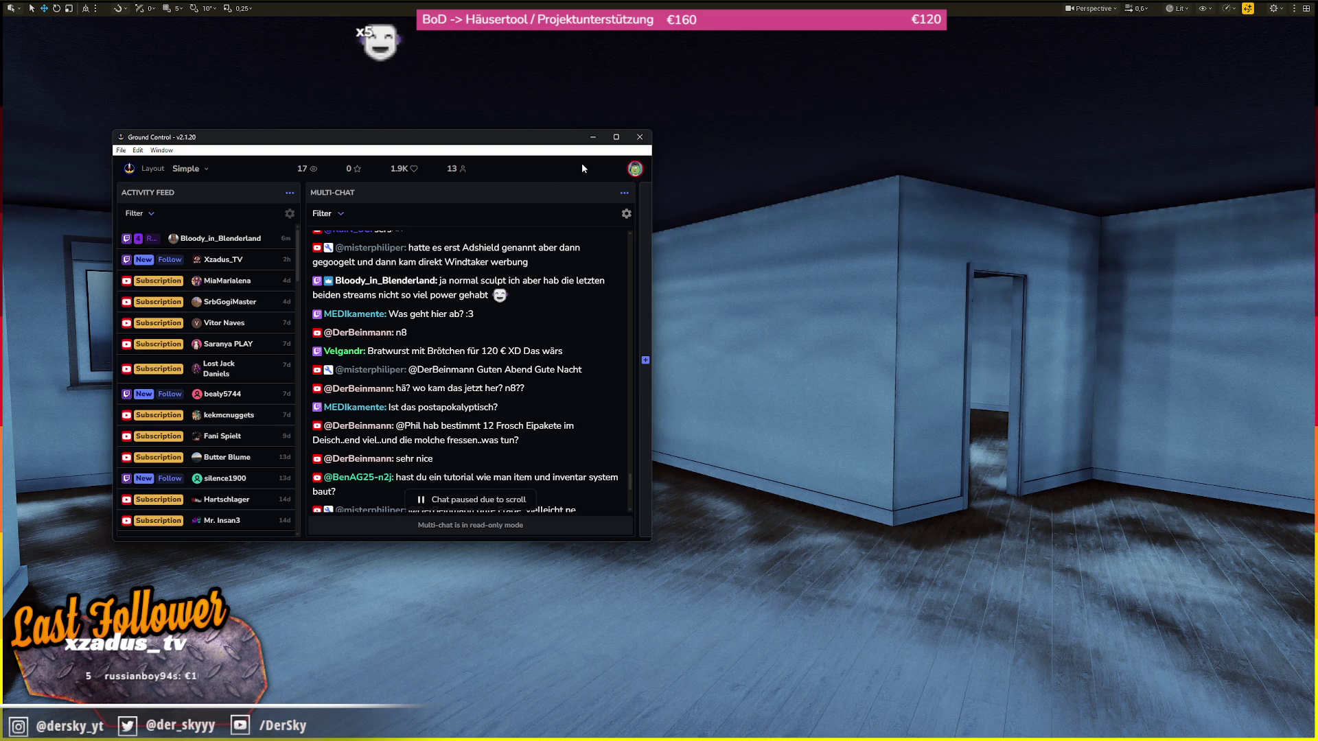
{"action": "scroll", "coordinate": [570, 253], "scroll_direction": "down", "scroll_amount": 1}
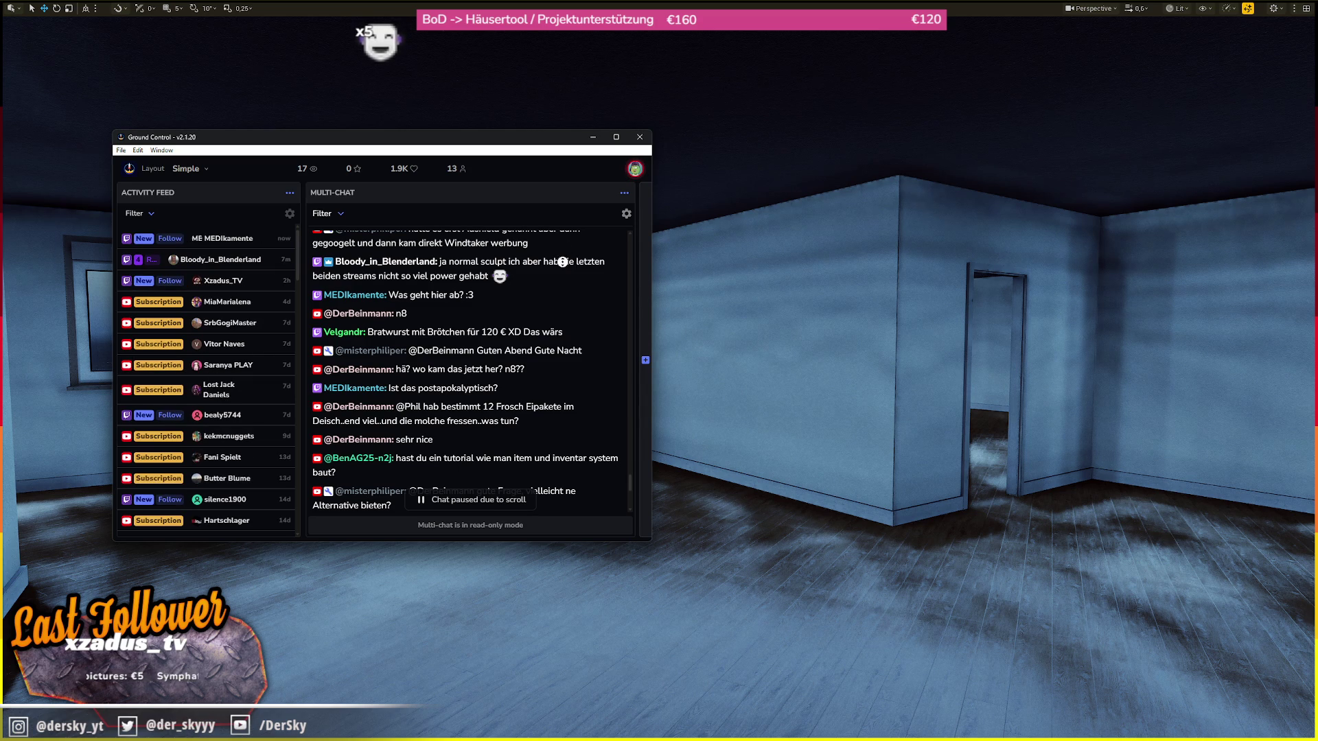
{"action": "scroll", "coordinate": [566, 274], "scroll_direction": "down", "scroll_amount": 1}
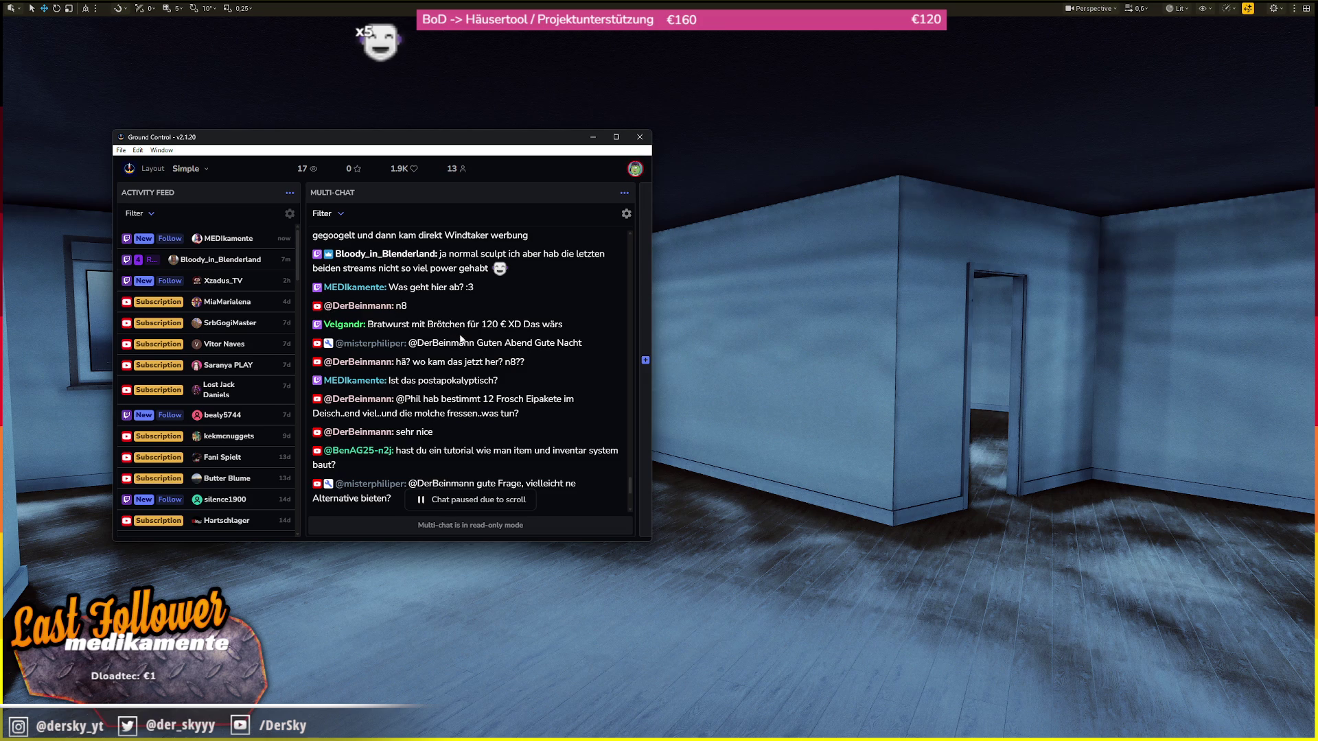
{"action": "scroll", "coordinate": [472, 314], "scroll_direction": "down", "scroll_amount": 1}
{"action": "scroll", "coordinate": [473, 314], "scroll_direction": "down", "scroll_amount": 2}
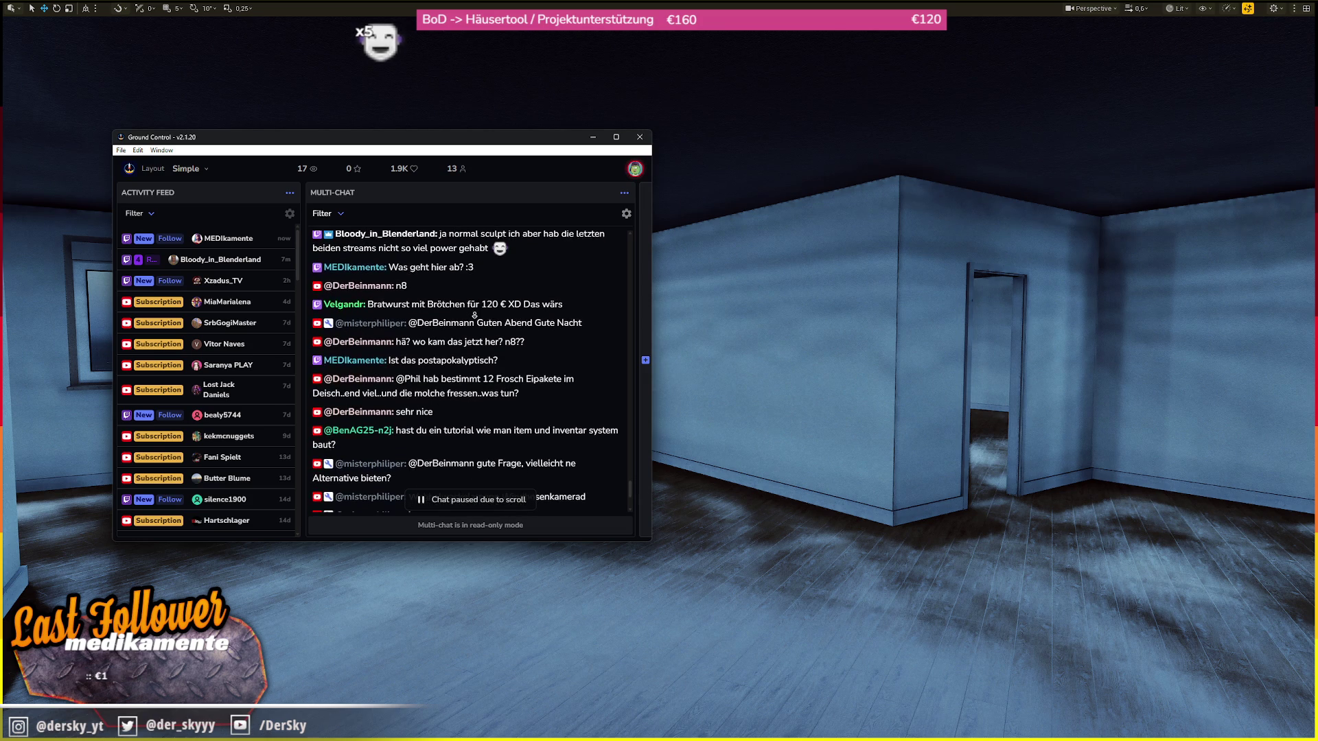
{"action": "scroll", "coordinate": [475, 316], "scroll_direction": "down", "scroll_amount": 1}
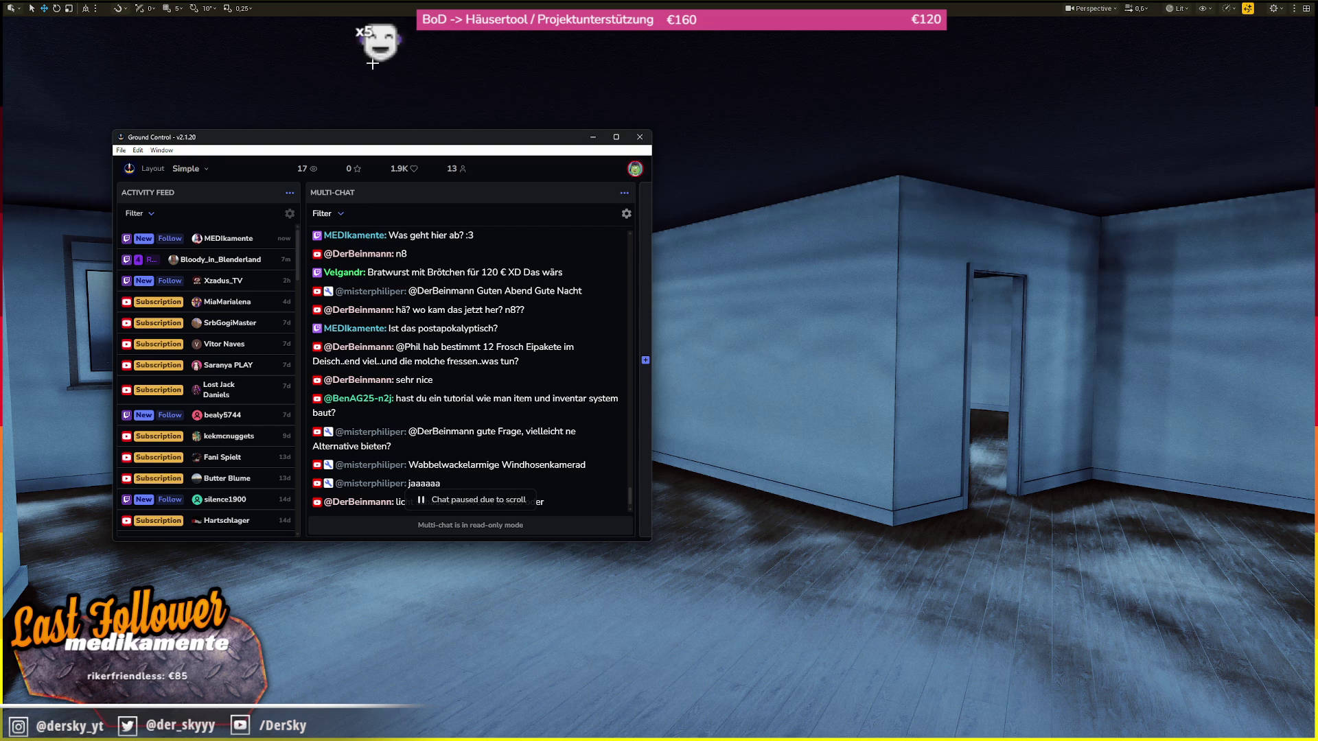
{"action": "middle_click", "coordinate": [509, 257]}
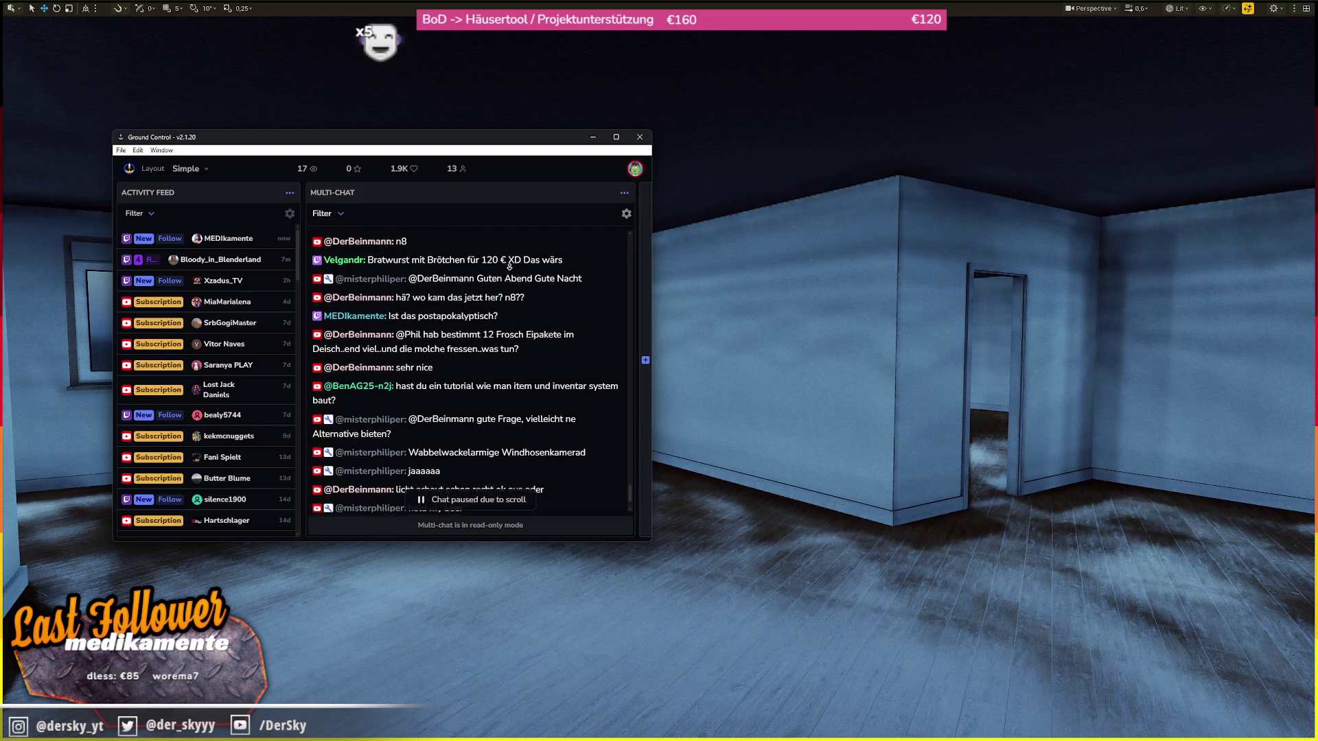
{"action": "middle_click", "coordinate": [444, 284]}
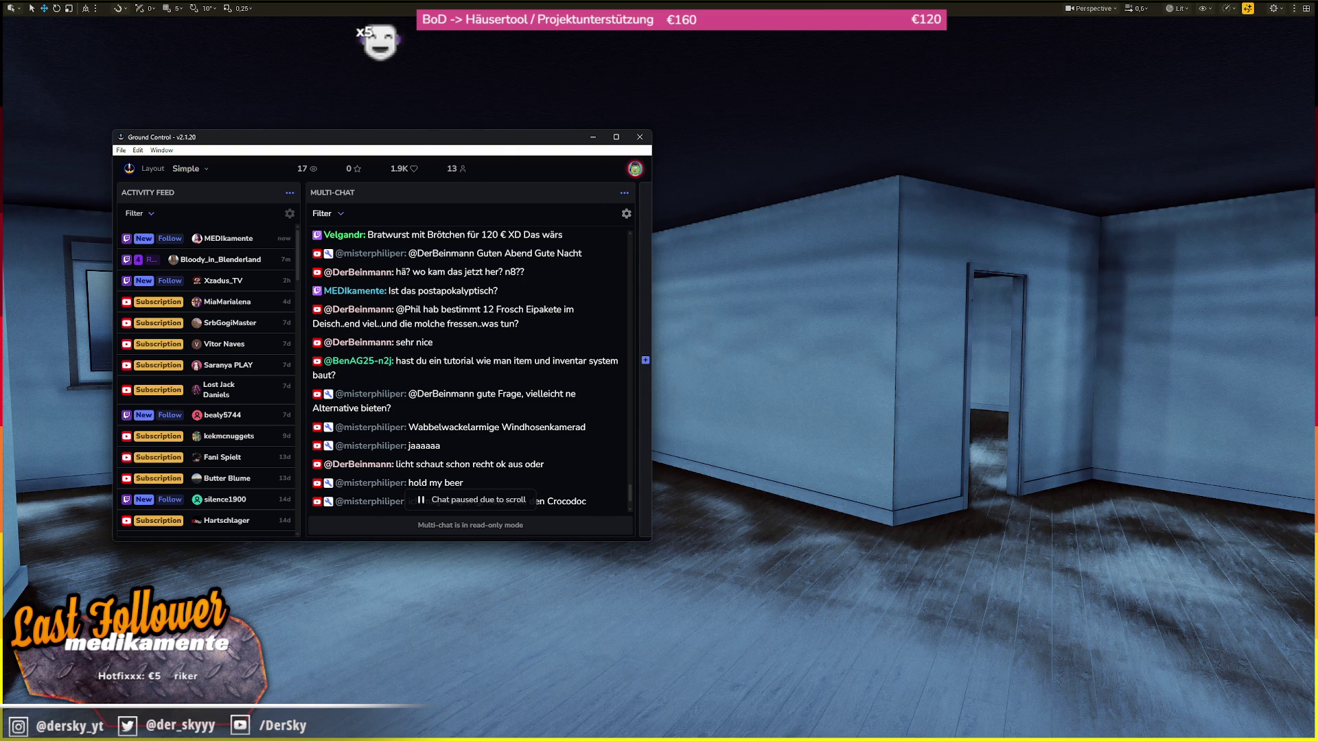
- Hide the chat window and fly the camera out the room's window to a high view of the town
{"action": "key", "text": "alt+Tab"}
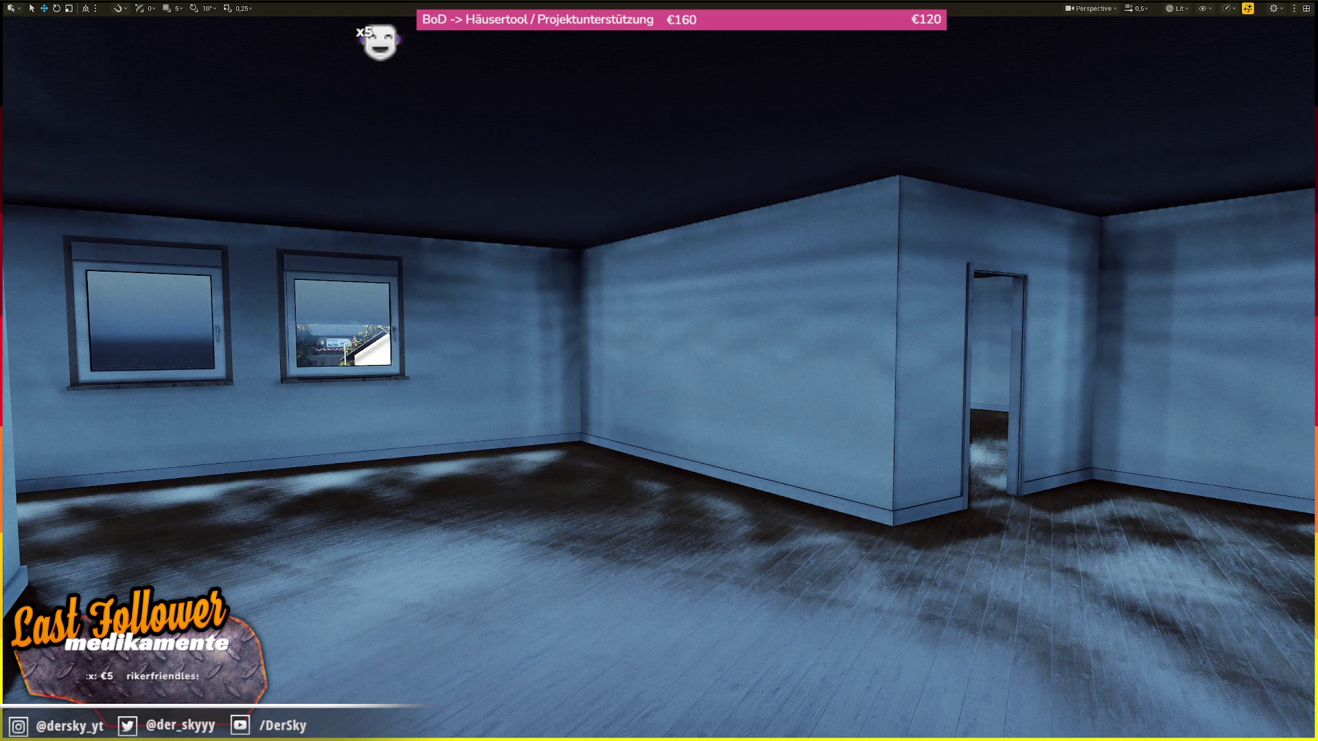
{"action": "key", "text": "w"}
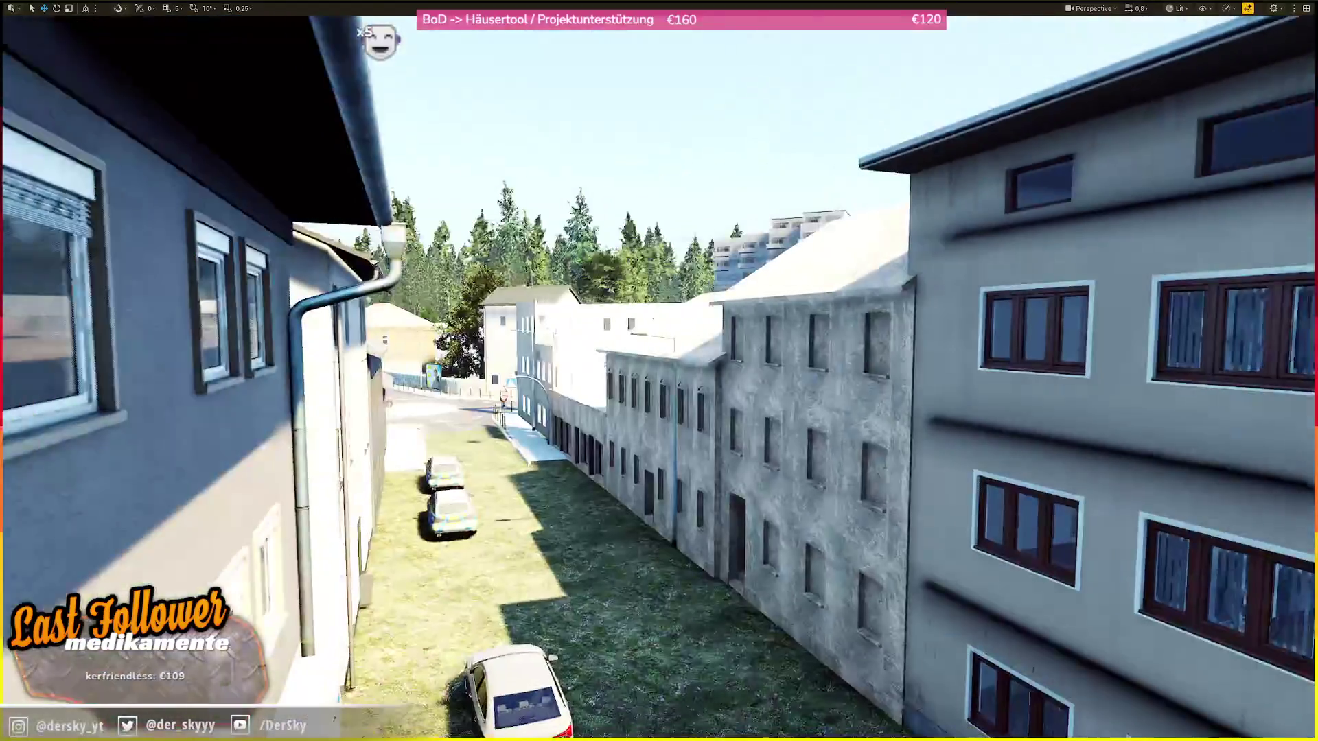
{"action": "key", "text": "e"}
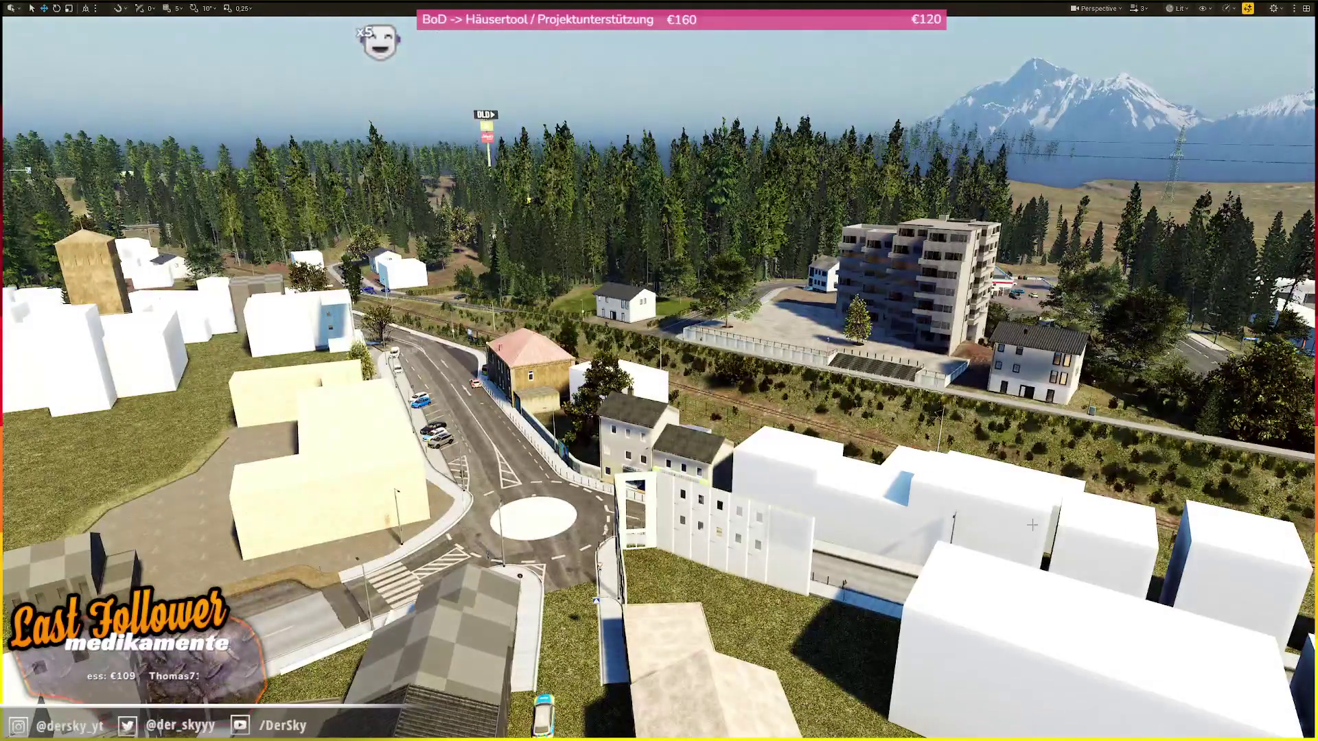
{"action": "scroll", "coordinate": [980, 556], "scroll_direction": "down", "scroll_amount": 2}
{"action": "key", "text": "w"}
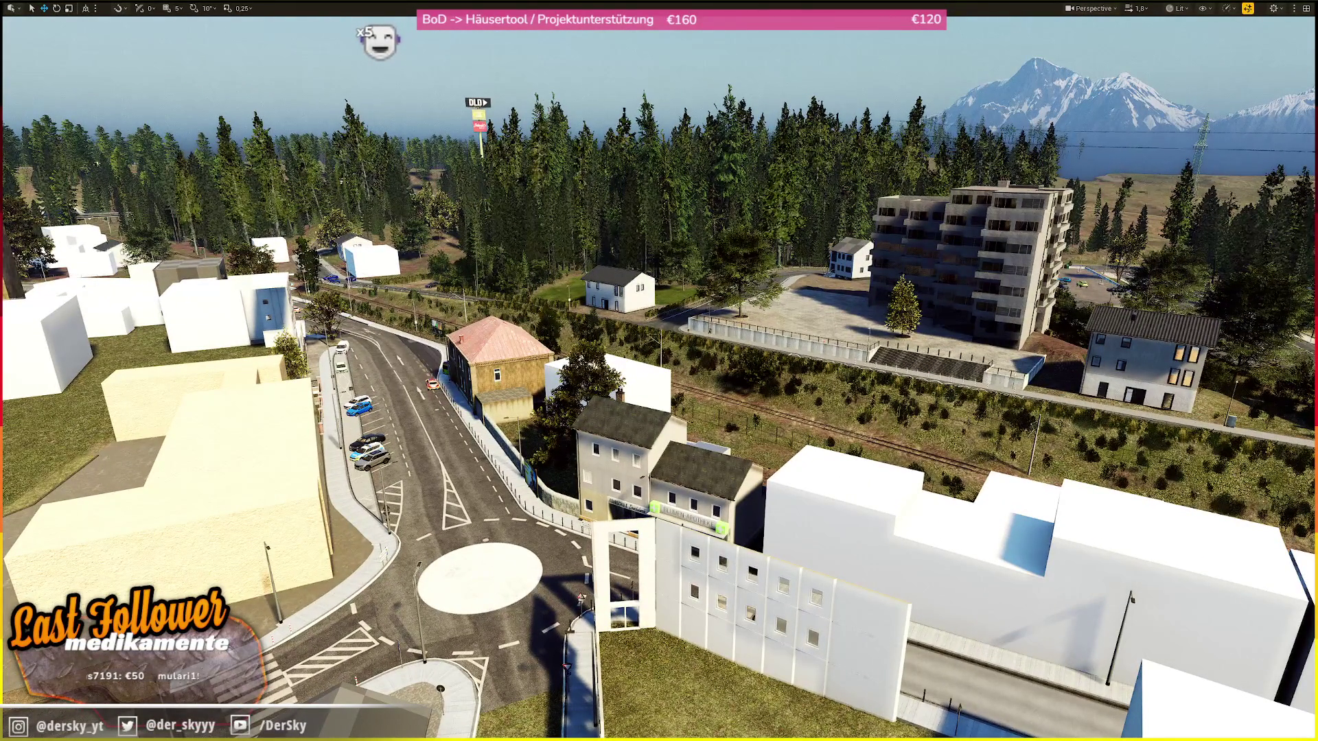
- Sweep over the town looking straight down, then pull back to a wide aerial view toward the lake
{"action": "scroll", "coordinate": [658, 370], "scroll_direction": "up", "scroll_amount": 2}
{"action": "key", "text": "w"}
{"action": "scroll", "coordinate": [659, 371], "scroll_direction": "up", "scroll_amount": 2}
{"action": "key", "text": "s"}
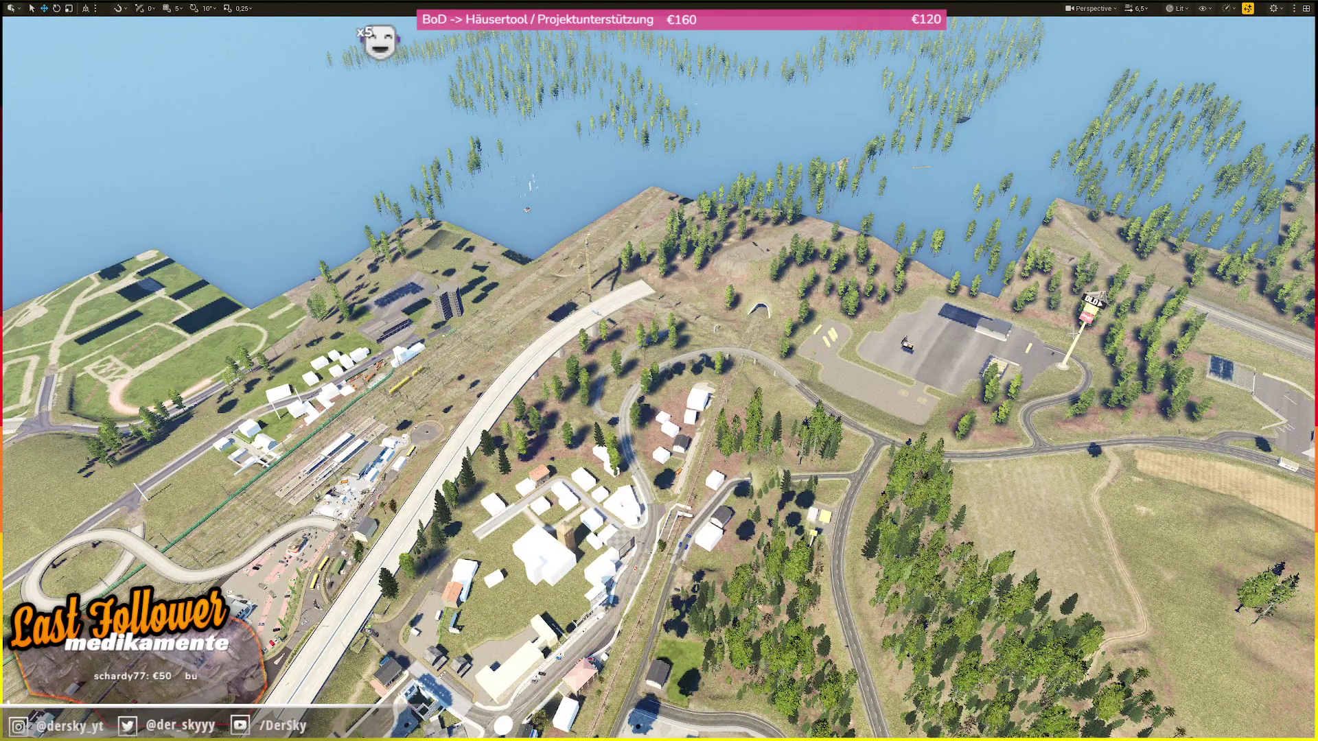
{"action": "scroll", "coordinate": [659, 370], "scroll_direction": "up", "scroll_amount": 1}
{"action": "key", "text": "w"}
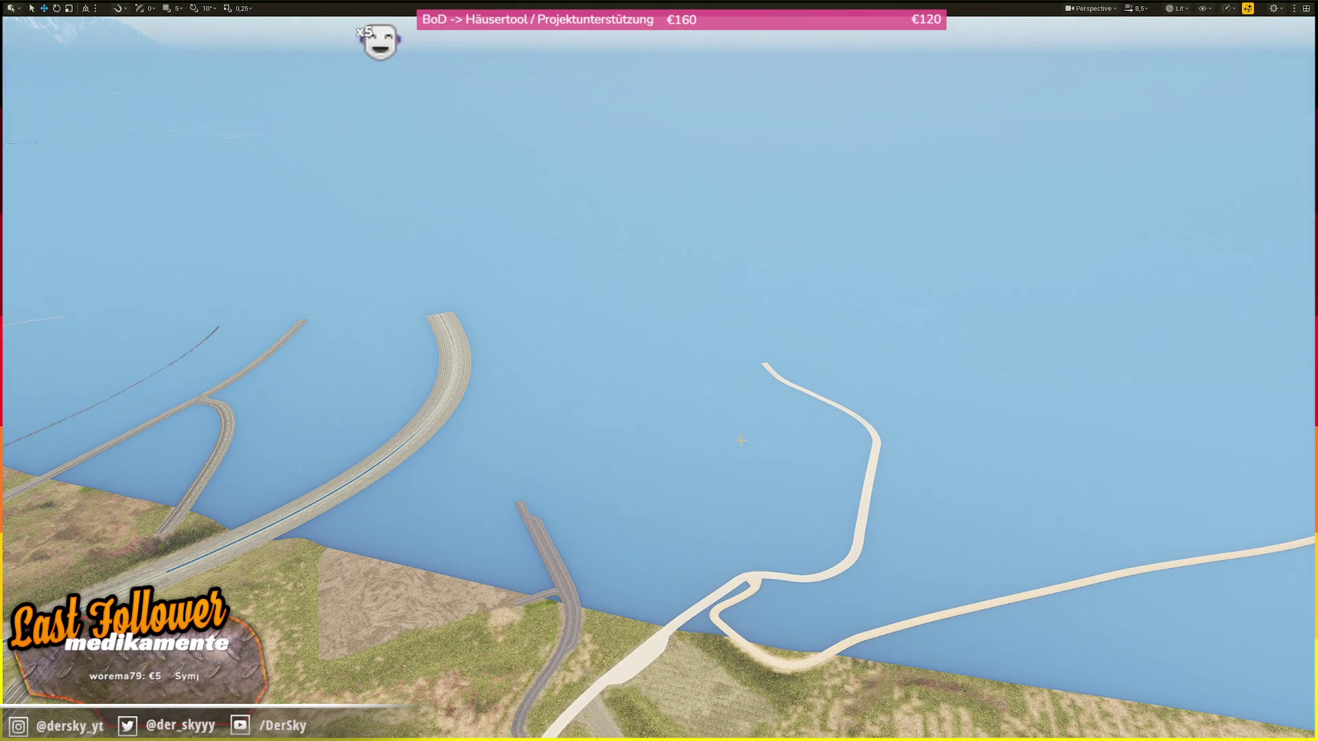
- Fly down past the road toward the water and switch the viewport to unlit shading
{"action": "scroll", "coordinate": [741, 441], "scroll_direction": "down", "scroll_amount": 1}
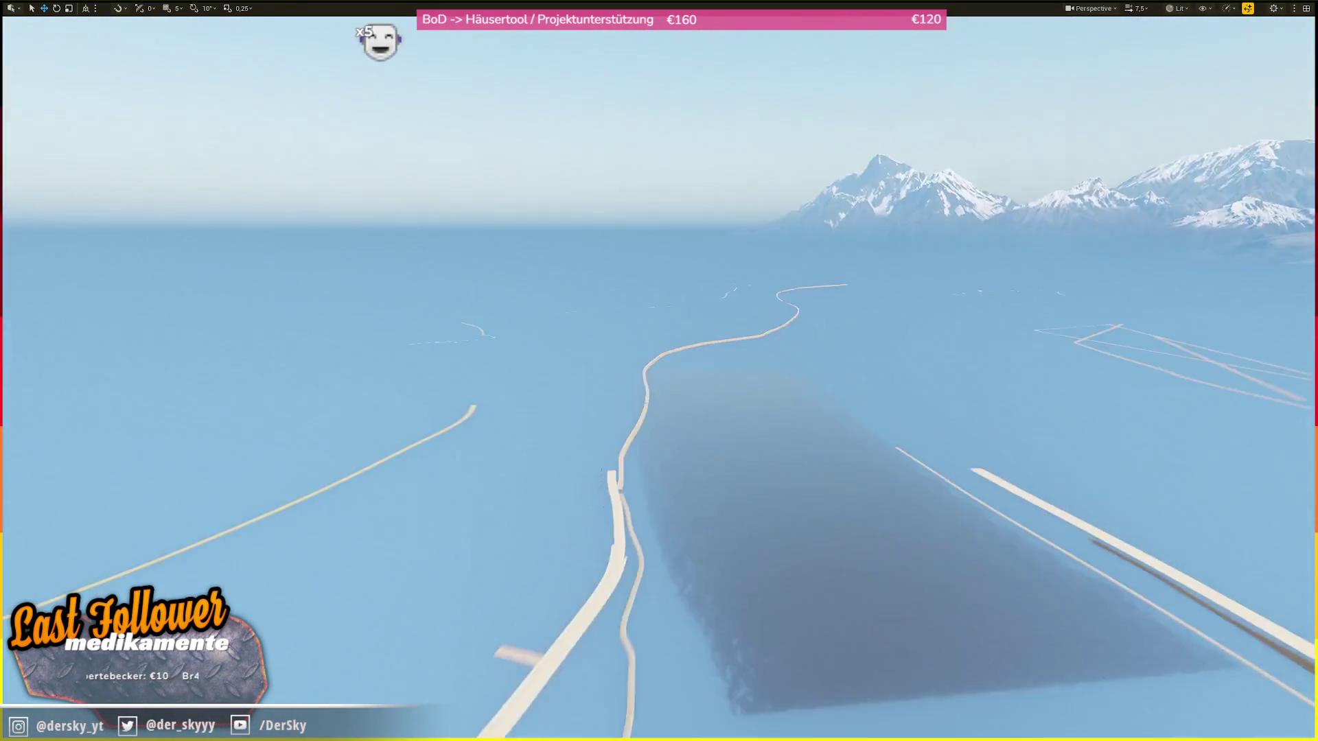
{"action": "scroll", "coordinate": [659, 370], "scroll_direction": "down", "scroll_amount": 2}
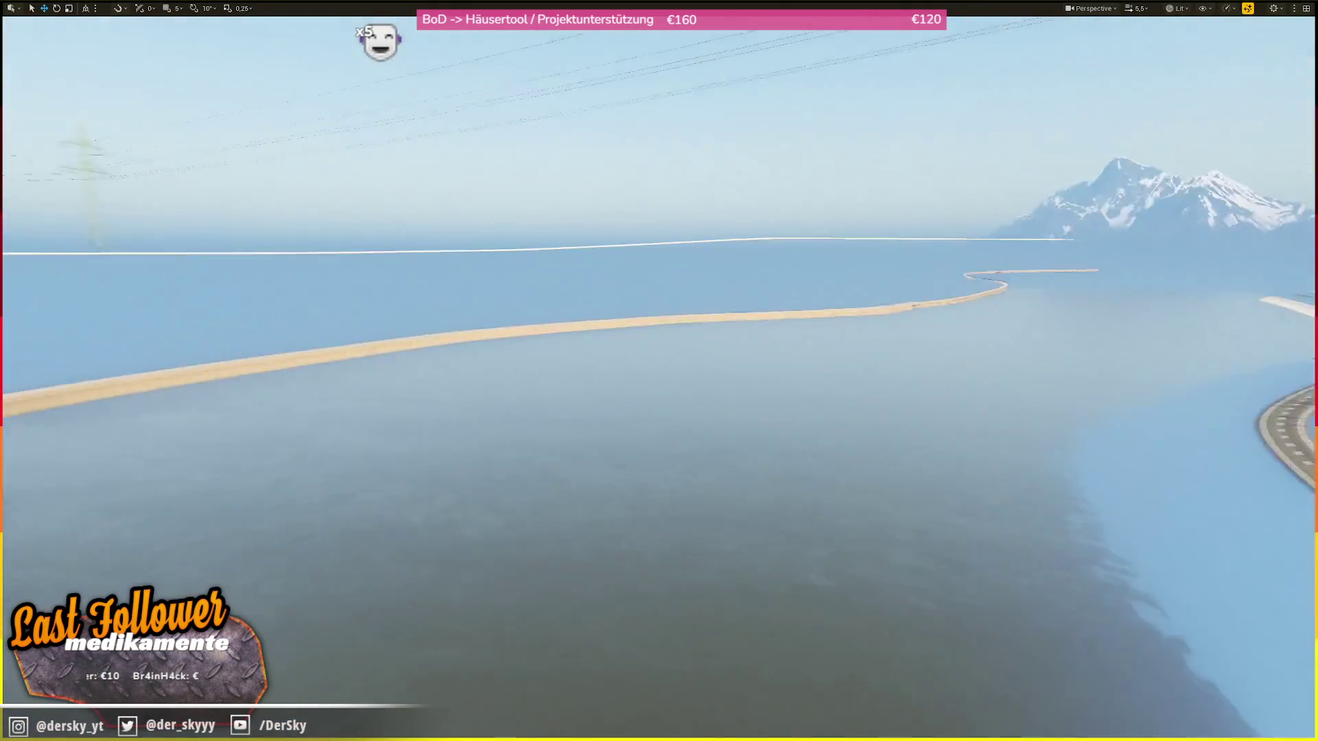
{"action": "scroll", "coordinate": [659, 370], "scroll_direction": "up", "scroll_amount": 1}
{"action": "scroll", "coordinate": [659, 371], "scroll_direction": "up", "scroll_amount": 1}
{"action": "key", "text": "w"}
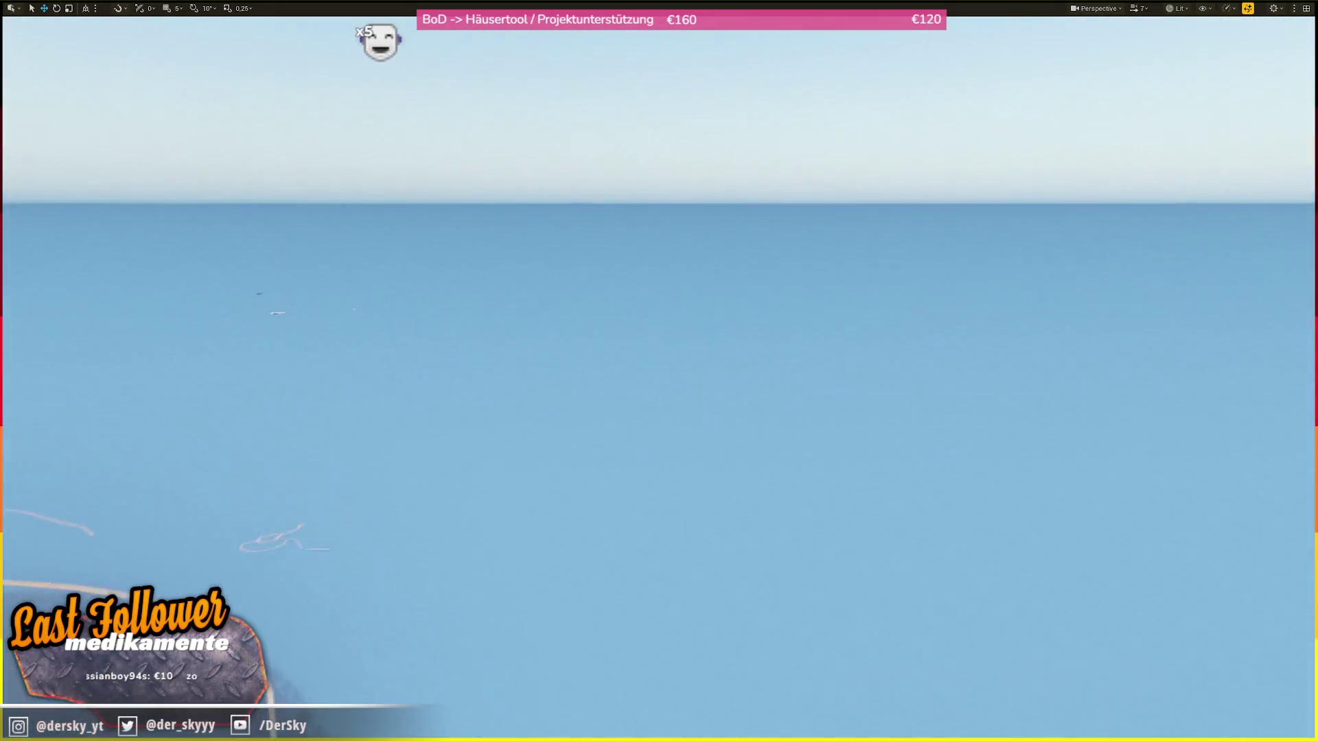
{"action": "key", "text": "alt+3"}
- Fly over the unlit scene to view the green splines and trees, then return to lit shading
{"action": "scroll", "coordinate": [833, 421], "scroll_direction": "up", "scroll_amount": 3}
{"action": "key", "text": "w"}
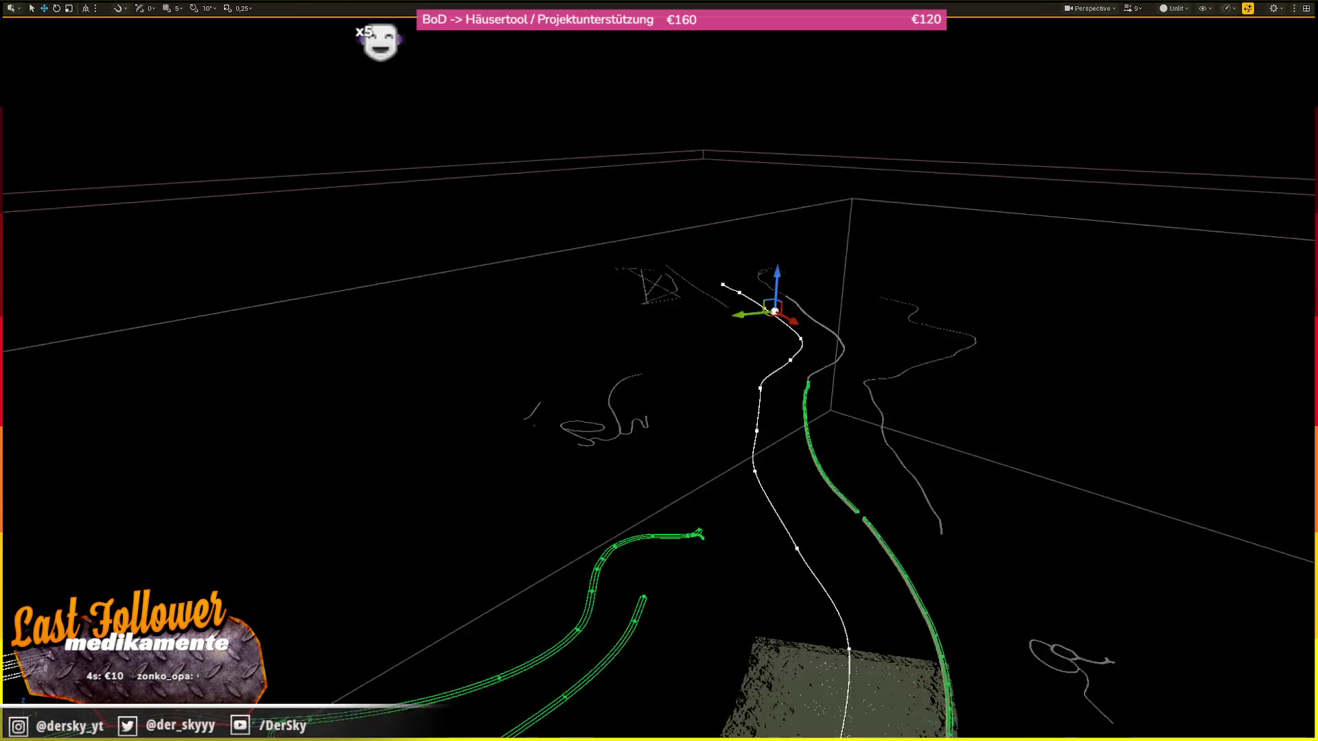
{"action": "key", "text": "w"}
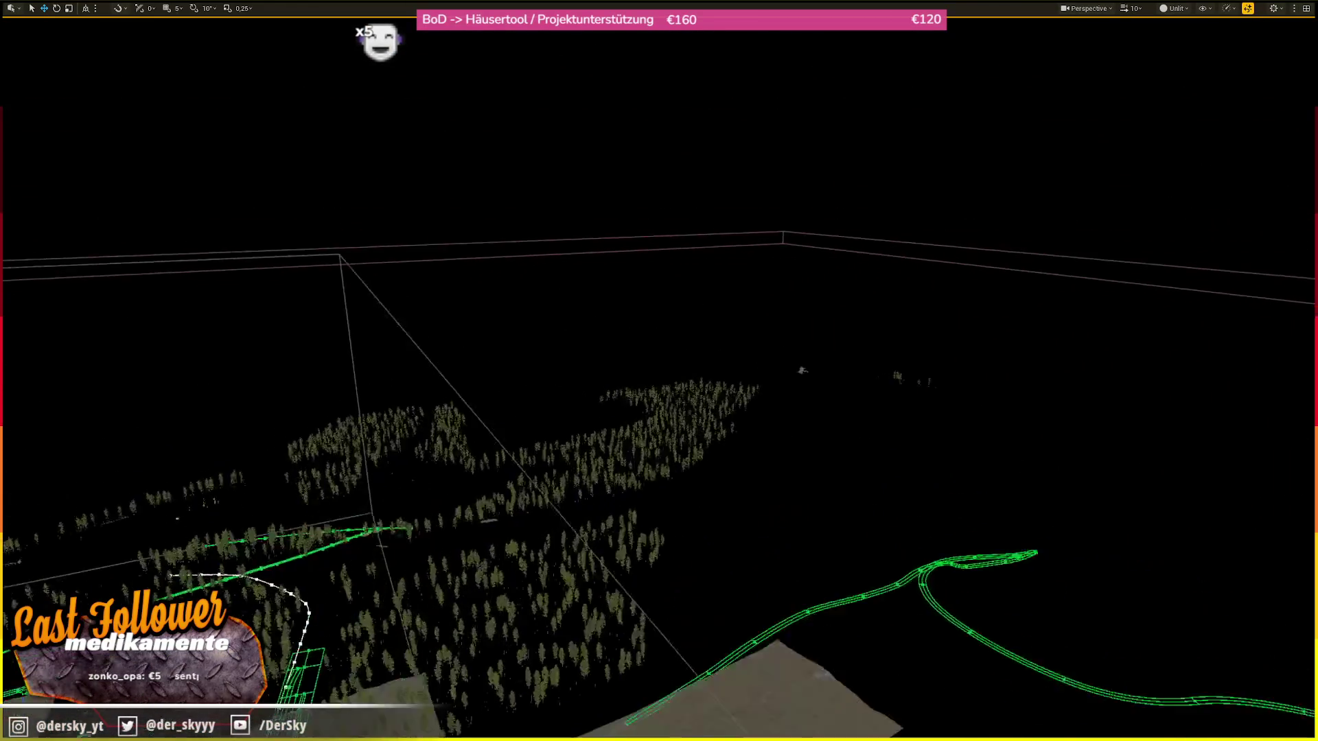
{"action": "key", "text": "alt+4"}
- Fly over the terrain to an overview of the town and the elevated highway
{"action": "scroll", "coordinate": [890, 404], "scroll_direction": "down", "scroll_amount": 3}
{"action": "scroll", "coordinate": [659, 371], "scroll_direction": "up", "scroll_amount": 2}
{"action": "key", "text": "w"}
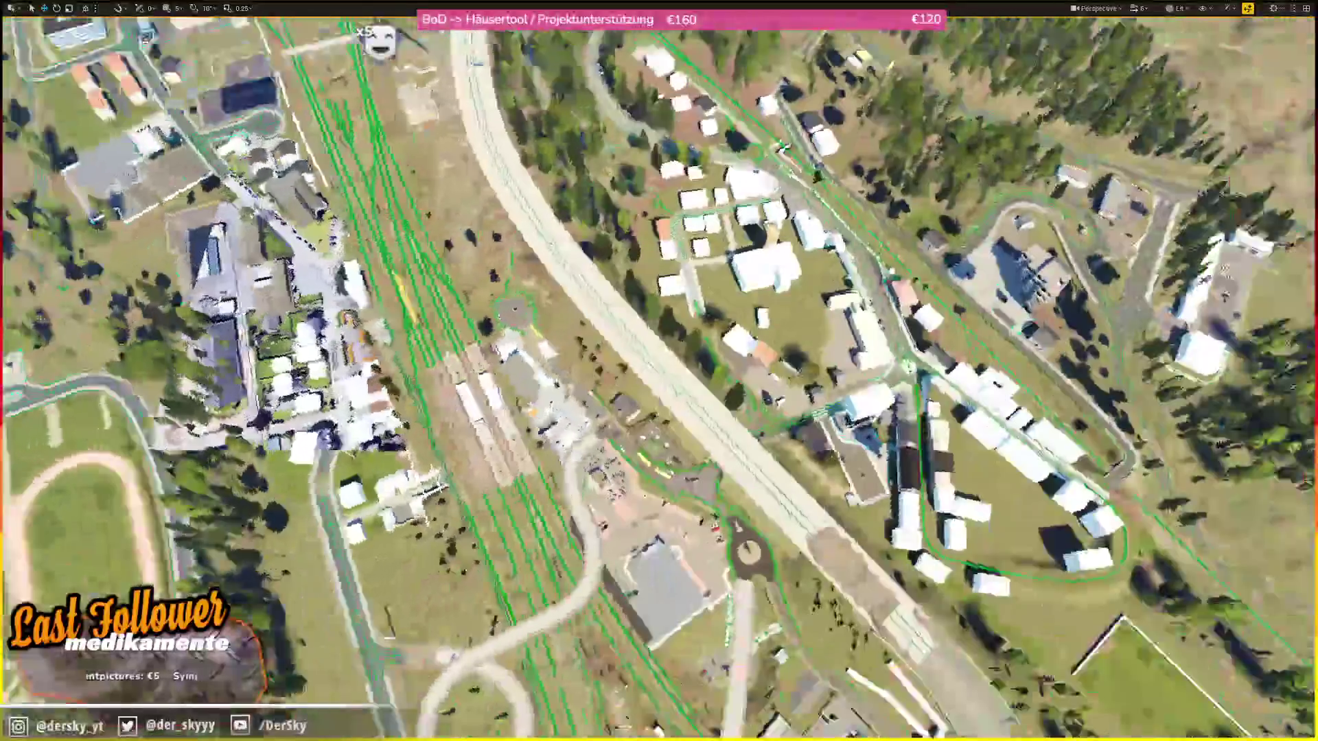
{"action": "scroll", "coordinate": [659, 371], "scroll_direction": "down", "scroll_amount": 1}
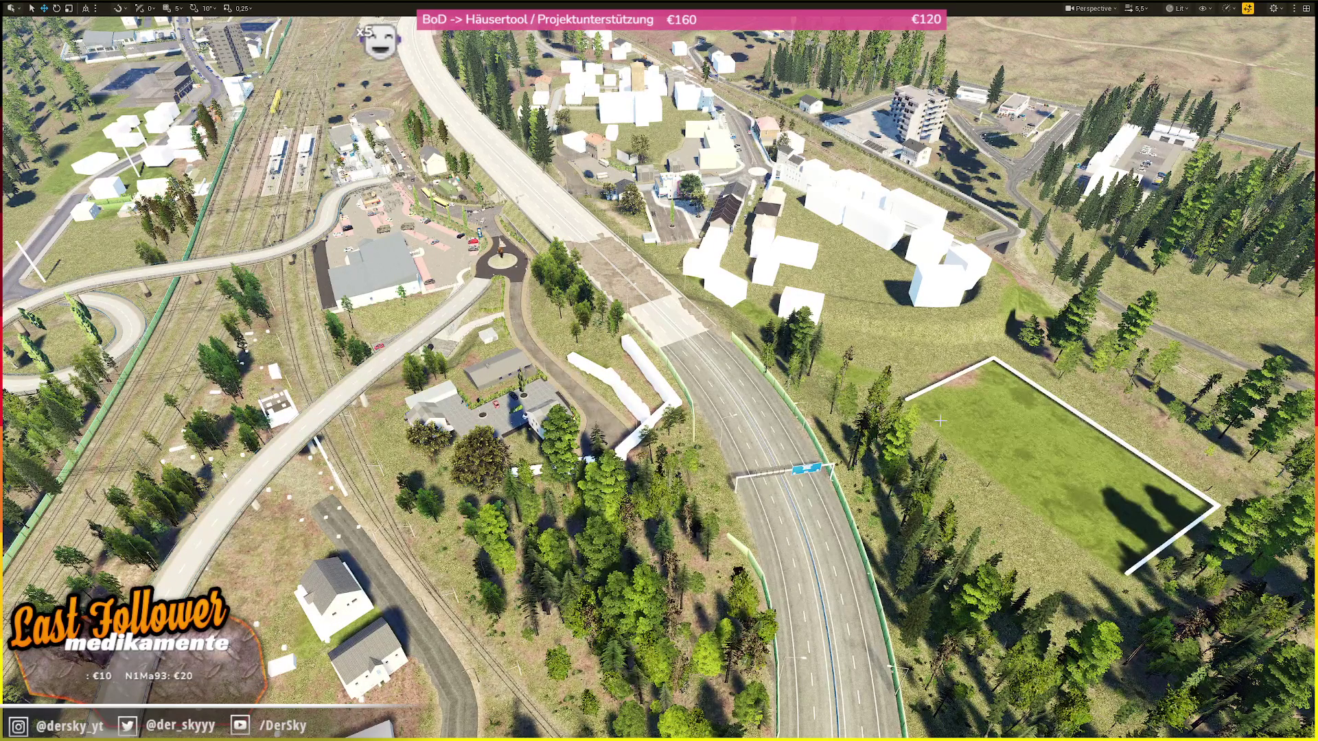
{"action": "scroll", "coordinate": [940, 420], "scroll_direction": "up", "scroll_amount": 2}
{"action": "key", "text": "w"}
{"action": "scroll", "coordinate": [659, 371], "scroll_direction": "down", "scroll_amount": 4}
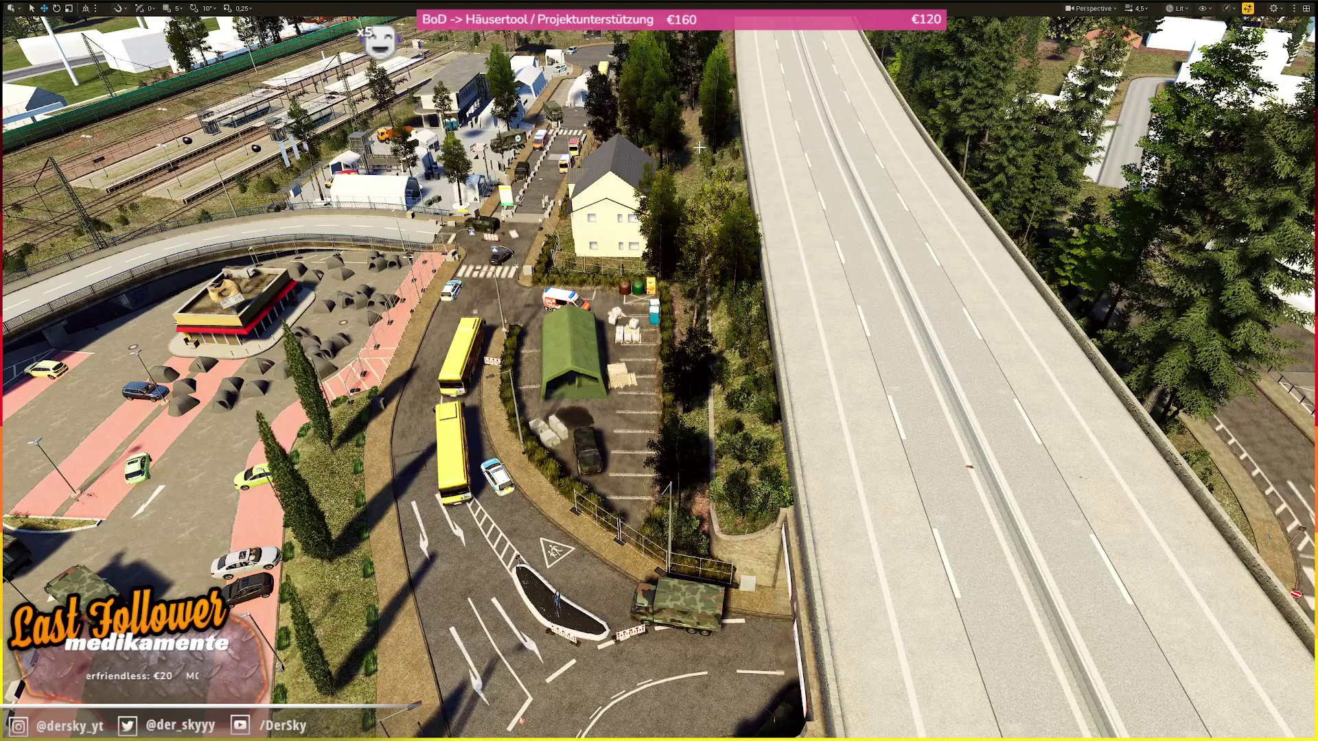
- Fly the camera to another part of town and down toward the red car
{"action": "scroll", "coordinate": [698, 147], "scroll_direction": "up", "scroll_amount": 3}
{"action": "left_click_drag", "start_coordinate": [698, 147], "coordinate": [762, 471]}
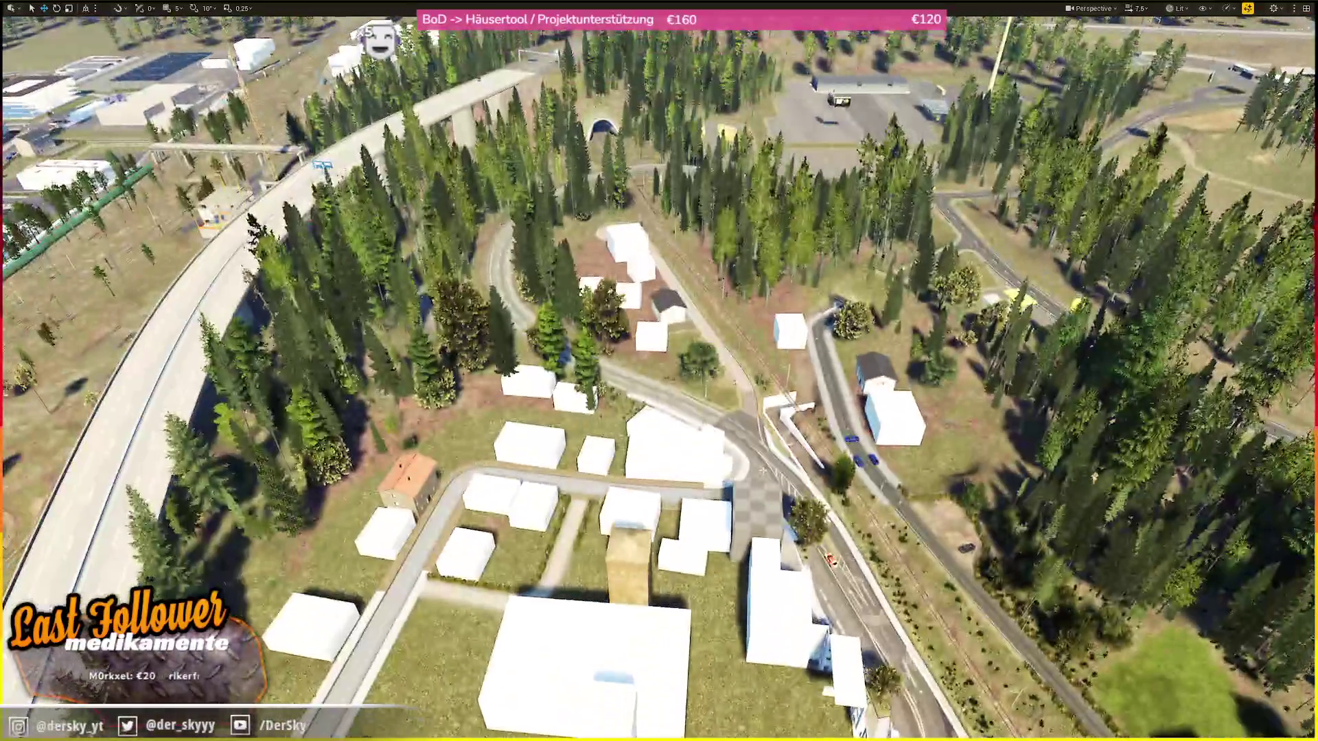
{"action": "mouse_move", "coordinate": [762, 471]}
{"action": "left_mouse_down"}
{"action": "mouse_move", "coordinate": [763, 357]}
{"action": "mouse_move", "coordinate": [762, 439]}
{"action": "mouse_move", "coordinate": [762, 384]}
{"action": "mouse_move", "coordinate": [721, 425]}
{"action": "mouse_move", "coordinate": [648, 81]}
{"action": "left_mouse_up"}
{"action": "scroll", "coordinate": [763, 440], "scroll_direction": "down", "scroll_amount": 4}
{"action": "scroll", "coordinate": [648, 81], "scroll_direction": "up", "scroll_amount": 2}
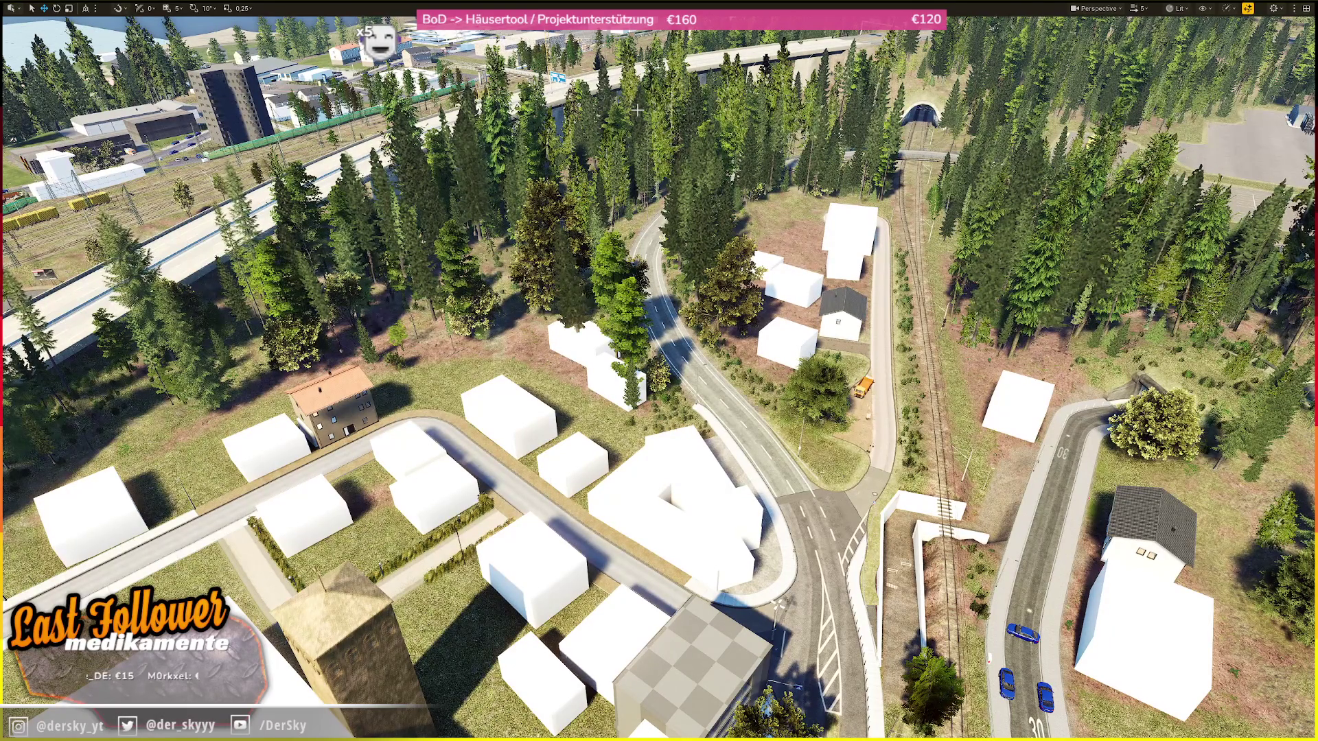
- Fly over the industrial area, save the modified level packages with Ctrl+S, then look along the elevated road
{"action": "mouse_move", "coordinate": [636, 110]}
{"action": "left_mouse_down"}
{"action": "mouse_move", "coordinate": [637, 62]}
{"action": "mouse_move", "coordinate": [611, 179]}
{"action": "mouse_move", "coordinate": [635, 322]}
{"action": "left_mouse_up"}
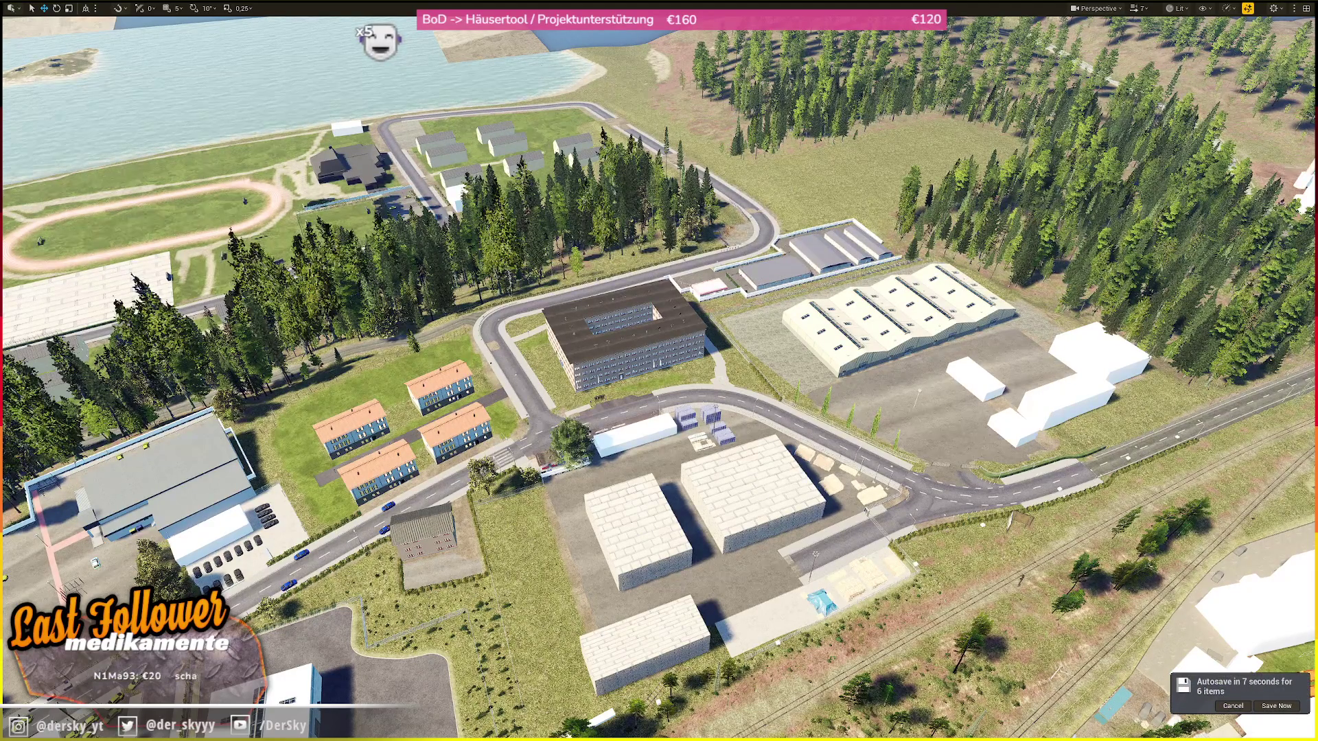
{"action": "key", "text": "ctrl+s"}
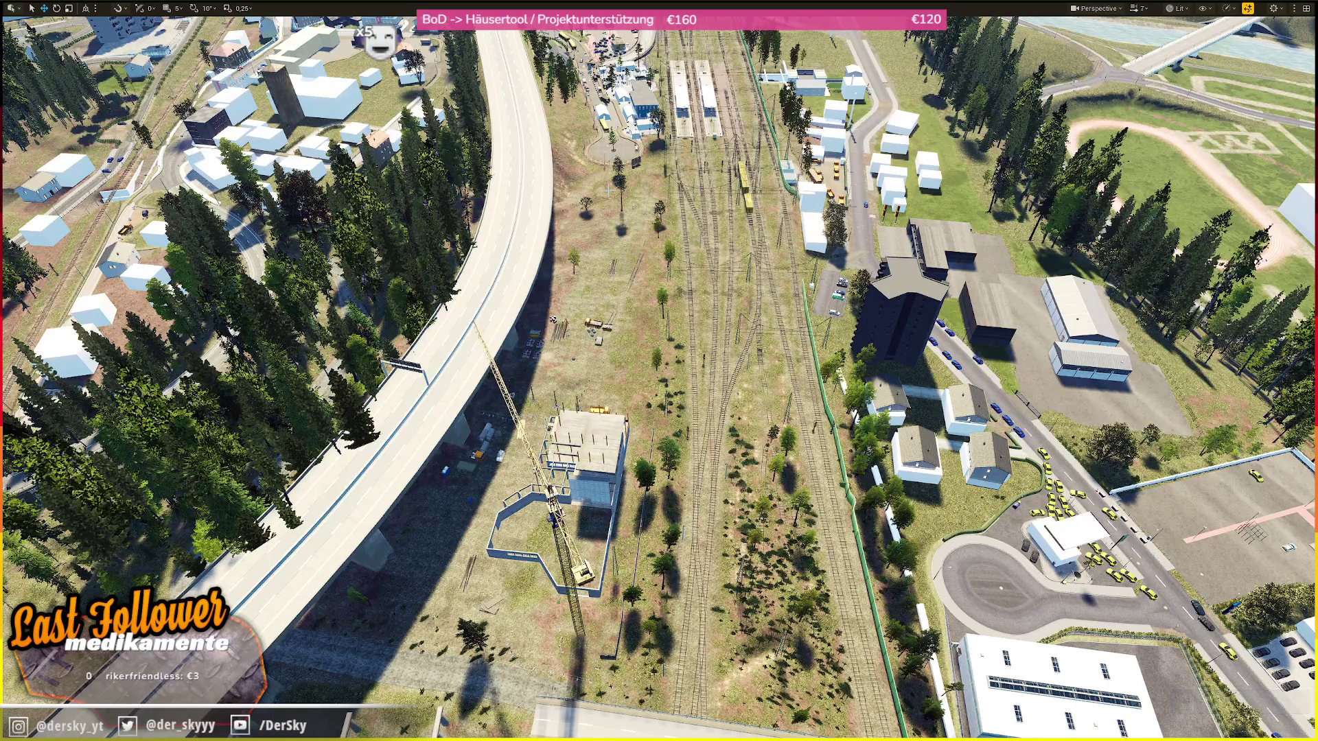
{"action": "left_click_drag", "start_coordinate": [633, 268], "coordinate": [634, 268]}
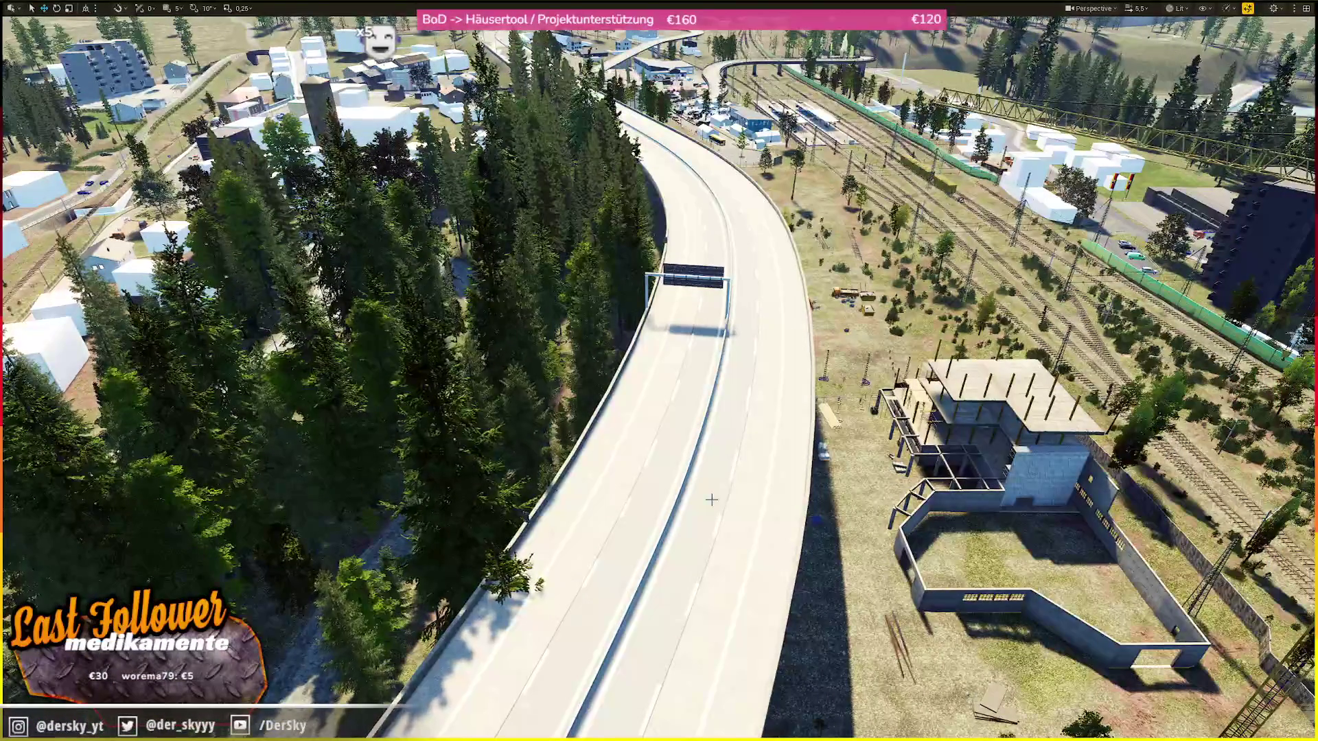
{"action": "left_click_drag", "start_coordinate": [678, 215], "coordinate": [678, 215]}
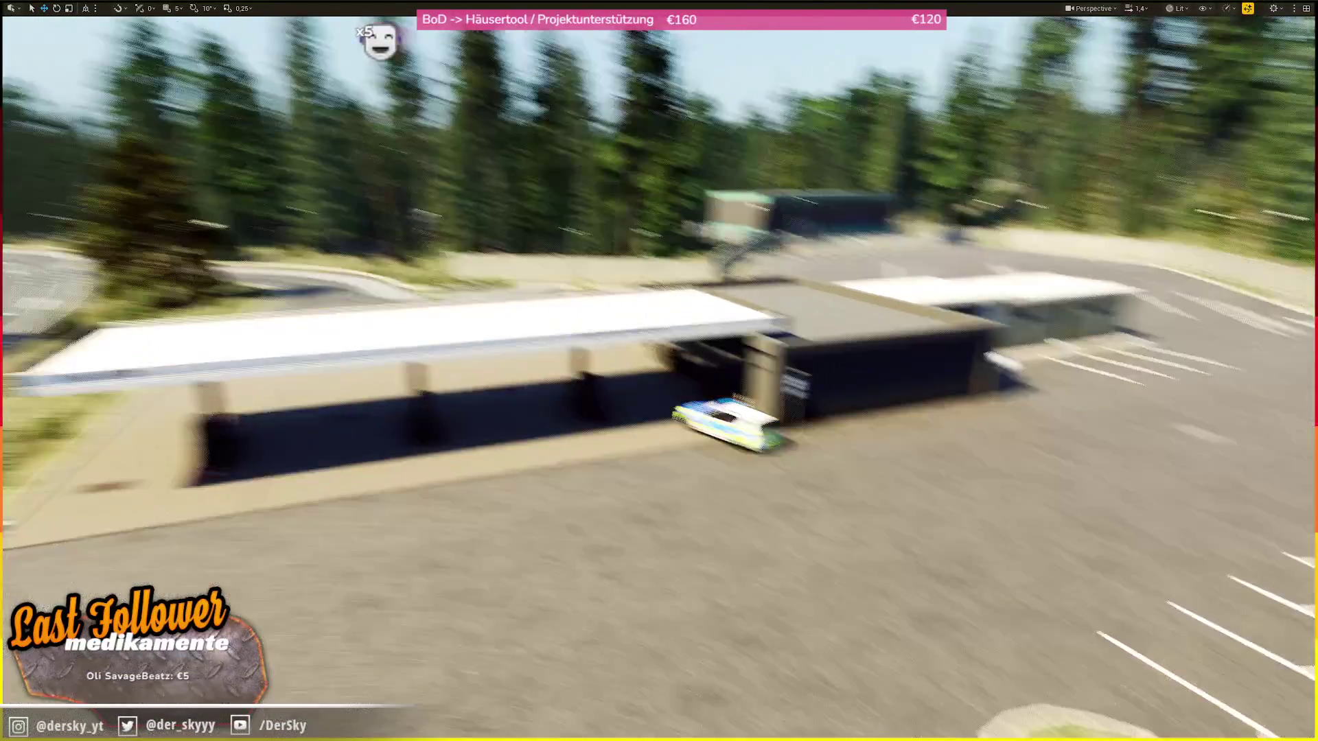
- Fly the camera toward the road and trees by the gas station, then bring the chat window forward
{"action": "scroll", "coordinate": [678, 216], "scroll_direction": "up", "scroll_amount": 1}
{"action": "left_click_drag", "start_coordinate": [678, 216], "coordinate": [645, 253]}
{"action": "scroll", "coordinate": [644, 253], "scroll_direction": "up", "scroll_amount": 1}
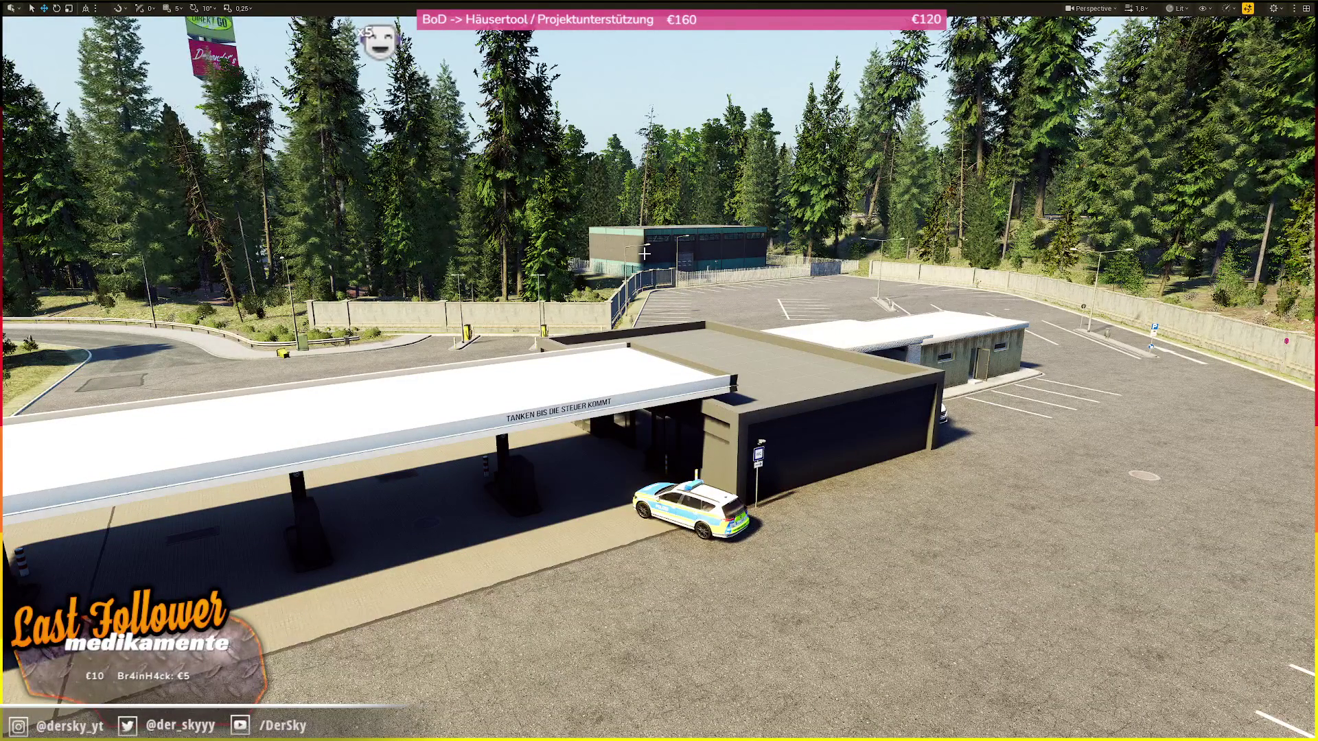
{"action": "key", "text": "alt+Tab"}
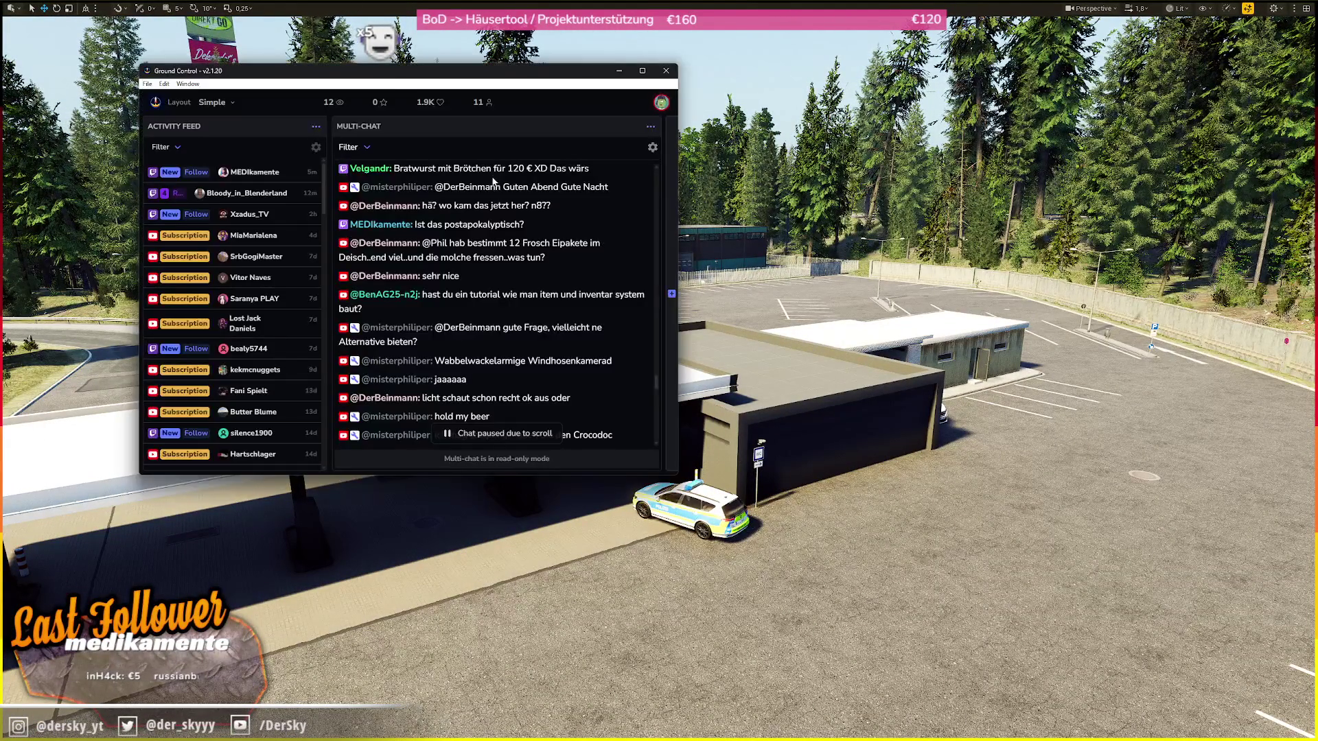
- Scroll down the Multi-Chat to the latest messages and open the Windows search
{"action": "scroll", "coordinate": [577, 213], "scroll_direction": "down", "scroll_amount": 2}
{"action": "scroll", "coordinate": [577, 220], "scroll_direction": "down", "scroll_amount": 2}
{"action": "scroll", "coordinate": [578, 219], "scroll_direction": "down", "scroll_amount": 1}
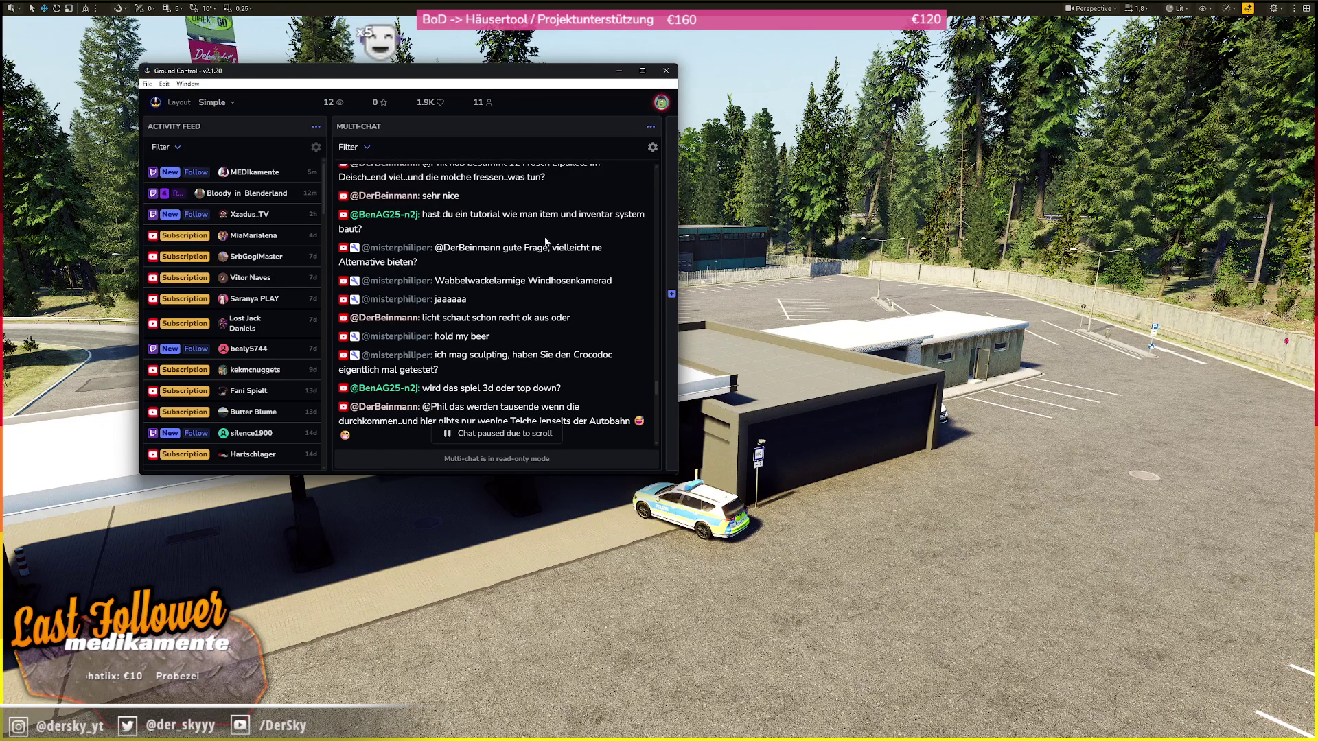
{"action": "scroll", "coordinate": [489, 242], "scroll_direction": "down", "scroll_amount": 1}
{"action": "scroll", "coordinate": [487, 244], "scroll_direction": "down", "scroll_amount": 3}
{"action": "scroll", "coordinate": [487, 246], "scroll_direction": "down", "scroll_amount": 3}
{"action": "scroll", "coordinate": [488, 245], "scroll_direction": "down", "scroll_amount": 3}
{"action": "scroll", "coordinate": [487, 245], "scroll_direction": "down", "scroll_amount": 3}
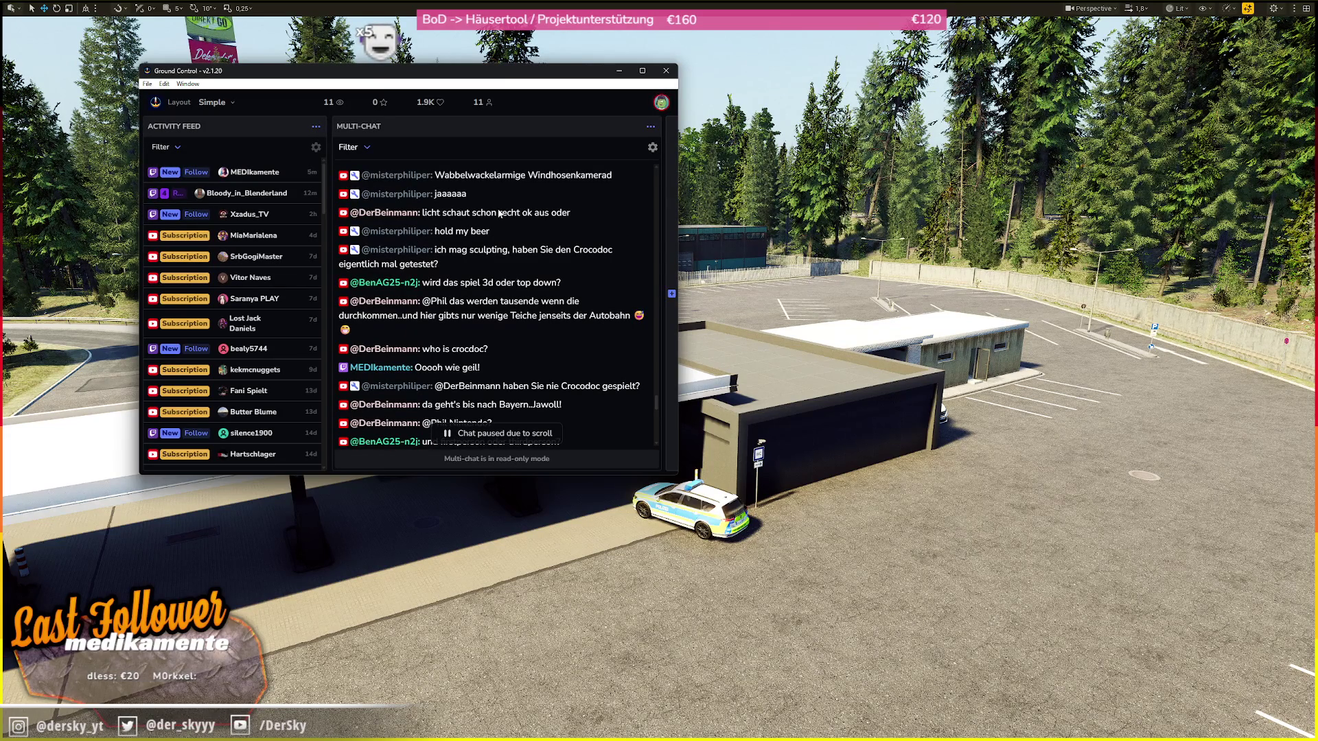
{"action": "scroll", "coordinate": [499, 216], "scroll_direction": "down", "scroll_amount": 1}
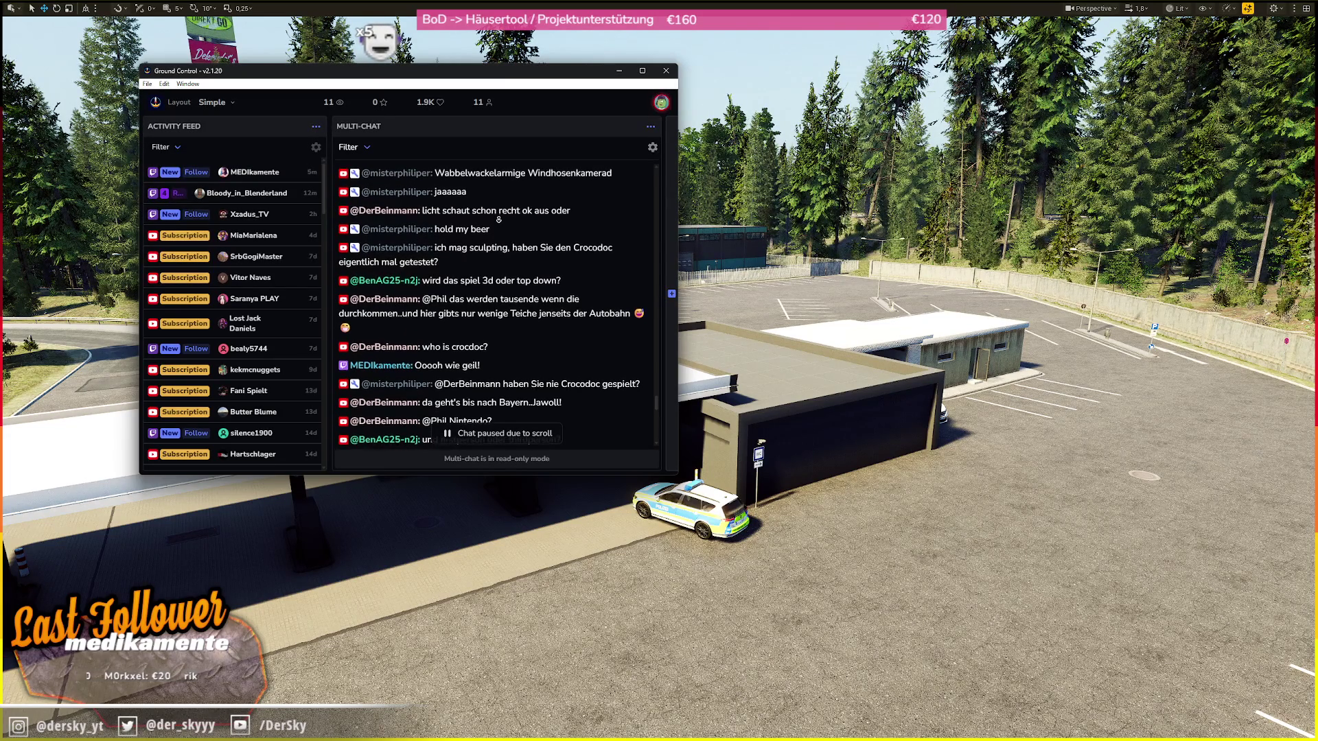
{"action": "scroll", "coordinate": [499, 218], "scroll_direction": "down", "scroll_amount": 1}
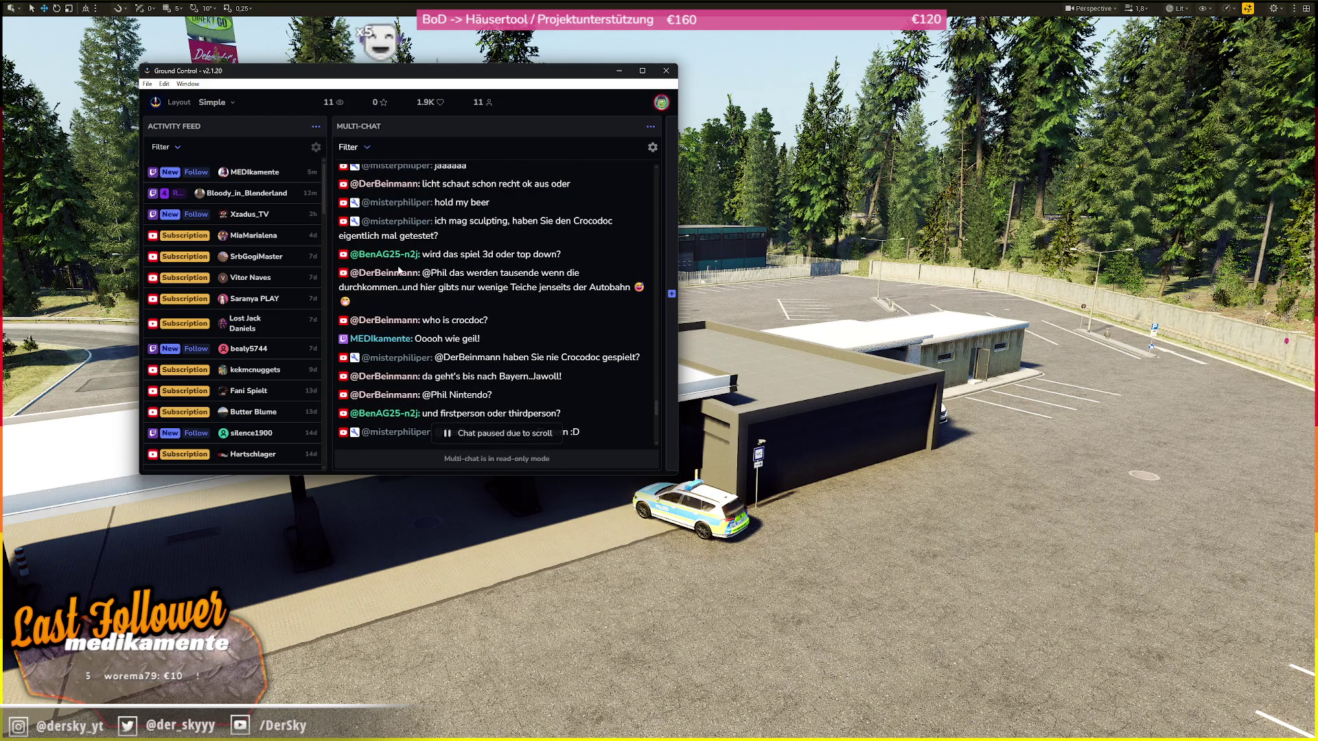
{"action": "scroll", "coordinate": [399, 270], "scroll_direction": "down", "scroll_amount": 1}
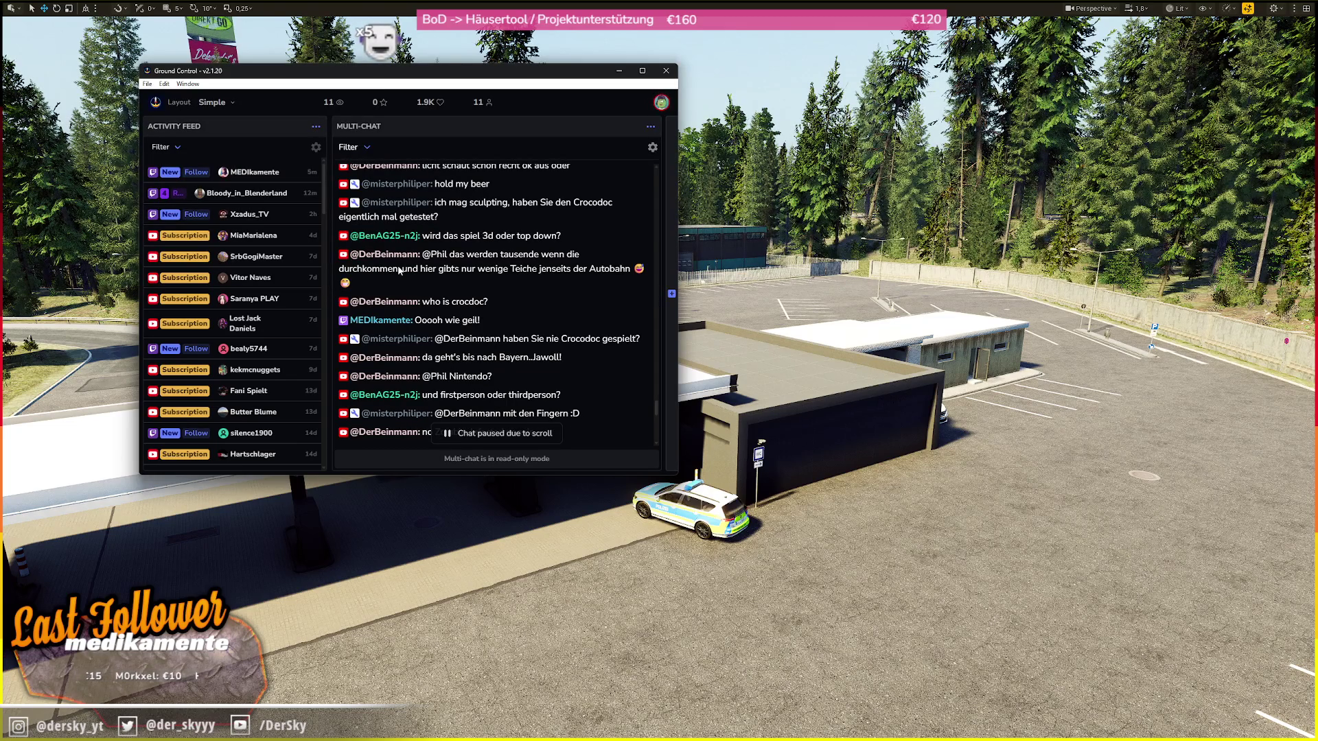
{"action": "key", "text": "super"}
- Launch Steam via search and open Battle of Decay: Survival from the library
{"action": "type", "text": "steam"}
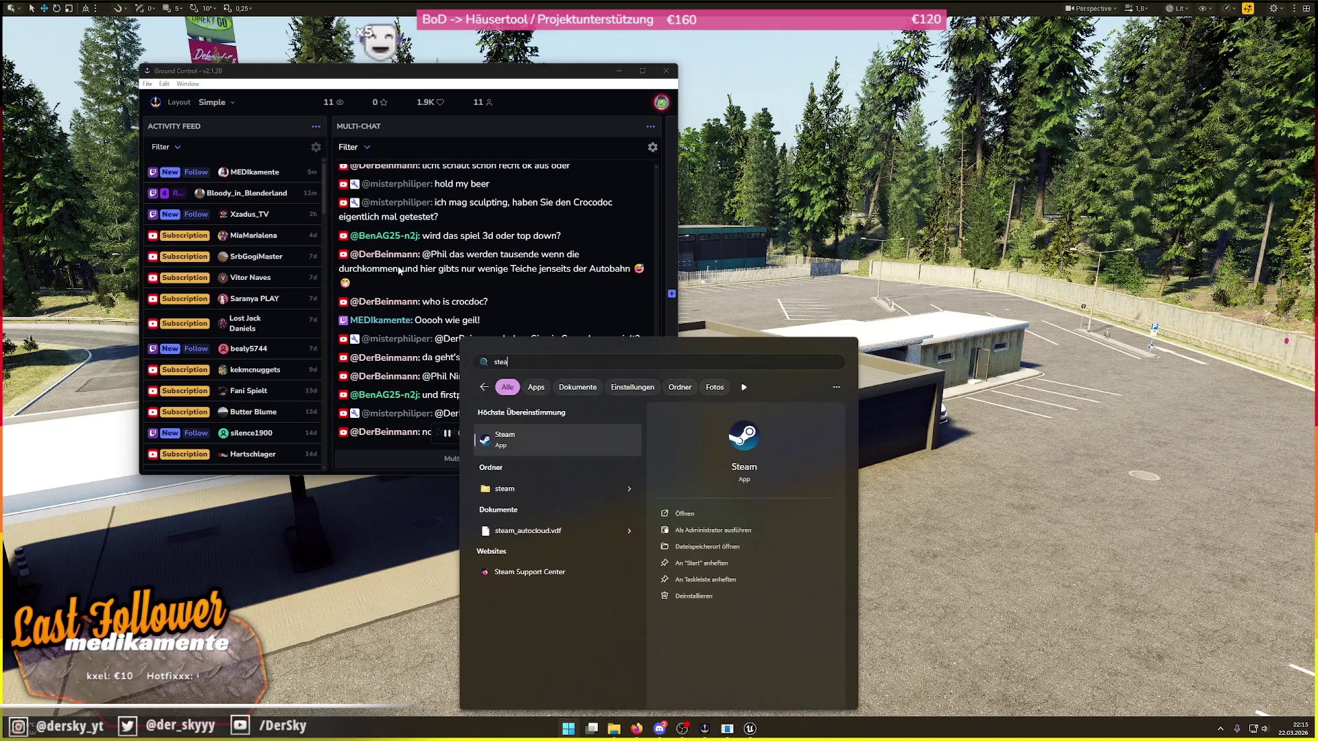
{"action": "key", "text": "Return"}
{"action": "left_click", "coordinate": [307, 163]}
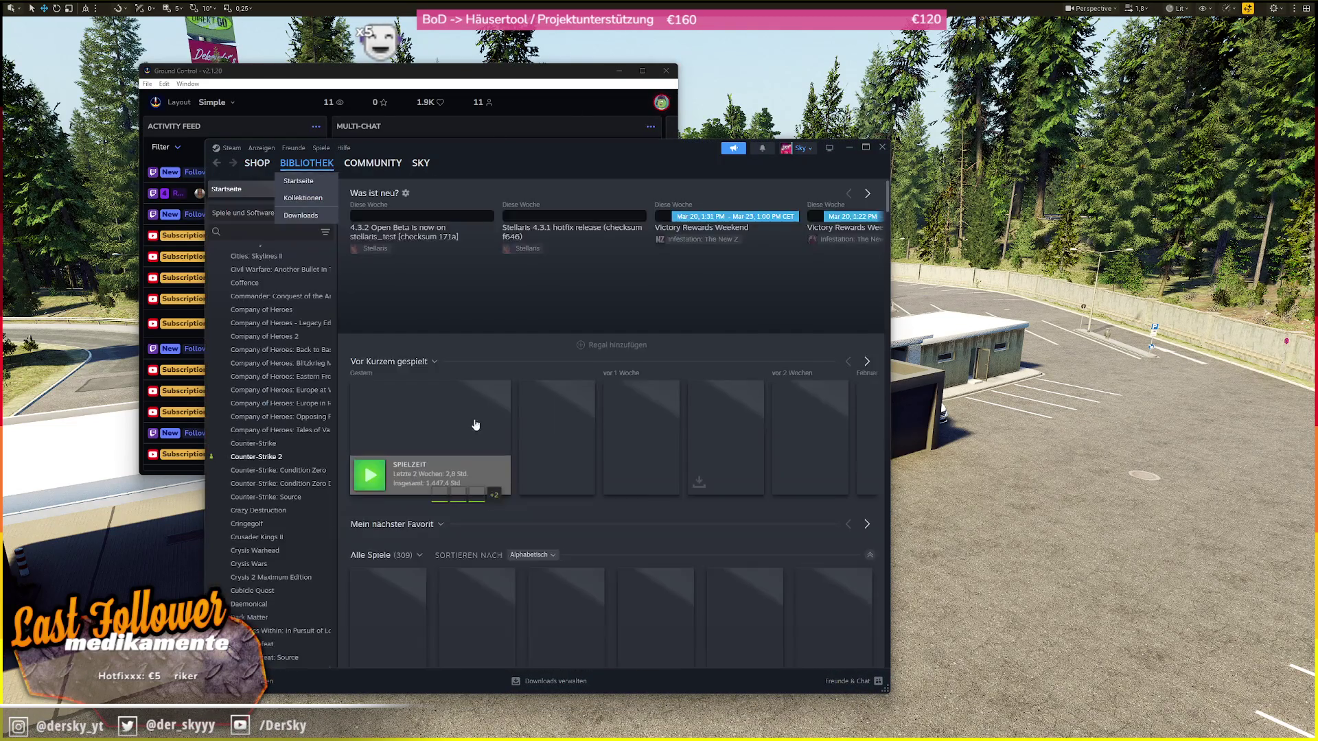
{"action": "scroll", "coordinate": [474, 410], "scroll_direction": "down", "scroll_amount": 3}
{"action": "scroll", "coordinate": [857, 389], "scroll_direction": "up", "scroll_amount": 2}
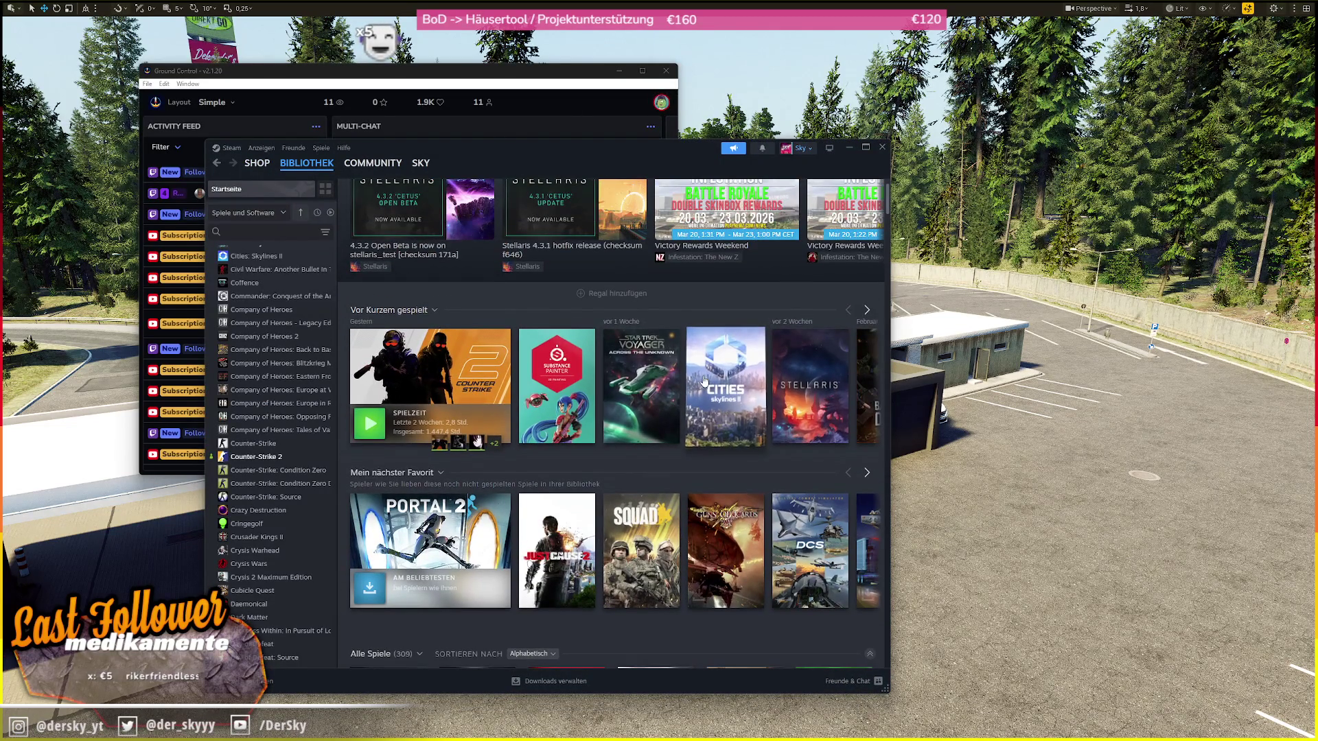
{"action": "left_click", "coordinate": [867, 310]}
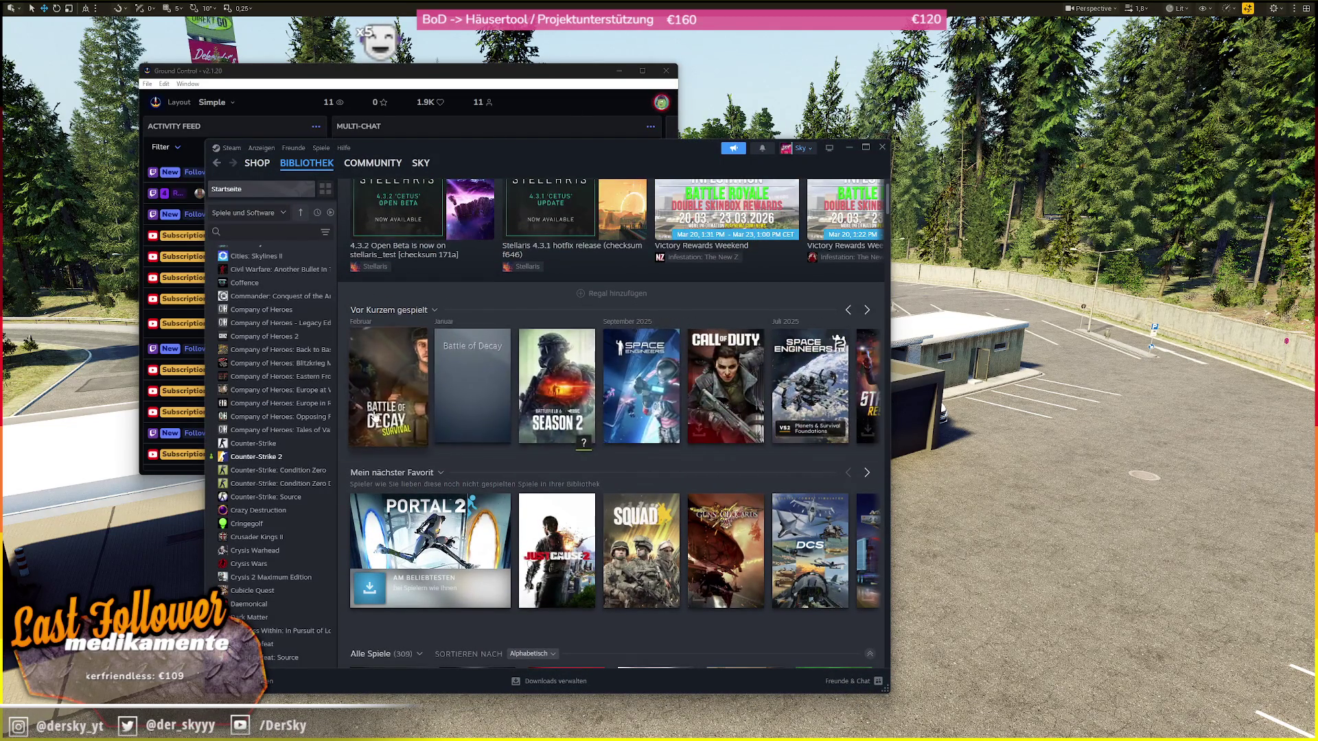
{"action": "left_click", "coordinate": [388, 384]}
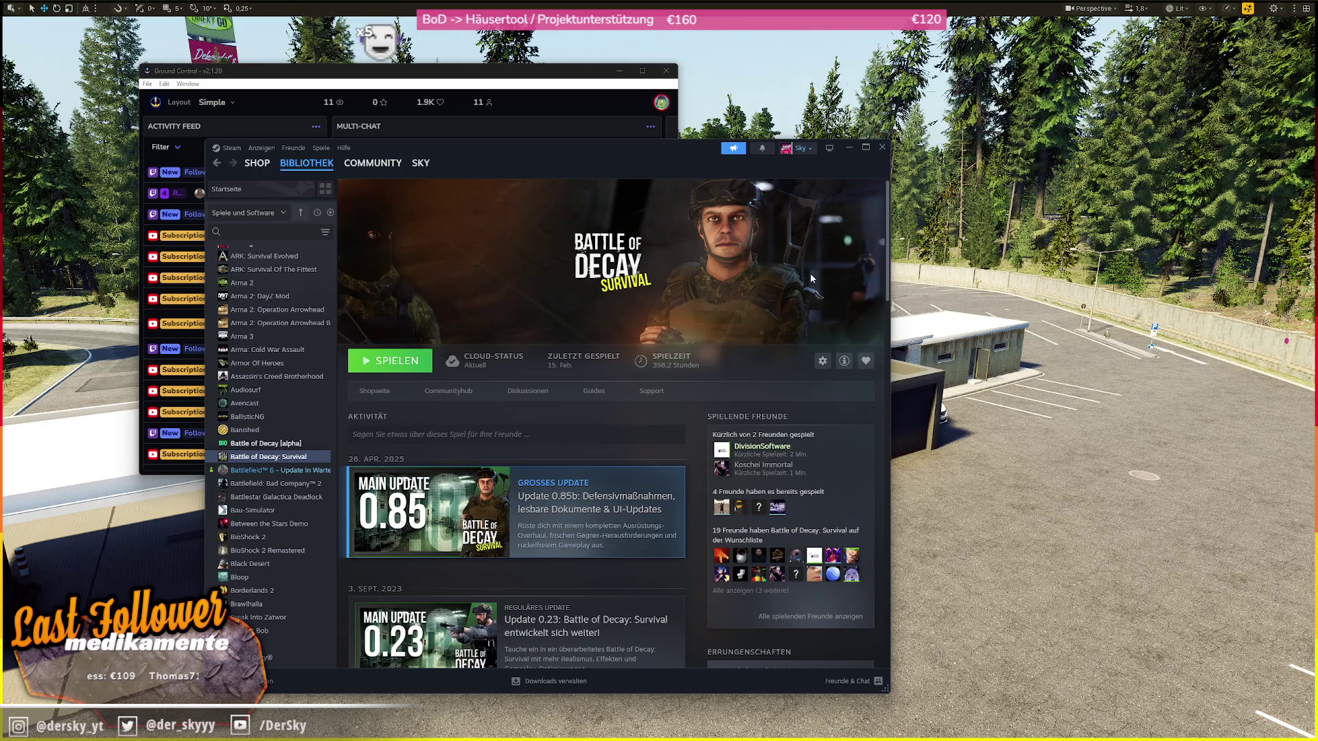
- Open the game's store page and view the fourth screenshot enlarged with Steam maximised
{"action": "left_click_drag", "start_coordinate": [719, 160], "coordinate": [701, 519]}
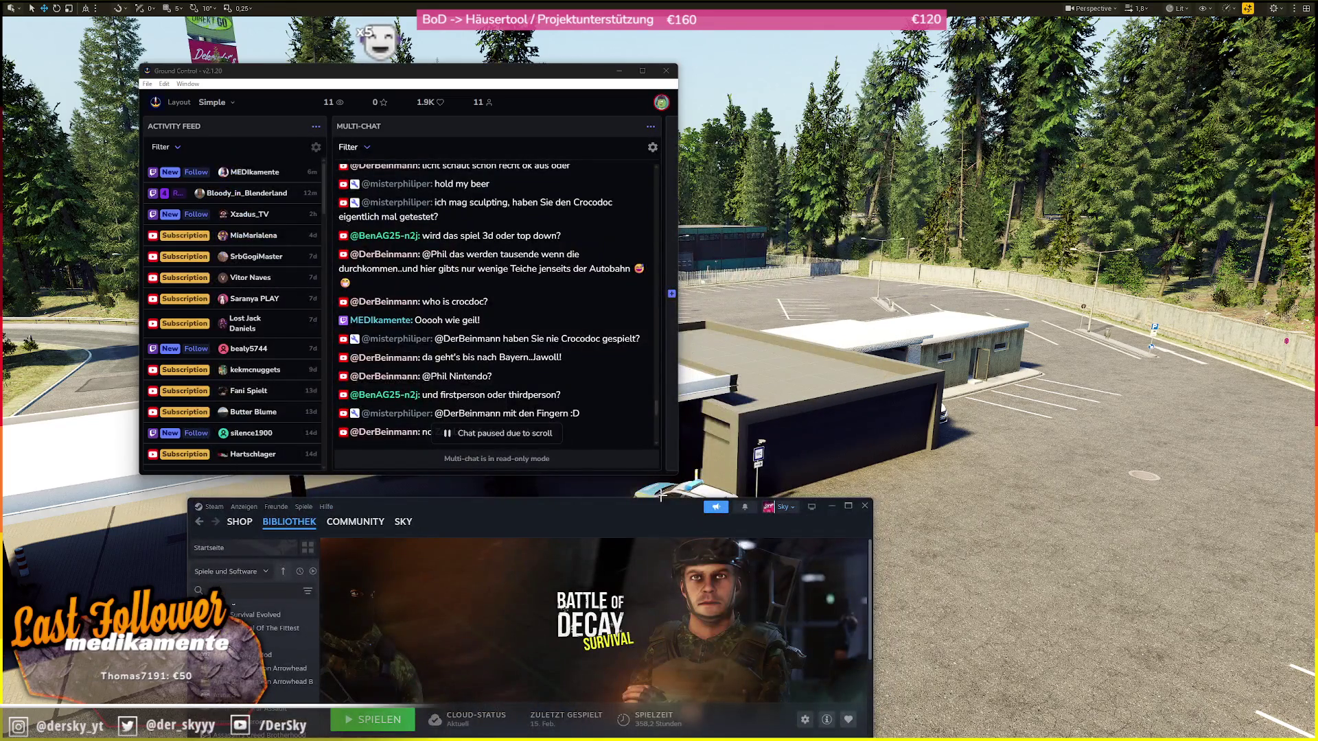
{"action": "left_click_drag", "start_coordinate": [709, 284], "coordinate": [723, 183]}
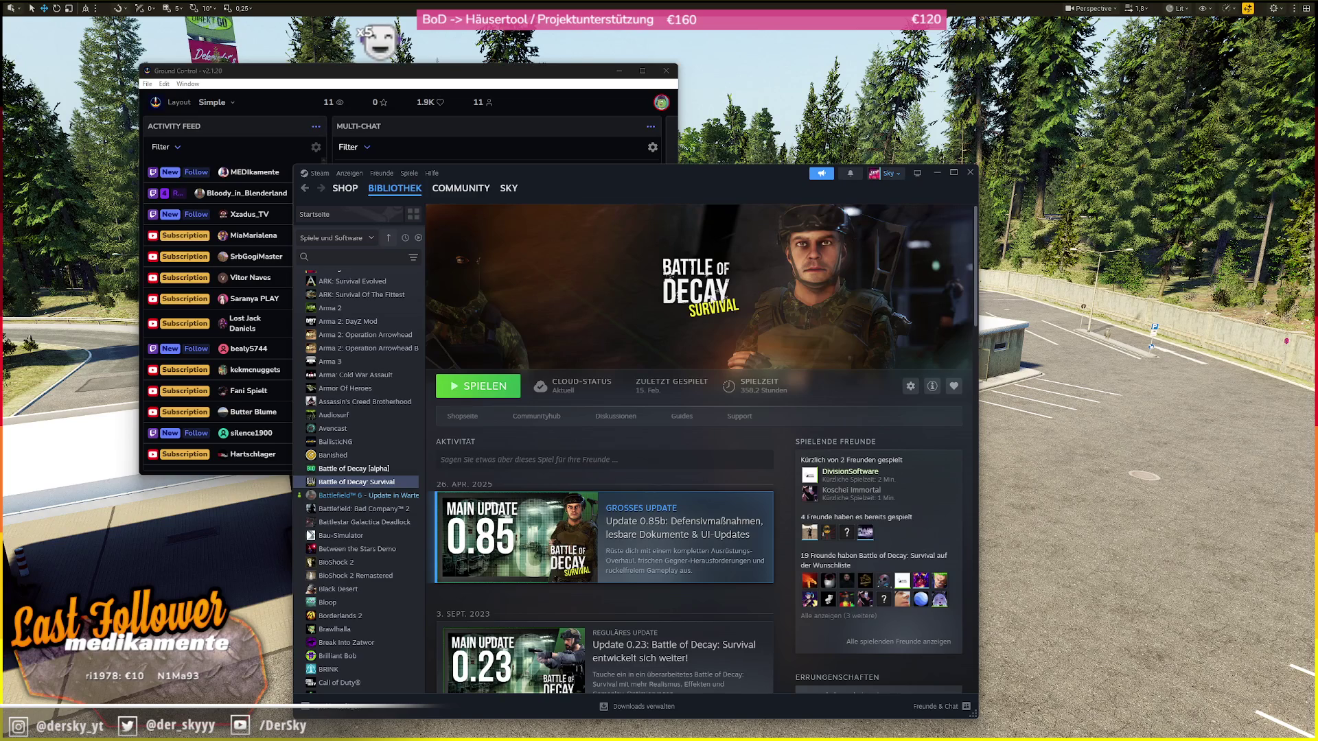
{"action": "left_click", "coordinate": [463, 417]}
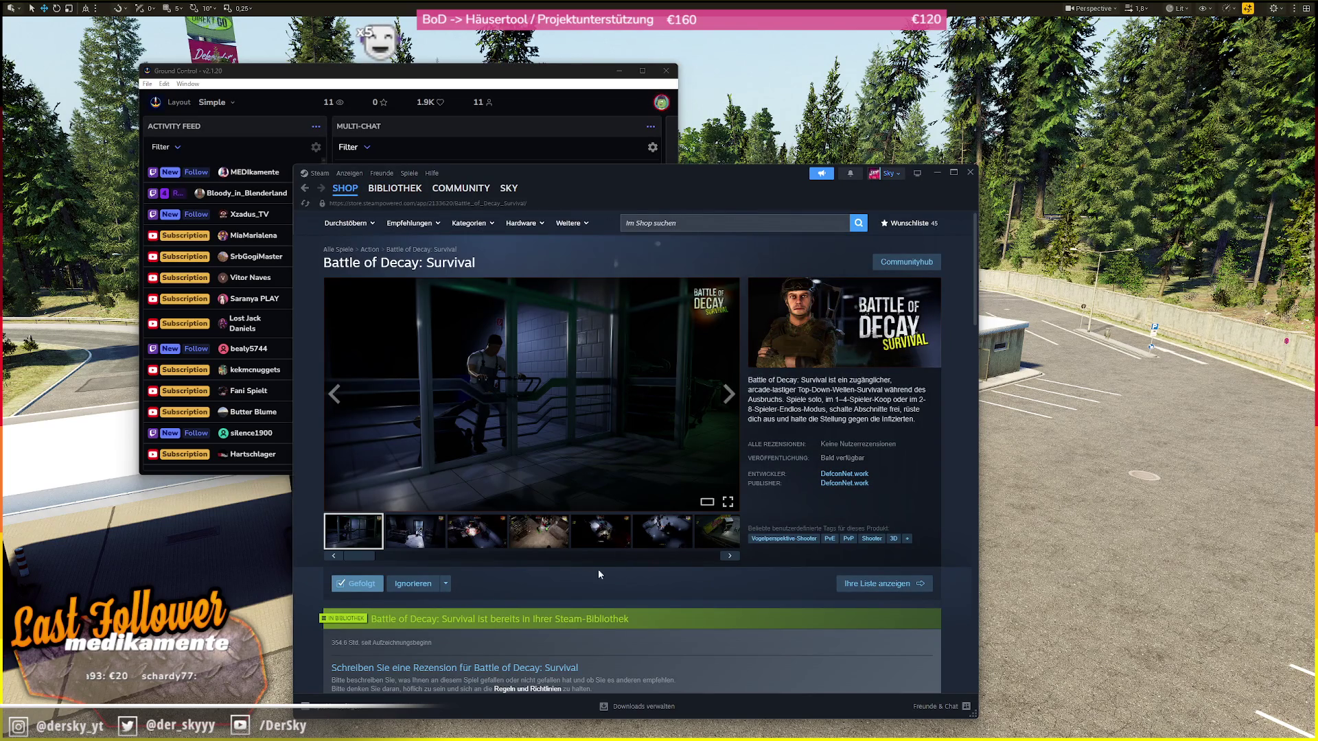
{"action": "left_click", "coordinate": [538, 532]}
{"action": "left_click", "coordinate": [583, 430]}
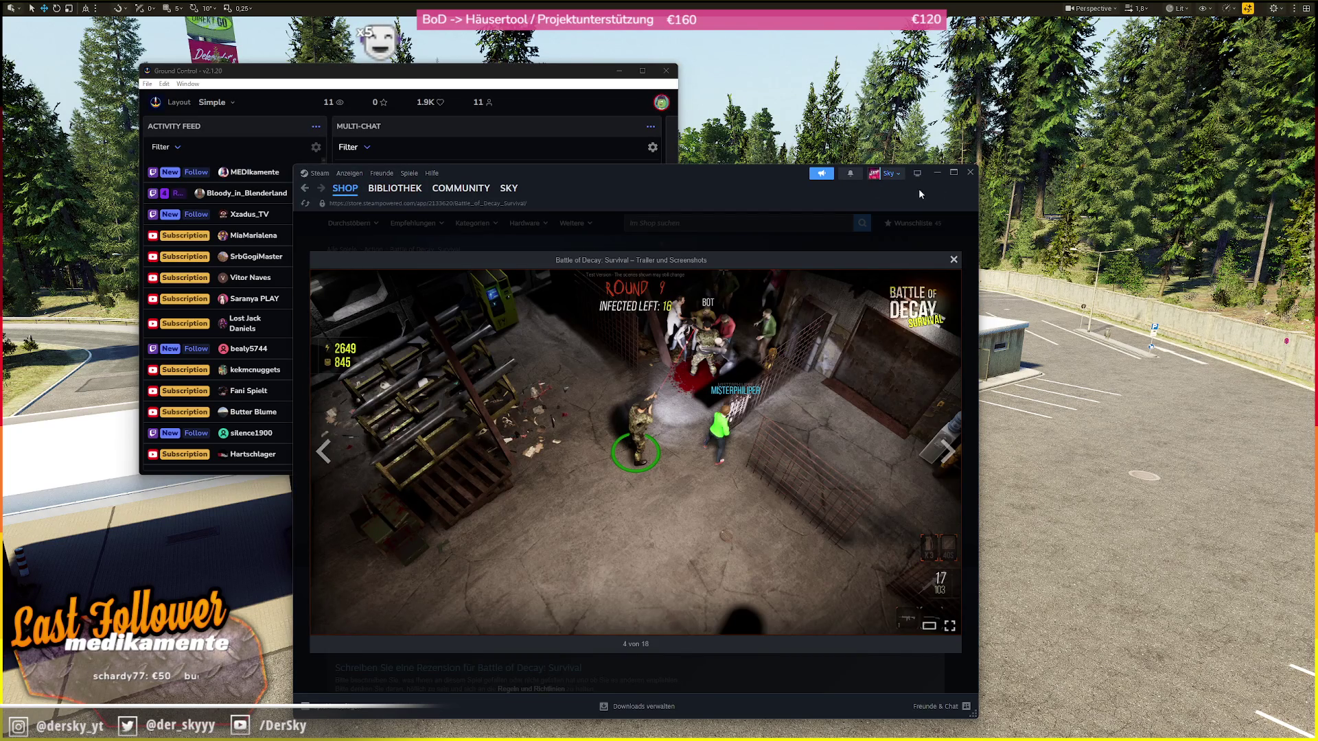
{"action": "left_click", "coordinate": [954, 173]}
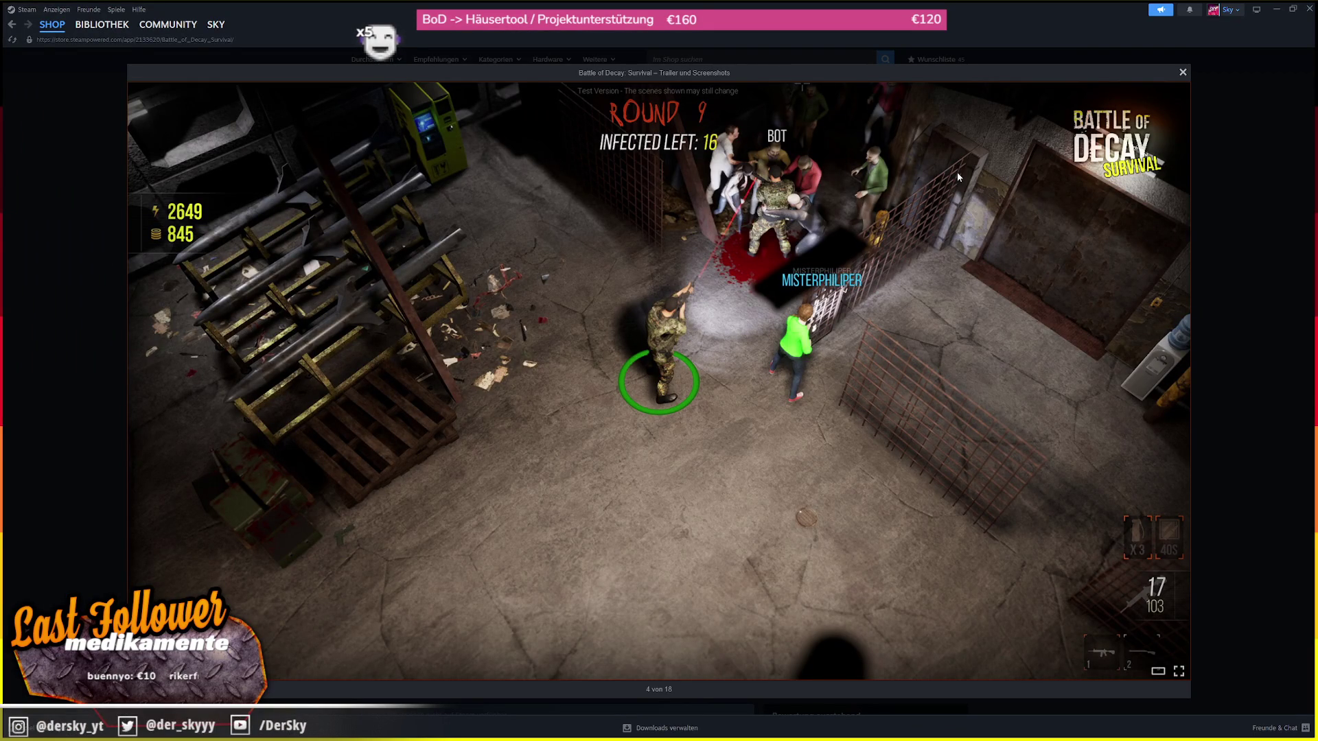
- Browse the later screenshots back to the truck one, then return to the library page and launch the game
{"action": "double_click", "coordinate": [1144, 314]}
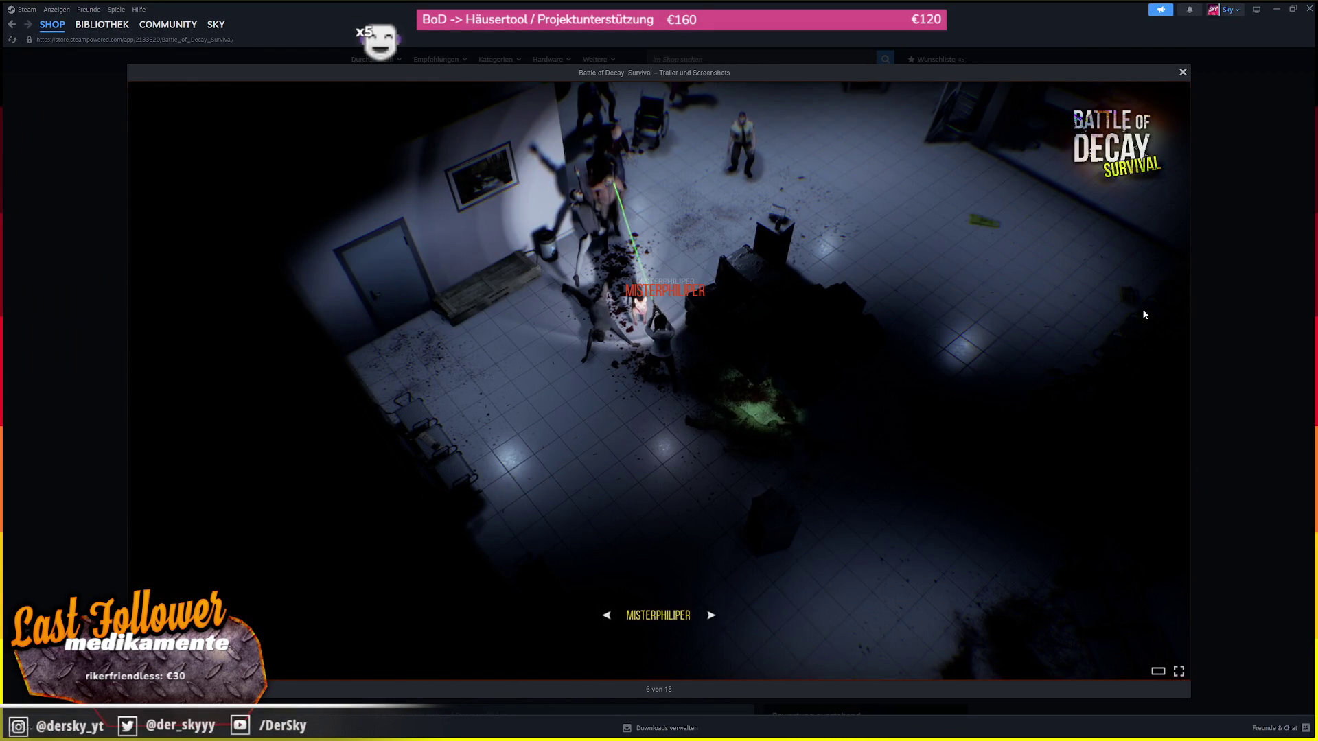
{"action": "left_click", "coordinate": [1144, 314]}
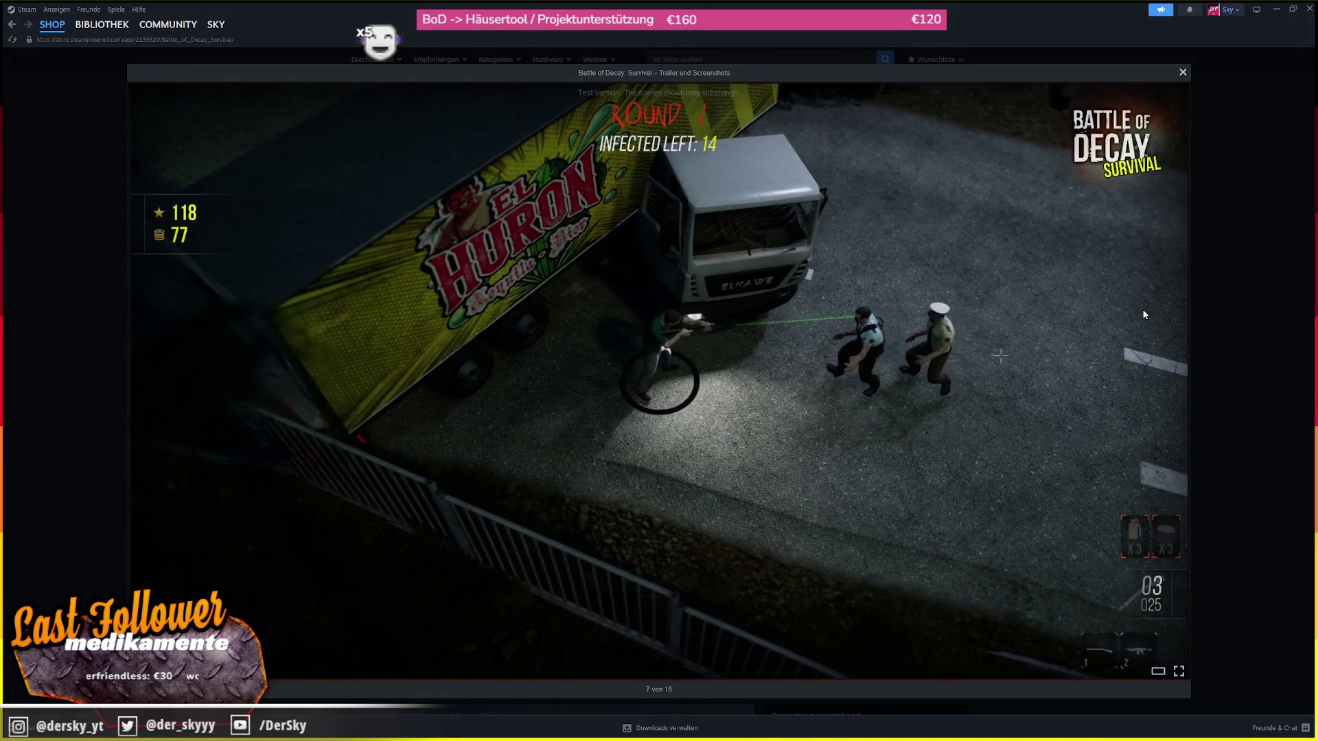
{"action": "left_click", "coordinate": [1144, 314]}
{"action": "key", "text": "Left"}
{"action": "key", "text": "Escape"}
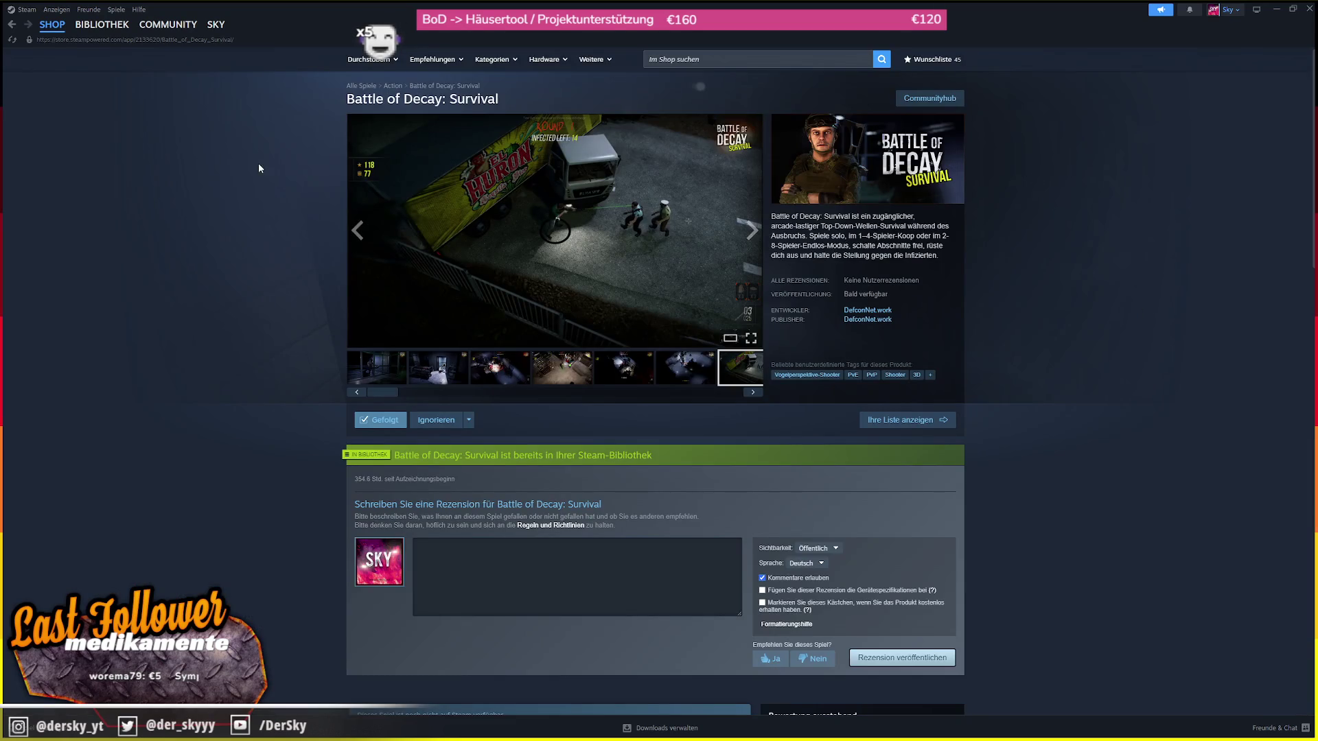
{"action": "left_click", "coordinate": [101, 24]}
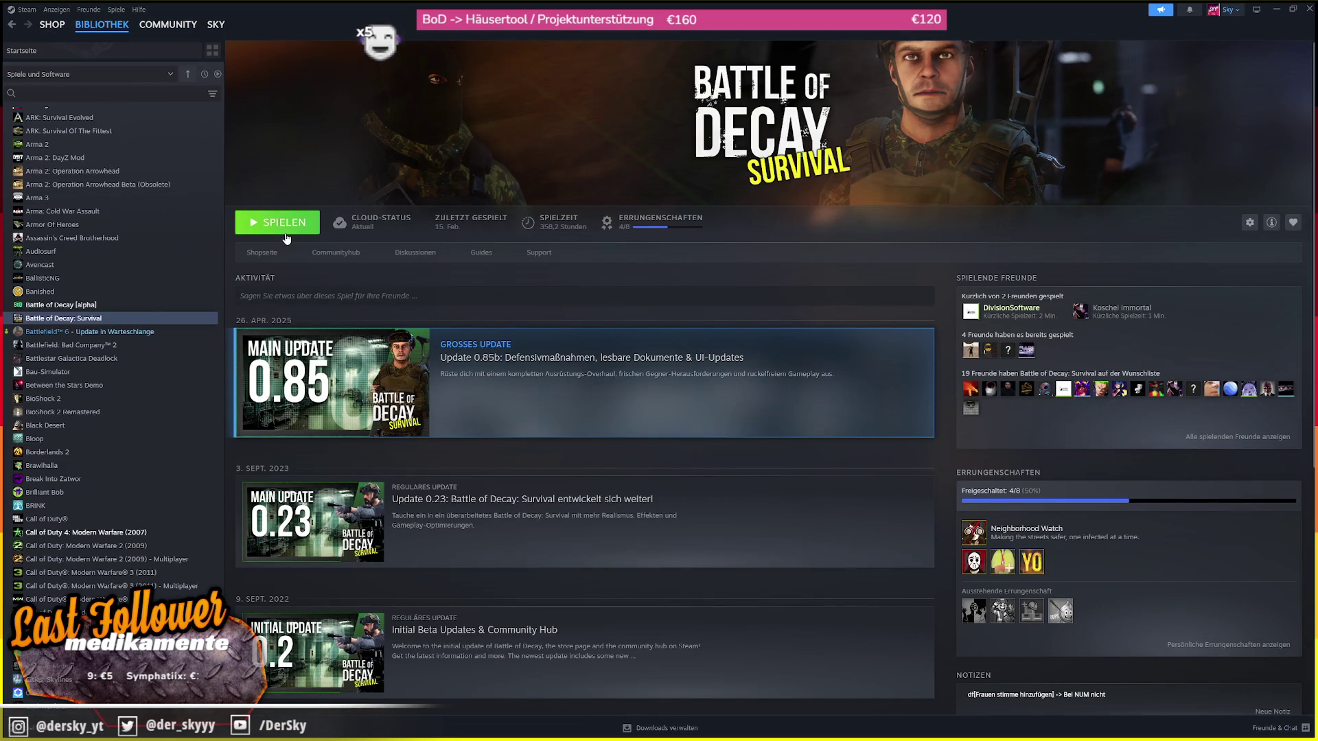
{"action": "left_click", "coordinate": [287, 233]}
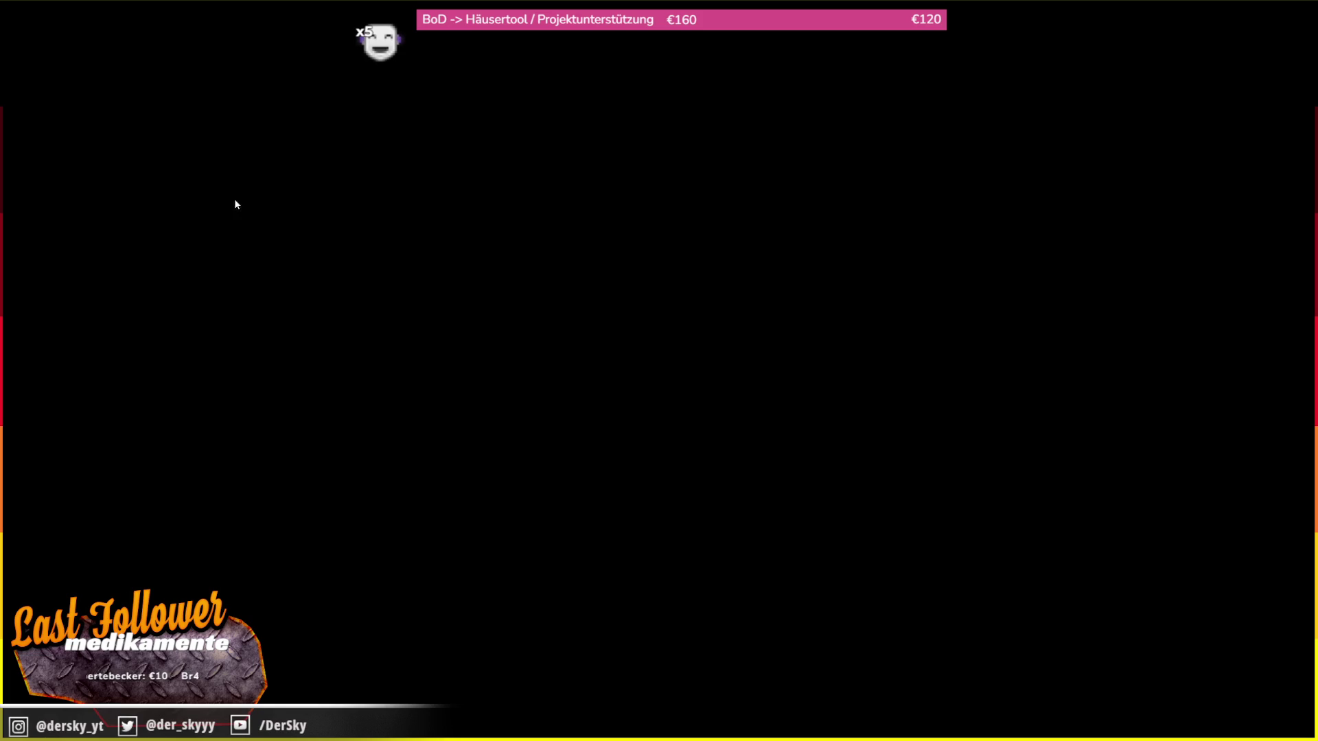
- Bring the Ground Control chat over the game, shift it left and scroll to the newest messages, then open Multiplayer
{"action": "key", "text": "alt+Tab"}
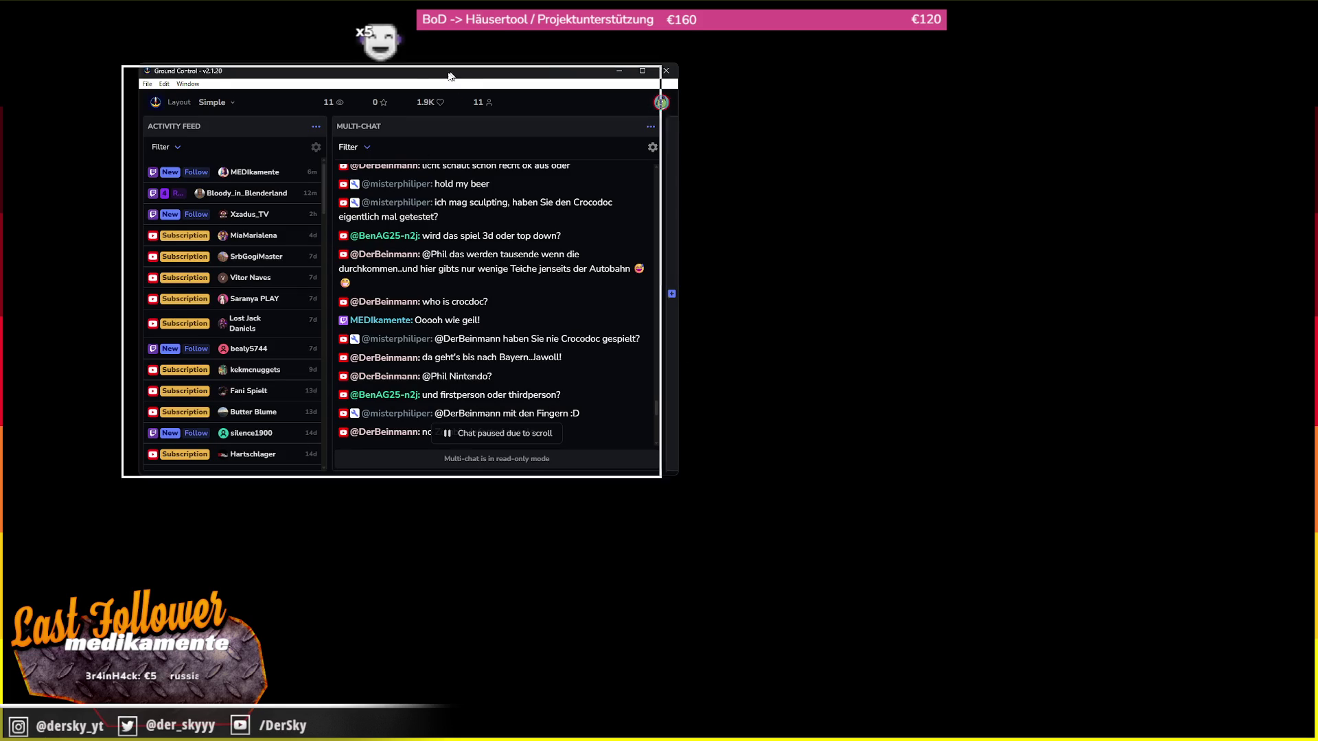
{"action": "left_click_drag", "start_coordinate": [466, 74], "coordinate": [421, 79]}
{"action": "scroll", "coordinate": [449, 195], "scroll_direction": "down", "scroll_amount": 2}
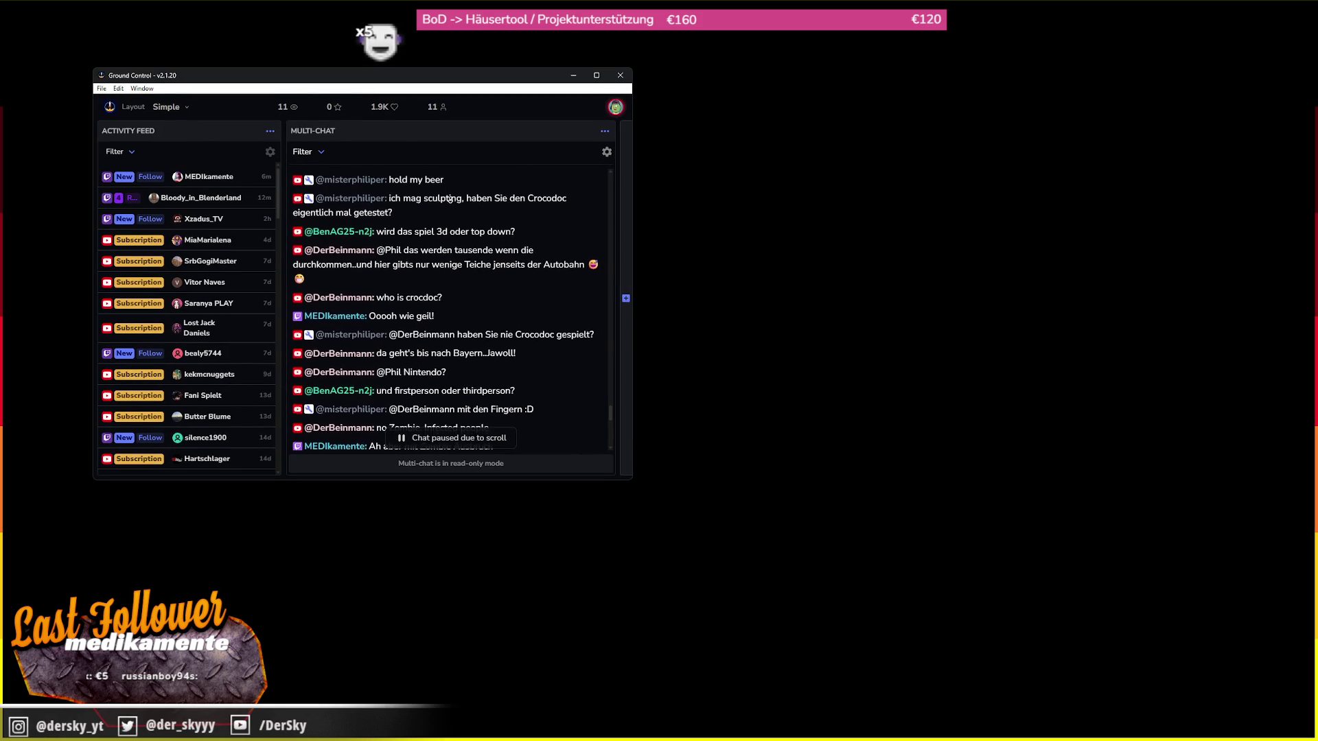
{"action": "scroll", "coordinate": [450, 199], "scroll_direction": "down", "scroll_amount": 3}
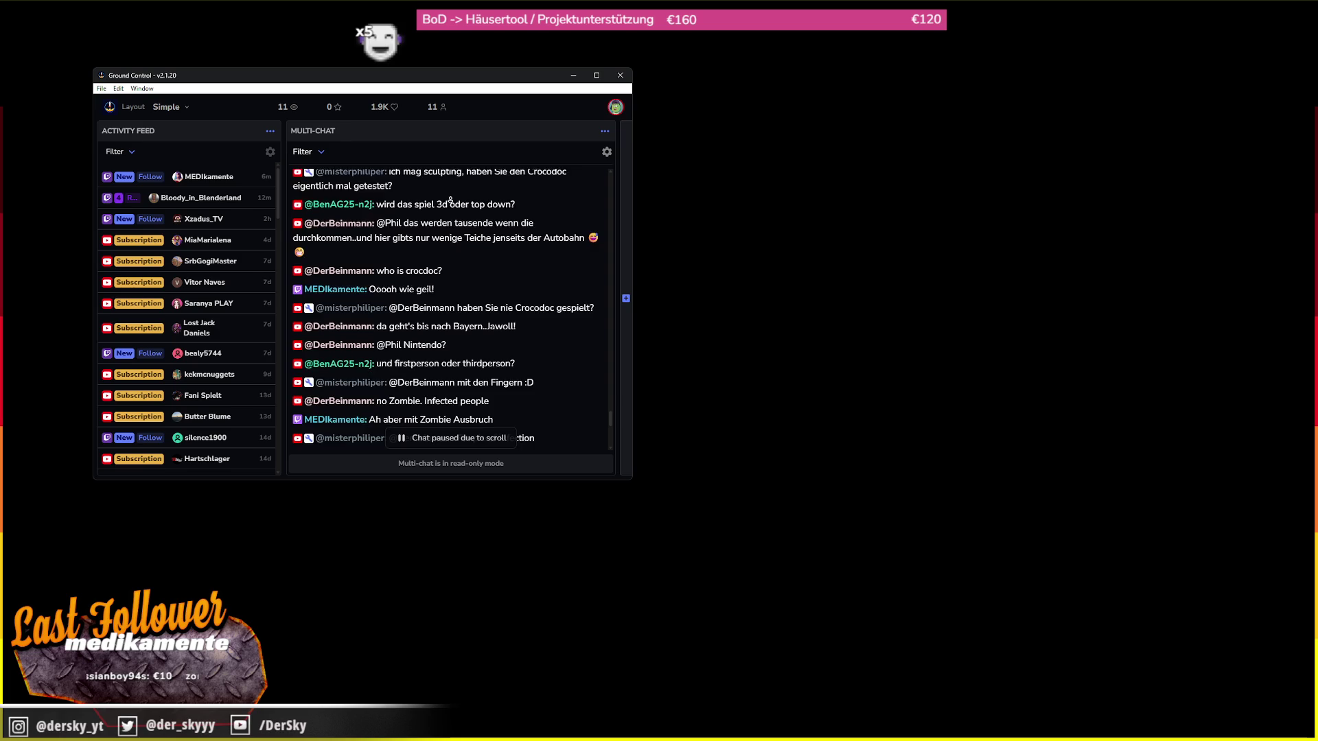
{"action": "scroll", "coordinate": [451, 200], "scroll_direction": "down", "scroll_amount": 1}
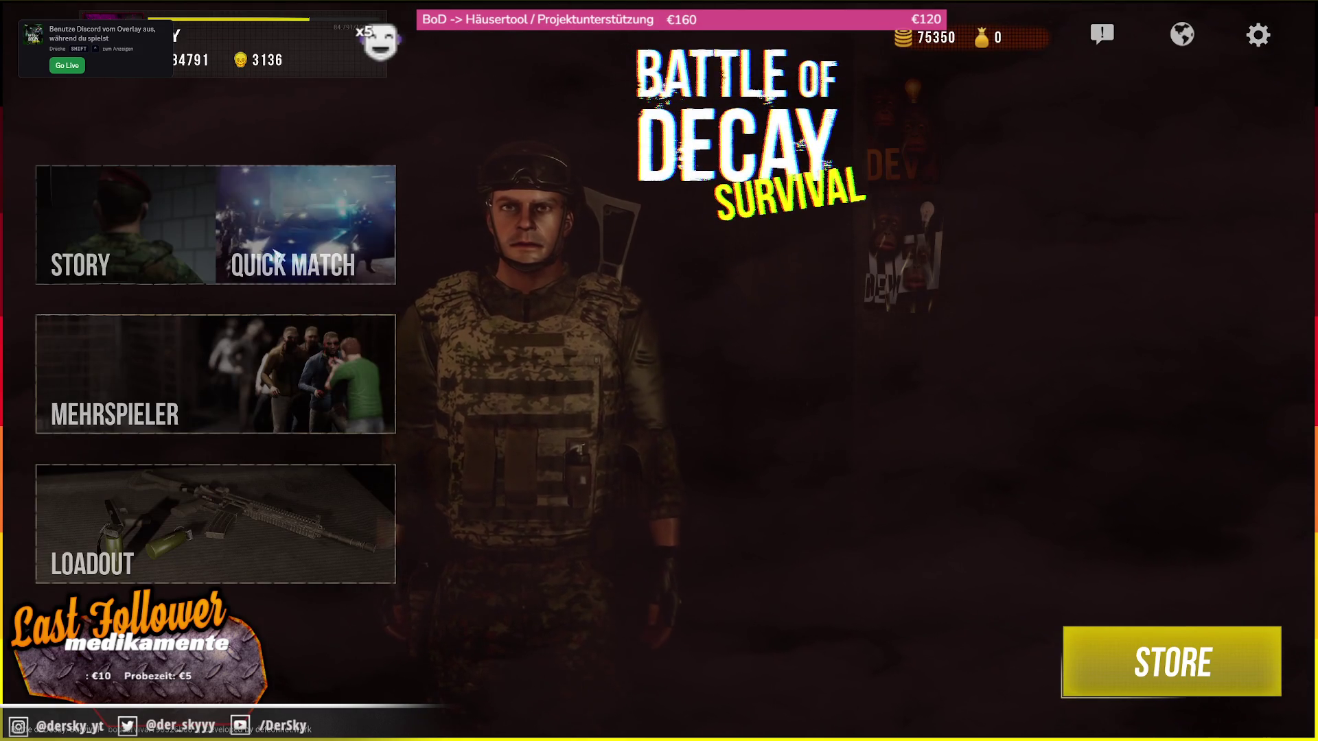
{"action": "left_click", "coordinate": [158, 415]}
- Start hosting a game and settle on Endless Survival as the mode after toggling with Story Coop
{"action": "left_click", "coordinate": [225, 123]}
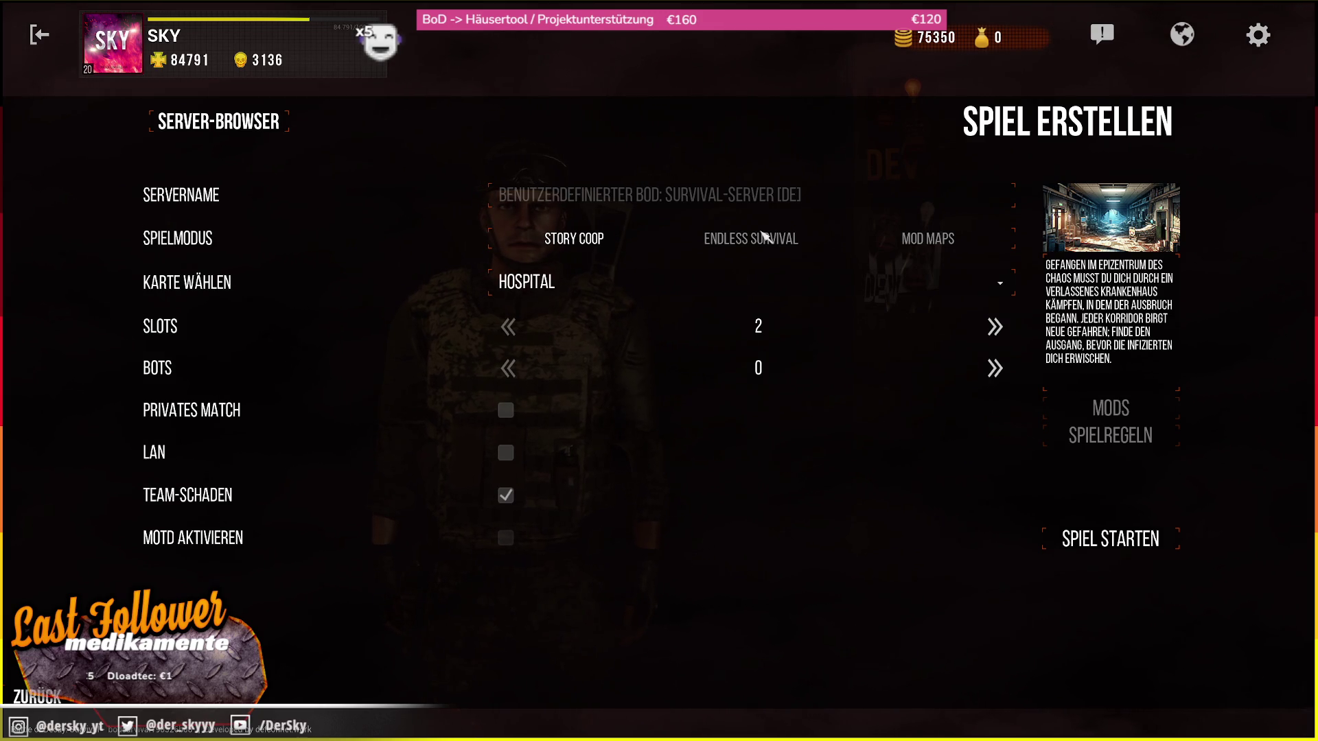
{"action": "left_click", "coordinate": [764, 239]}
{"action": "left_click", "coordinate": [580, 240]}
{"action": "left_click", "coordinate": [753, 241]}
{"action": "left_click", "coordinate": [581, 245]}
{"action": "left_click", "coordinate": [735, 242]}
{"action": "left_click", "coordinate": [575, 246]}
{"action": "left_click", "coordinate": [729, 241]}
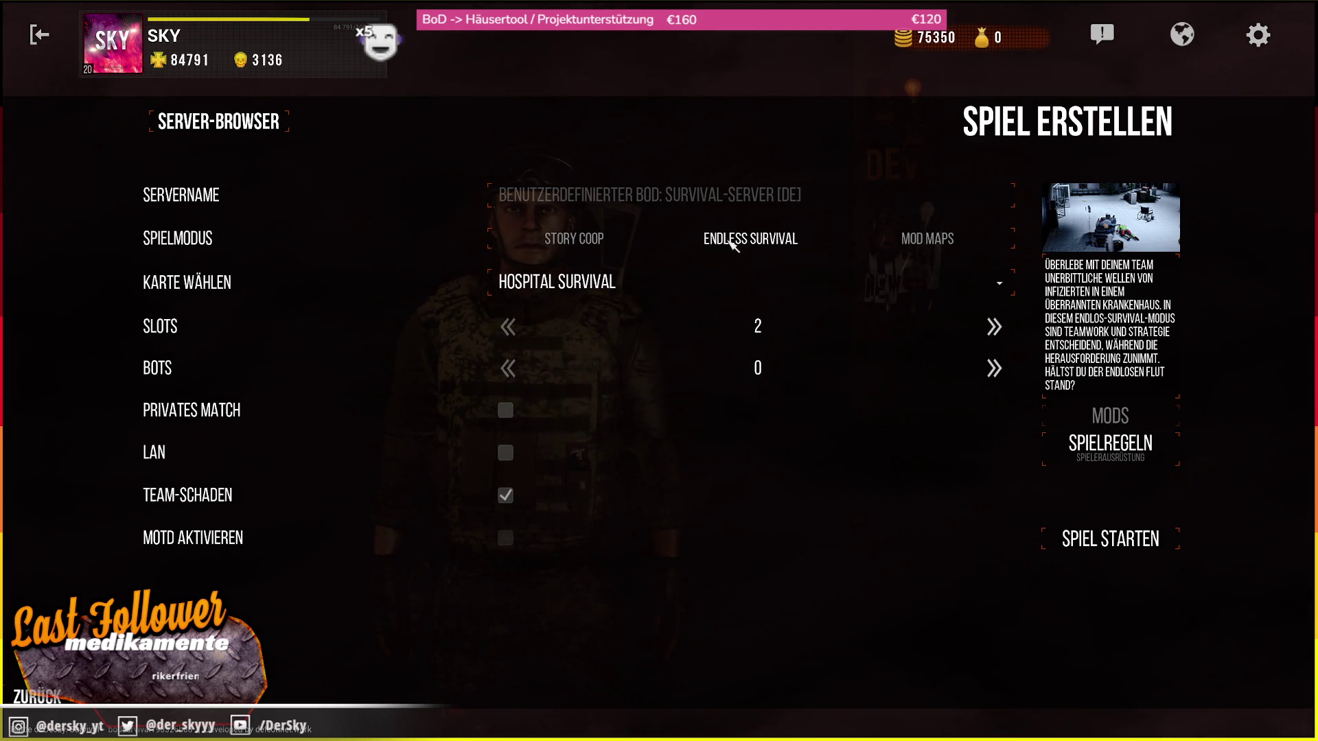
- Choose the Subway Survival map, keep Keine Spielregel as the game rule, and return to the main menu
{"action": "left_click", "coordinate": [584, 285]}
{"action": "left_click", "coordinate": [584, 284]}
{"action": "left_click", "coordinate": [583, 285]}
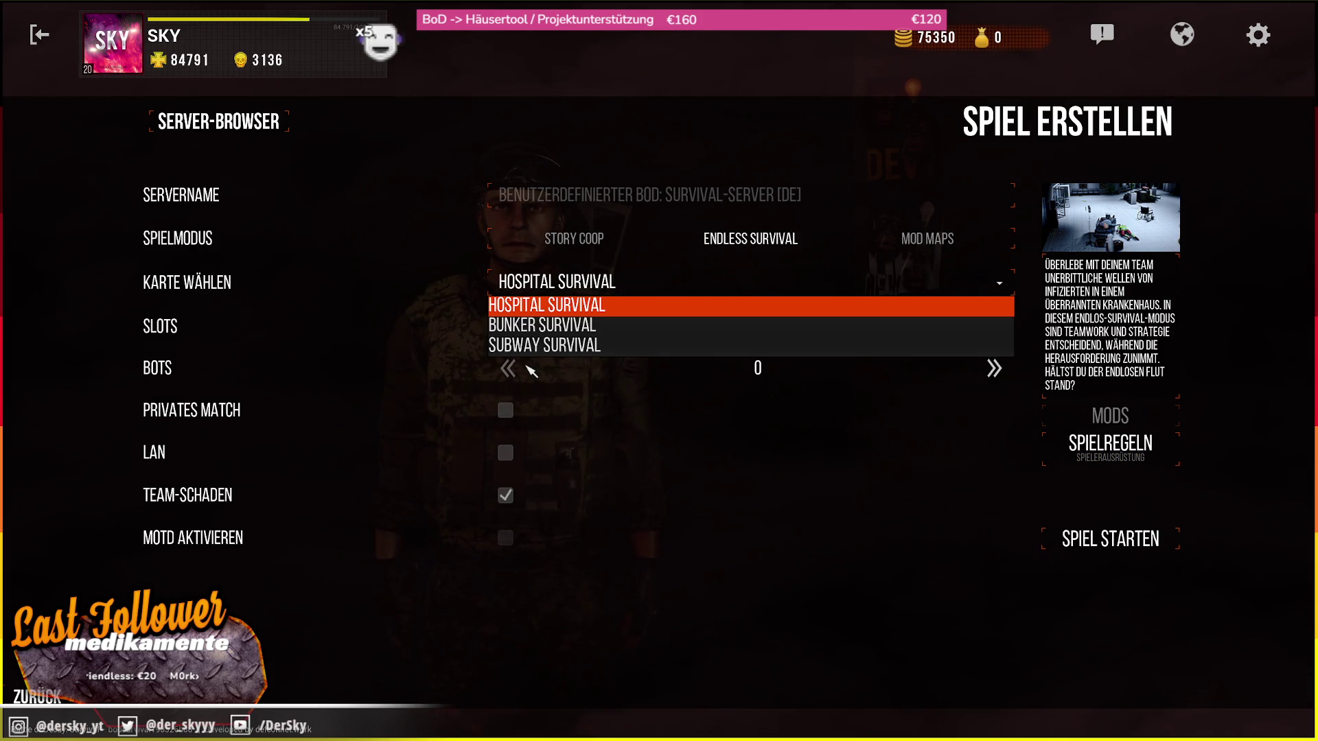
{"action": "left_click", "coordinate": [538, 345]}
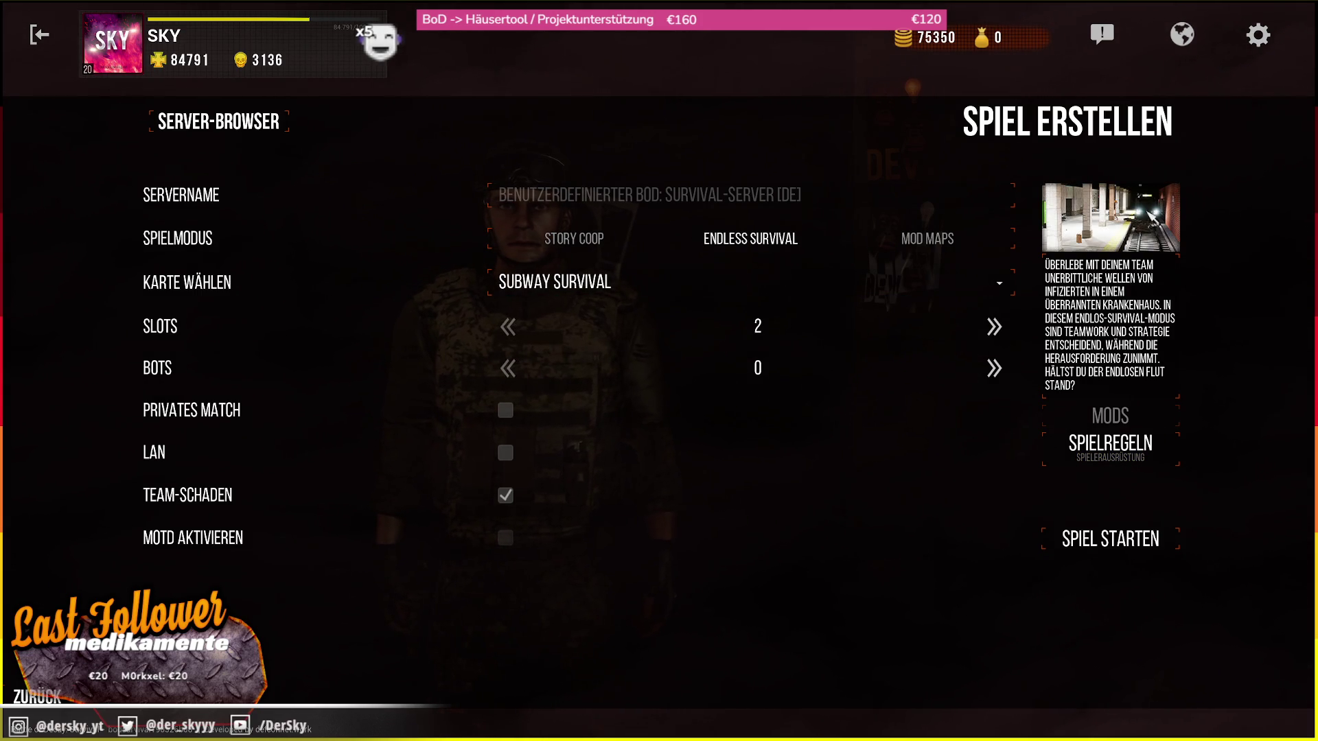
{"action": "left_click", "coordinate": [1110, 445]}
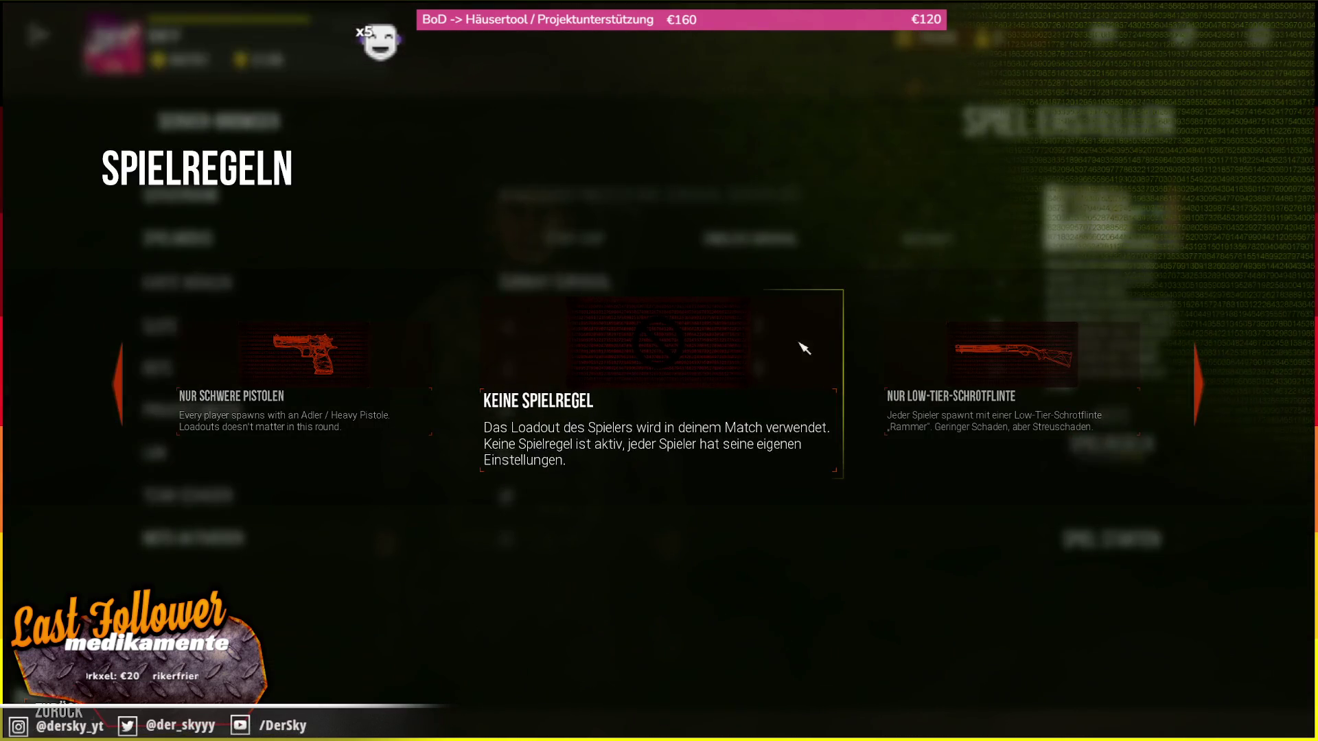
{"action": "left_click", "coordinate": [781, 441]}
{"action": "left_click", "coordinate": [38, 696]}
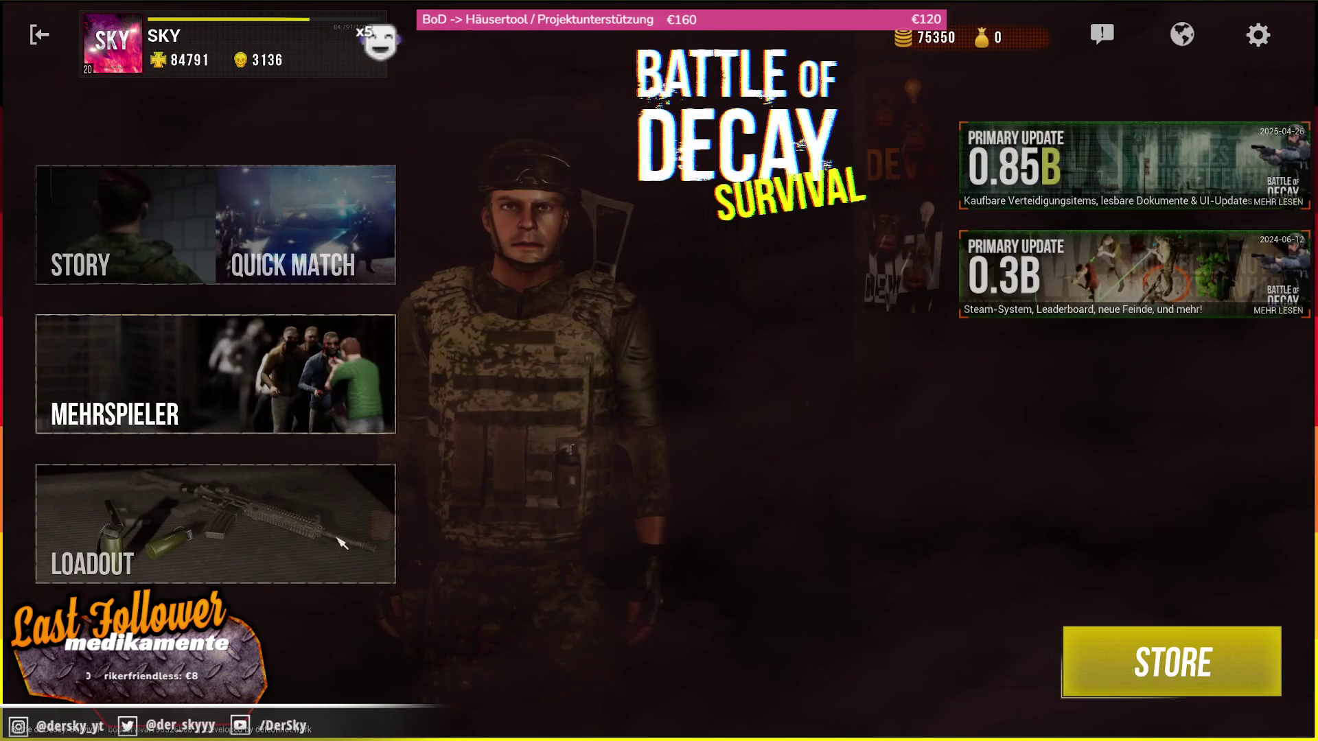
- Open the Loadout and equip the LMG - MG7 as the primary weapon
{"action": "left_click", "coordinate": [221, 549]}
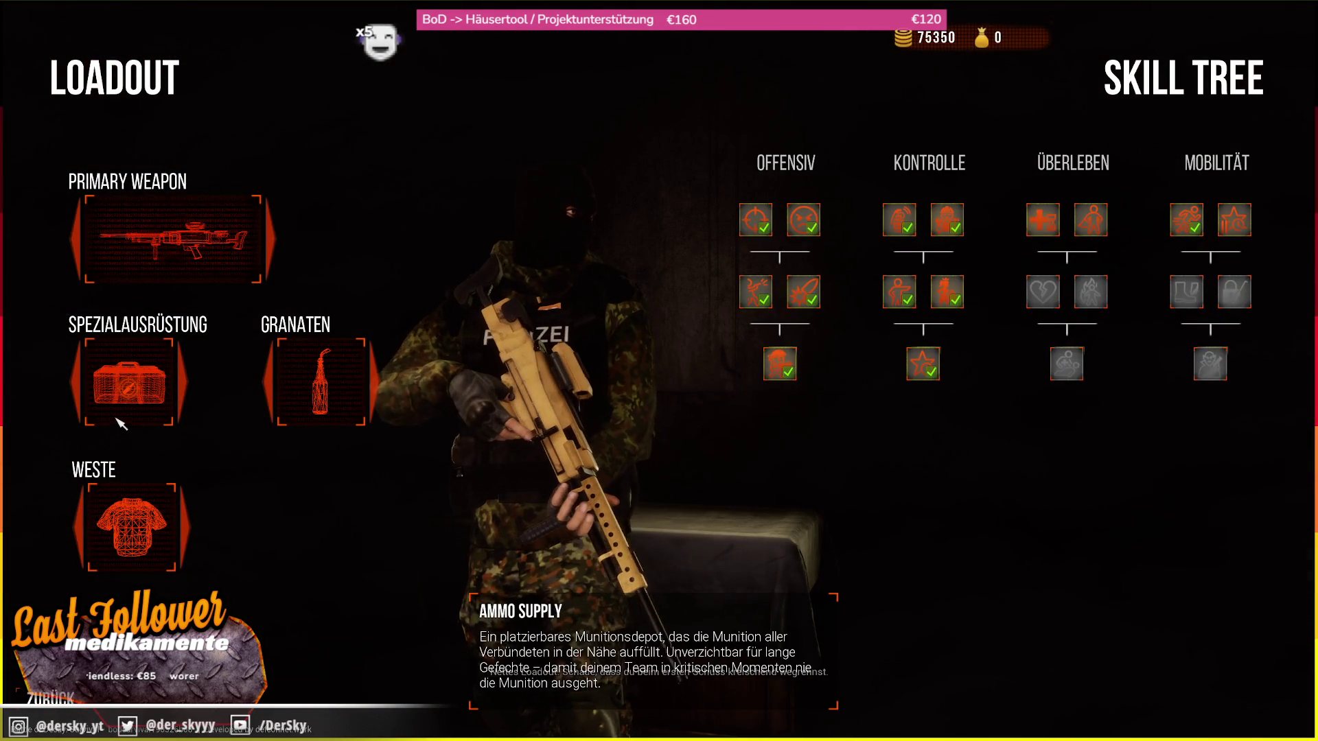
{"action": "left_click", "coordinate": [165, 270]}
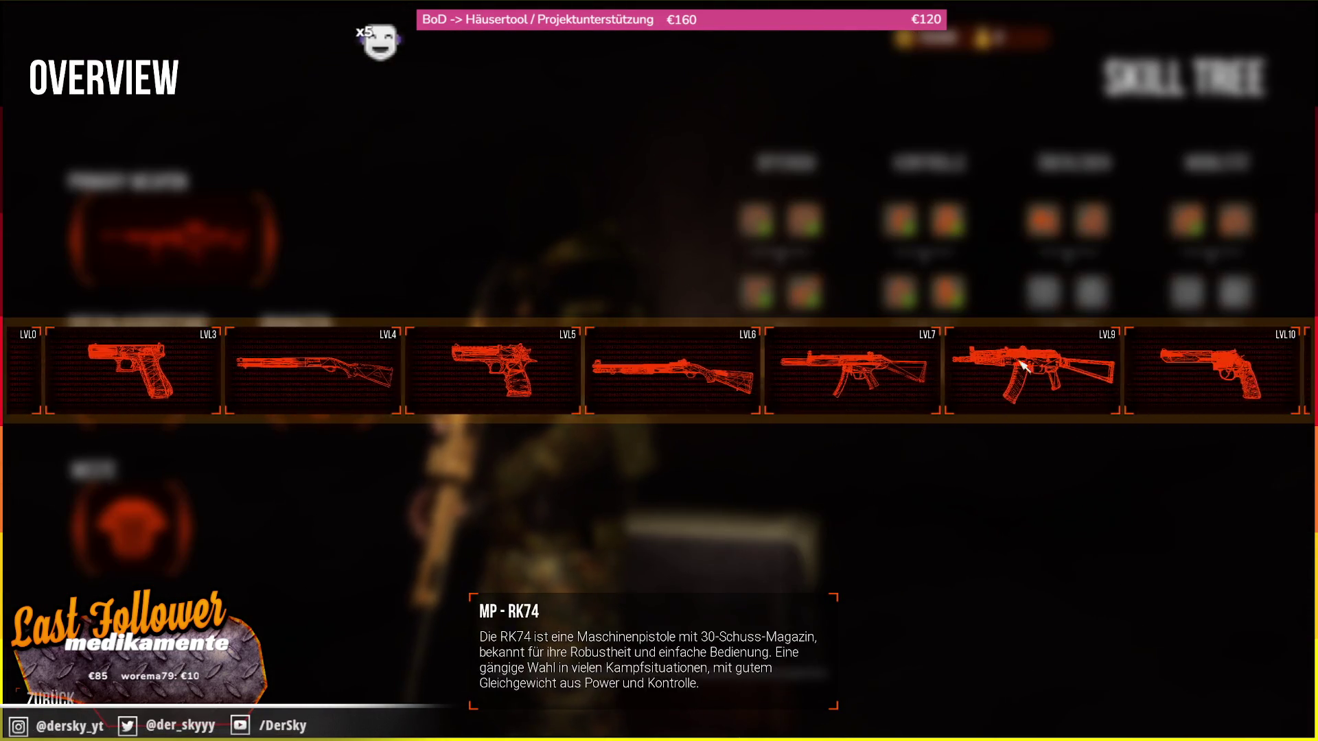
{"action": "scroll", "coordinate": [1023, 366], "scroll_direction": "down", "scroll_amount": 8}
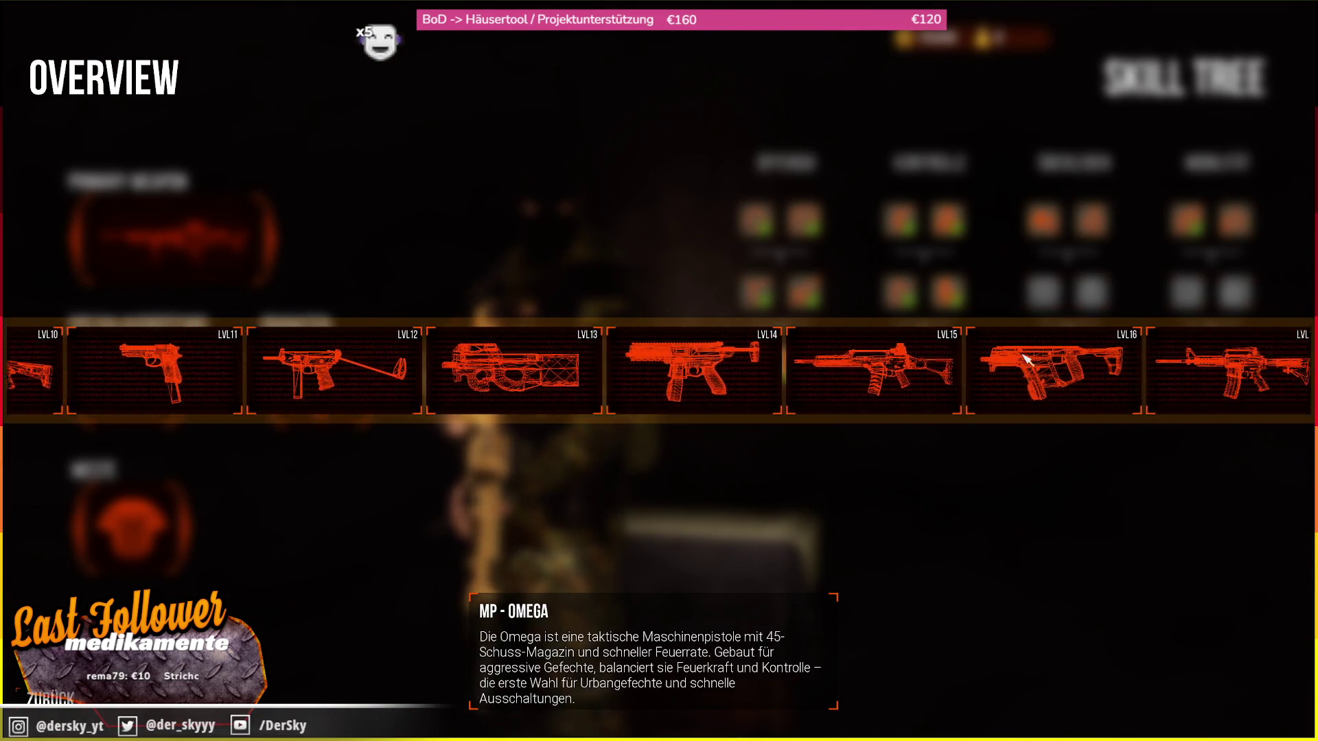
{"action": "scroll", "coordinate": [1026, 359], "scroll_direction": "down", "scroll_amount": 2}
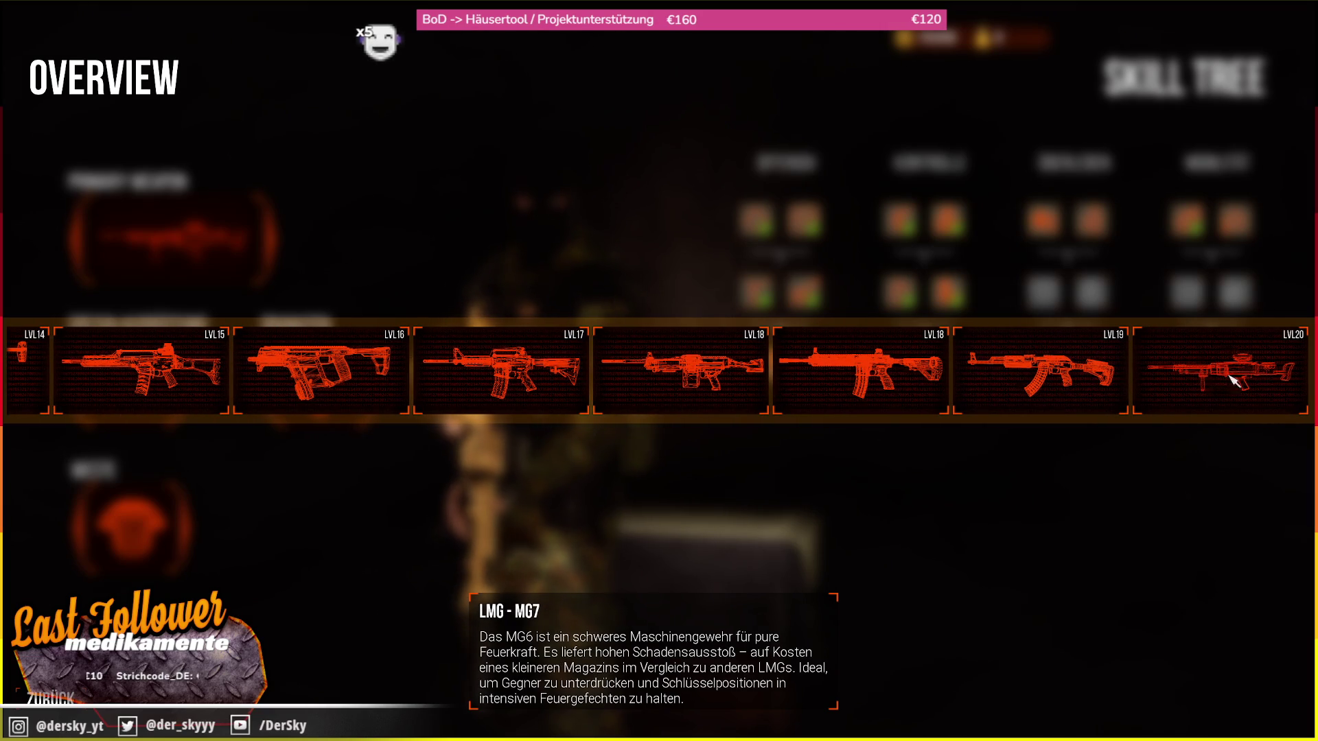
{"action": "left_click", "coordinate": [1088, 533]}
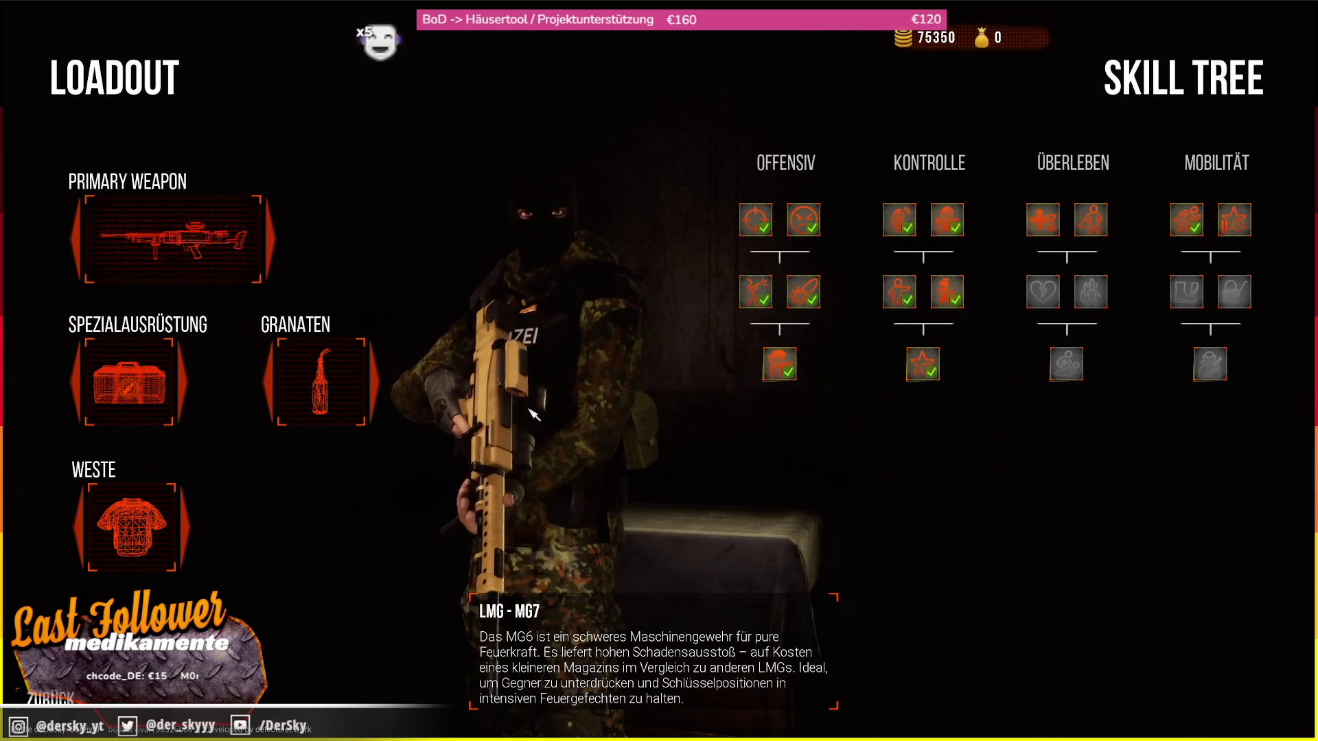
- Confirm the MG7 stays equipped, dismiss the travel error to close the game, and minimise Steam
{"action": "left_click", "coordinate": [527, 408]}
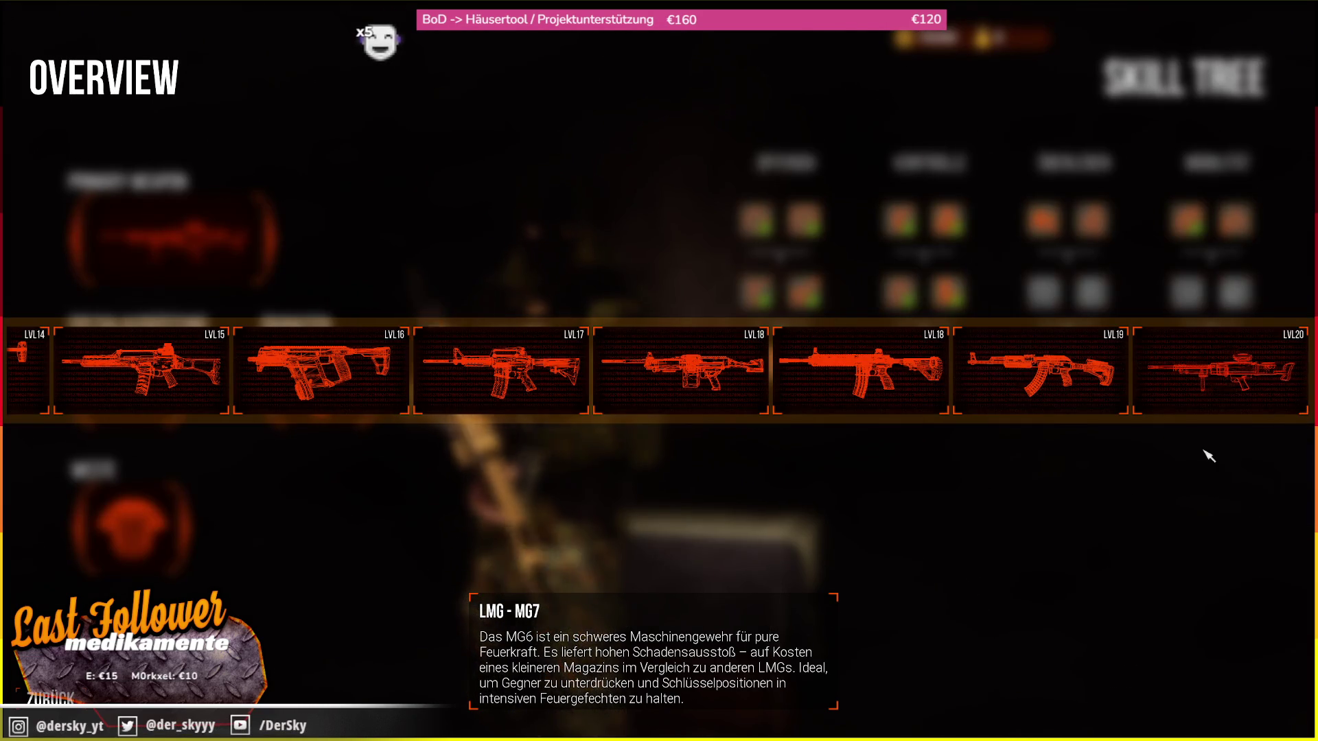
{"action": "left_click", "coordinate": [388, 592]}
{"action": "key", "text": "Escape"}
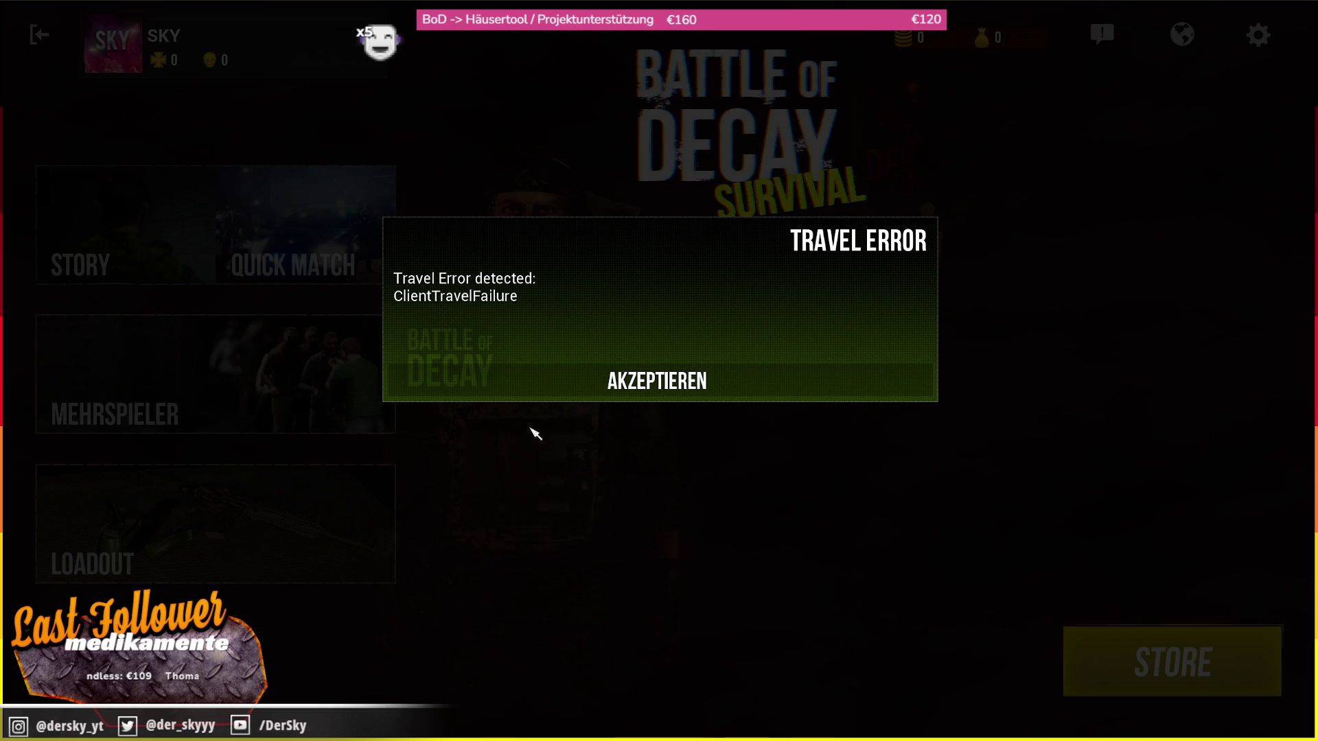
{"action": "left_click", "coordinate": [676, 379]}
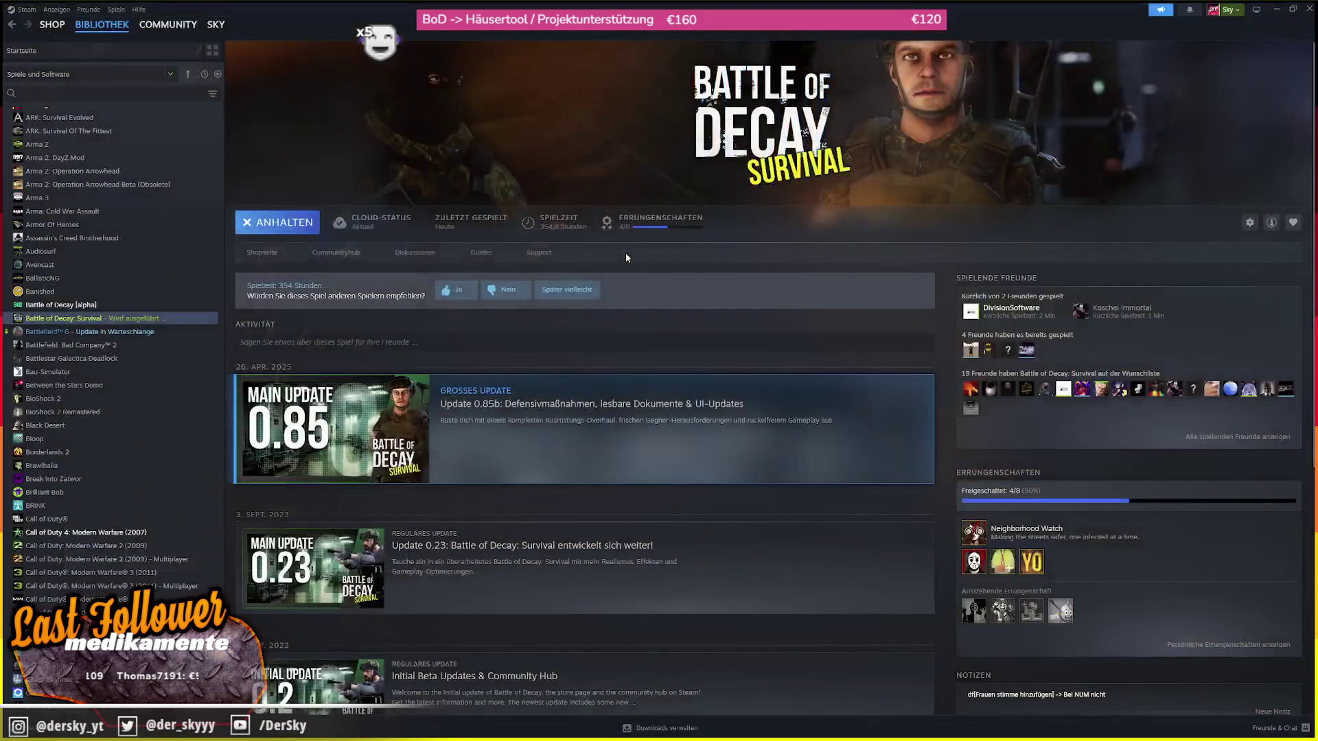
{"action": "left_click", "coordinate": [1276, 9]}
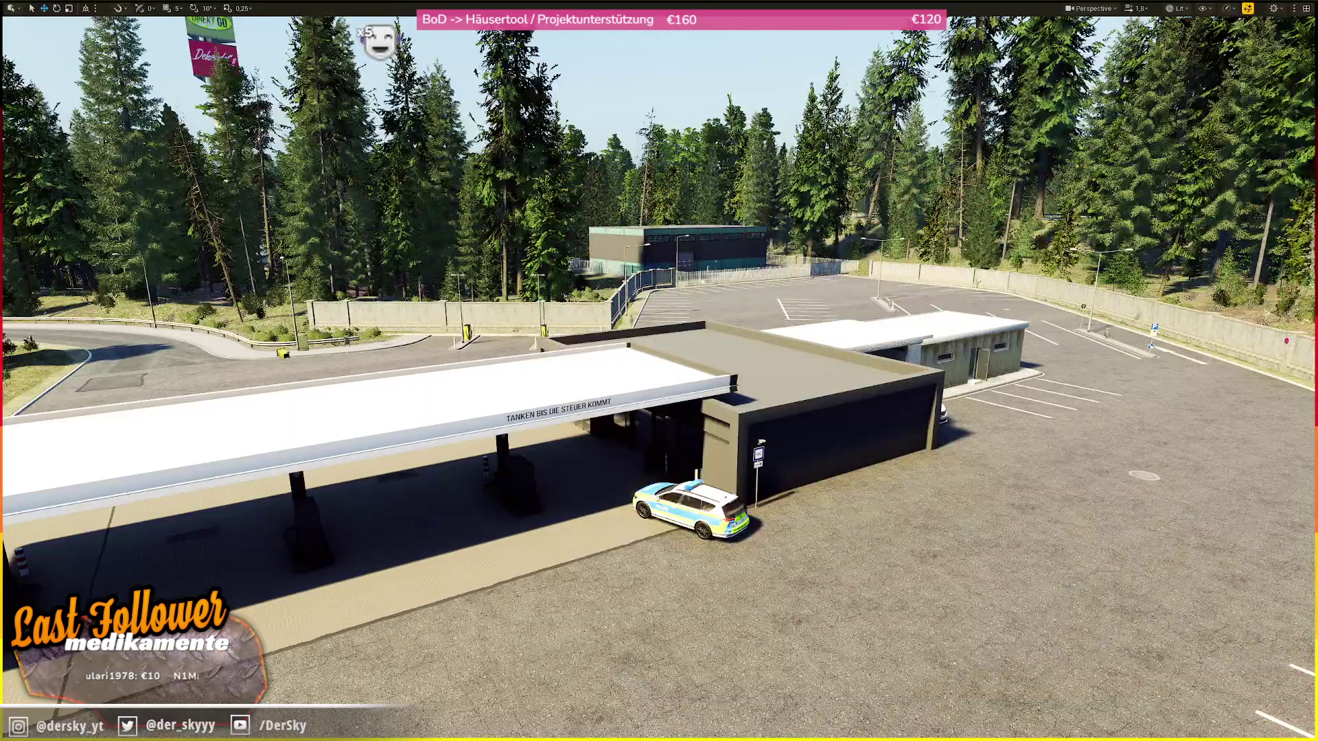
- Fly in to the police car at the gas station and bring the Ground Control chat over the editor
{"action": "mouse_move", "coordinate": [659, 370]}
{"action": "left_mouse_down"}
{"action": "mouse_move", "coordinate": [673, 425]}
{"action": "mouse_move", "coordinate": [680, 385]}
{"action": "left_mouse_up"}
{"action": "scroll", "coordinate": [659, 370], "scroll_direction": "down", "scroll_amount": 5}
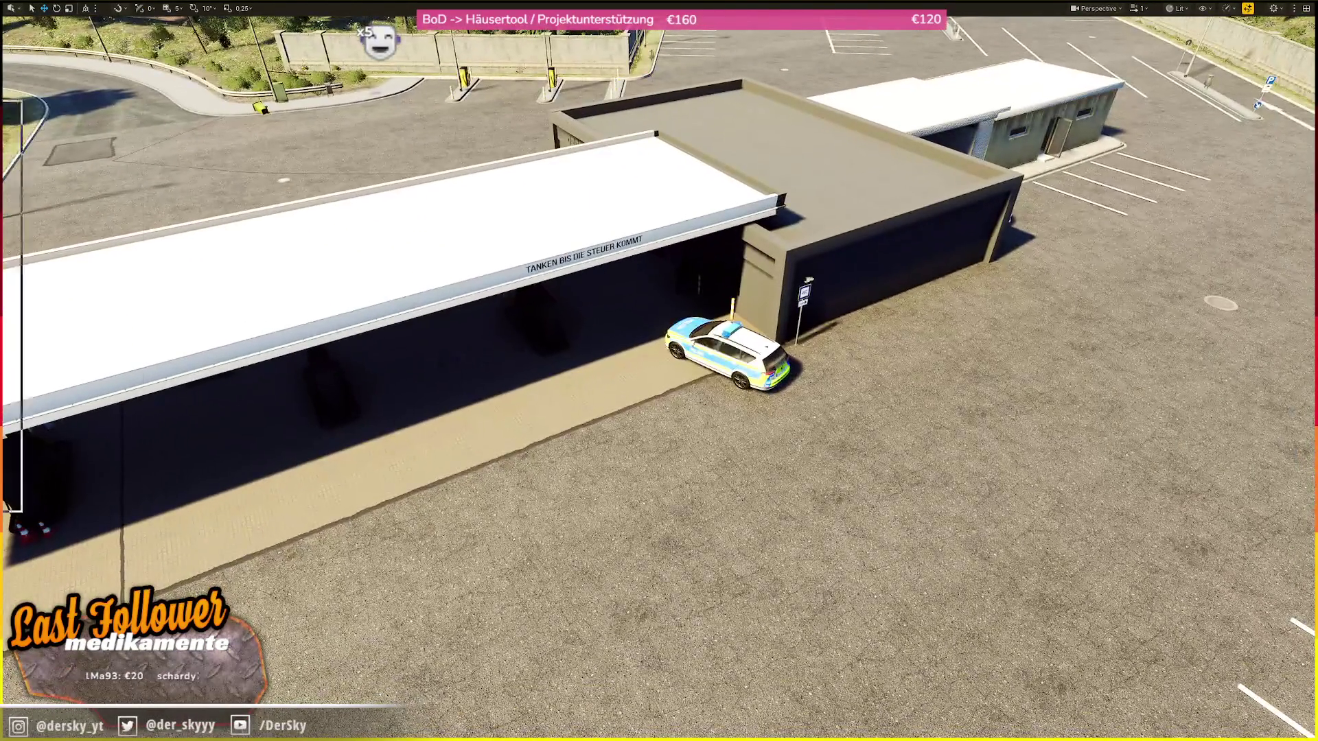
{"action": "key", "text": "alt+Tab"}
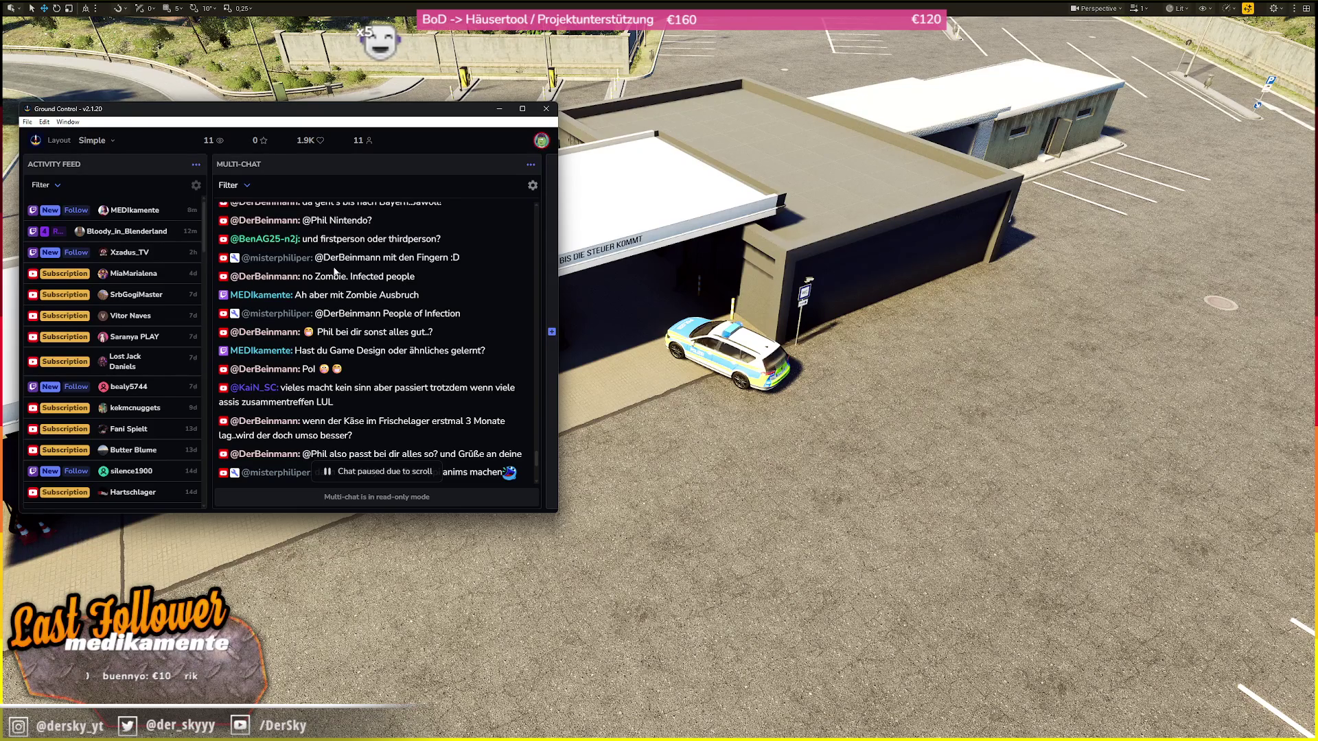
{"action": "scroll", "coordinate": [338, 281], "scroll_direction": "down", "scroll_amount": 1}
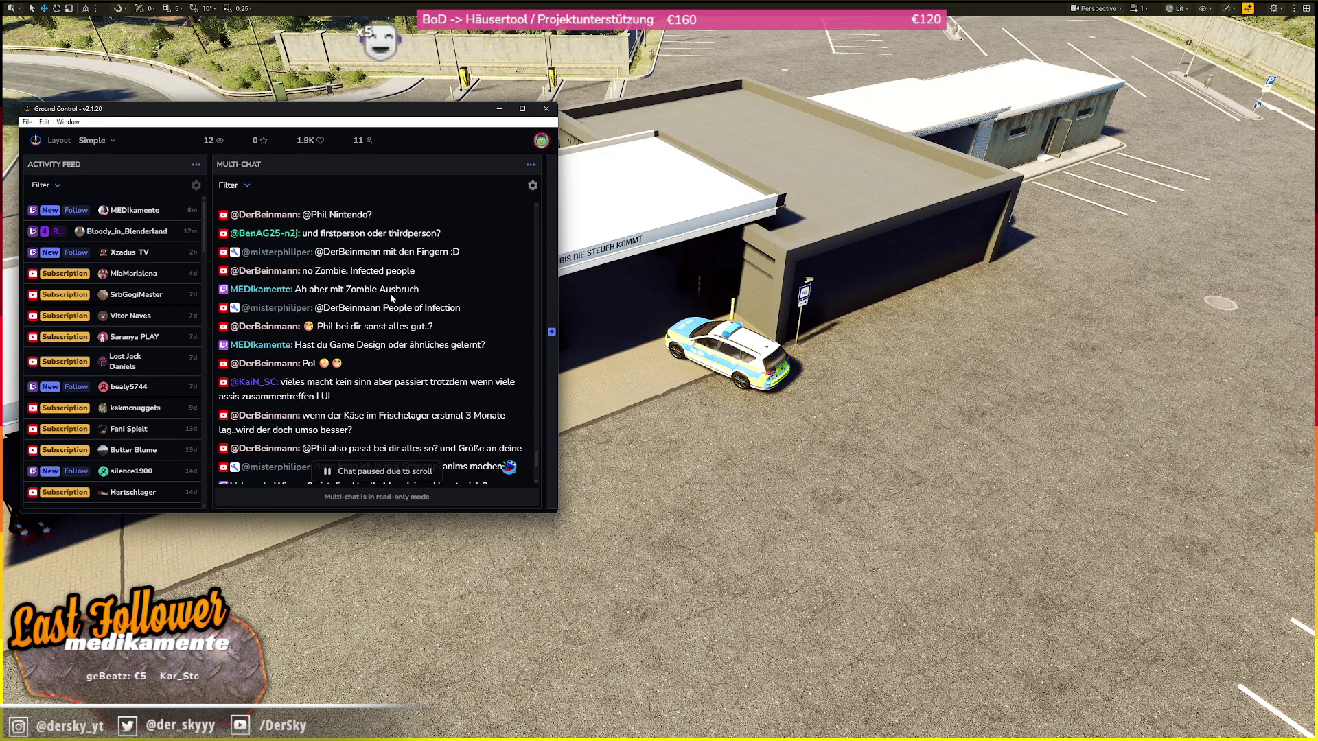
- Scroll down through the newest Multi-Chat messages, then hide Ground Control to reveal the highway viewport
{"action": "scroll", "coordinate": [389, 294], "scroll_direction": "down", "scroll_amount": 1}
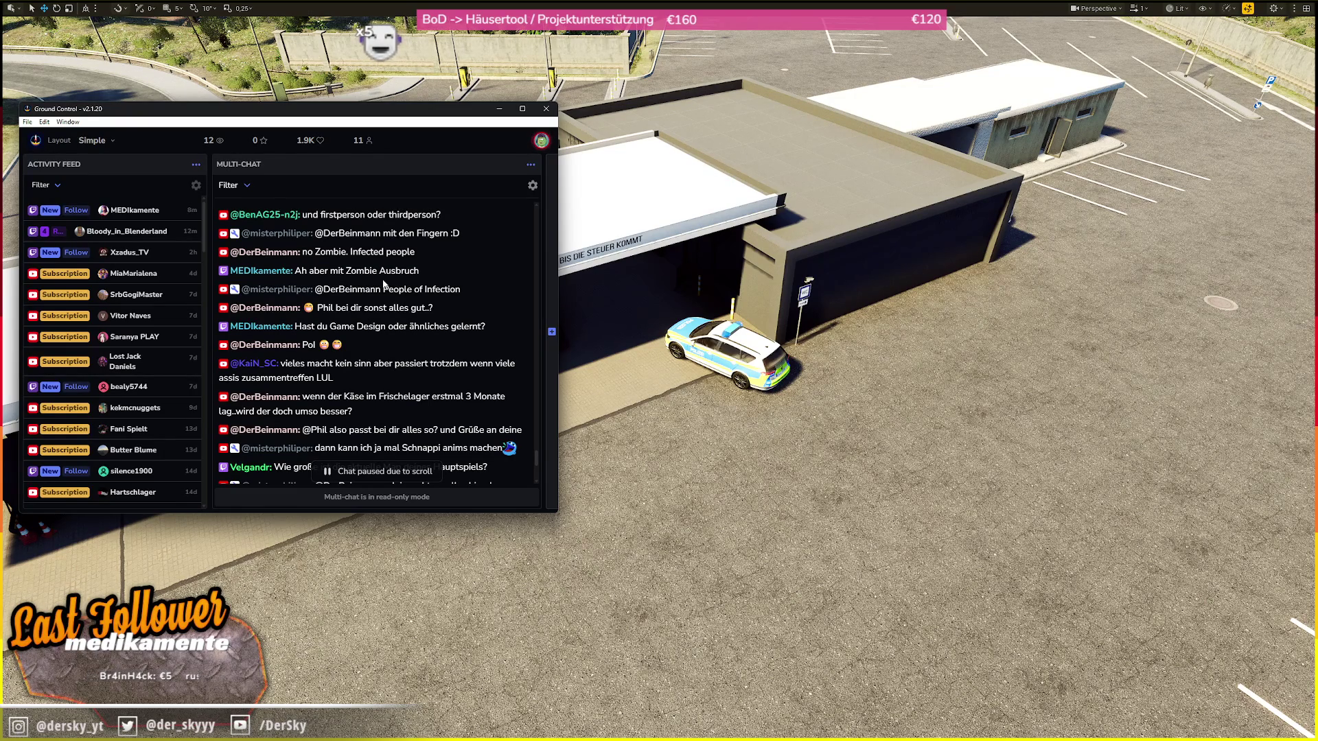
{"action": "scroll", "coordinate": [383, 283], "scroll_direction": "down", "scroll_amount": 1}
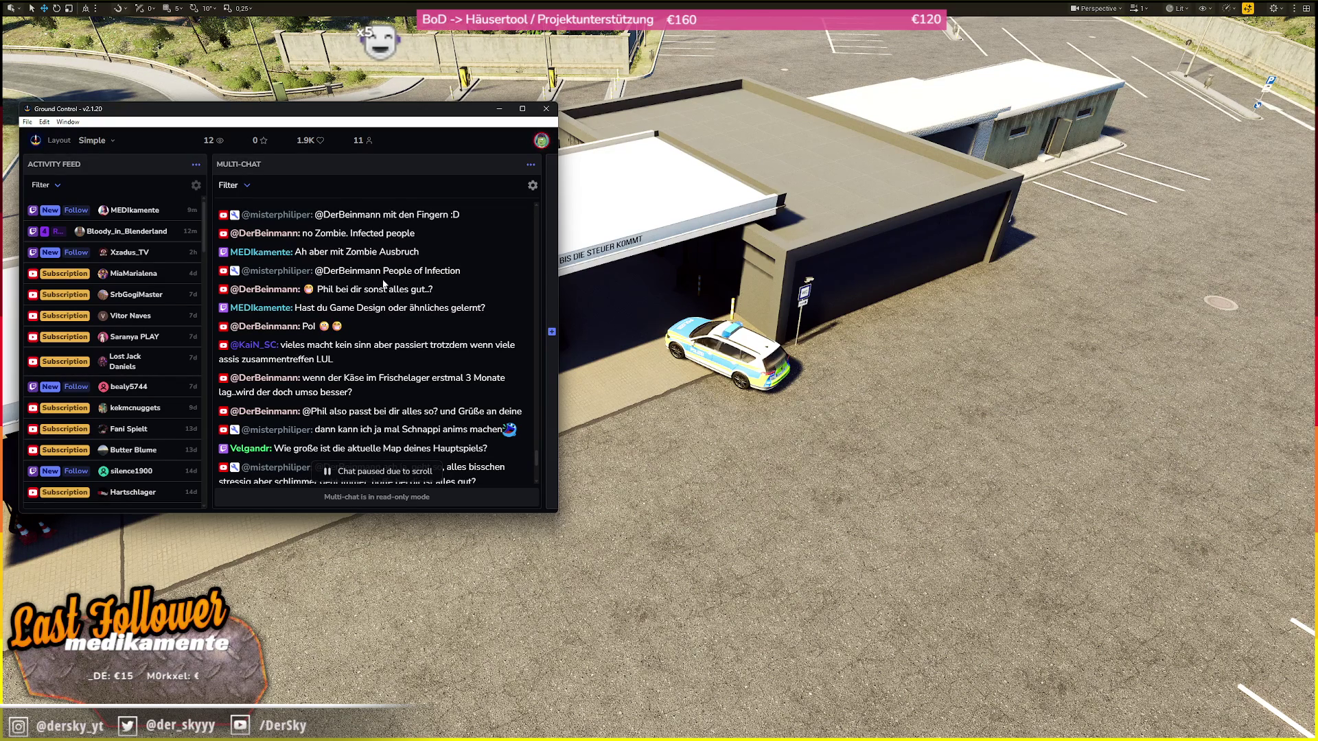
{"action": "scroll", "coordinate": [384, 283], "scroll_direction": "down", "scroll_amount": 1}
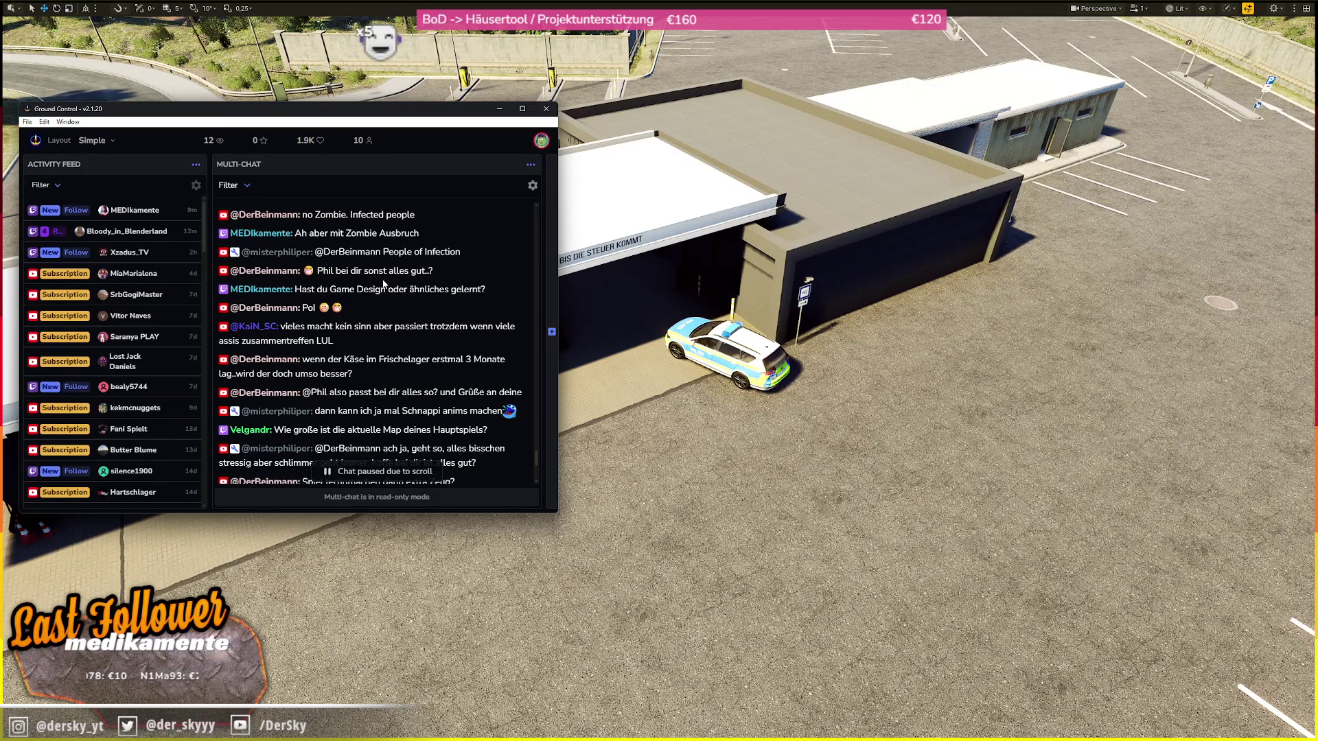
{"action": "key", "text": "alt+Tab"}
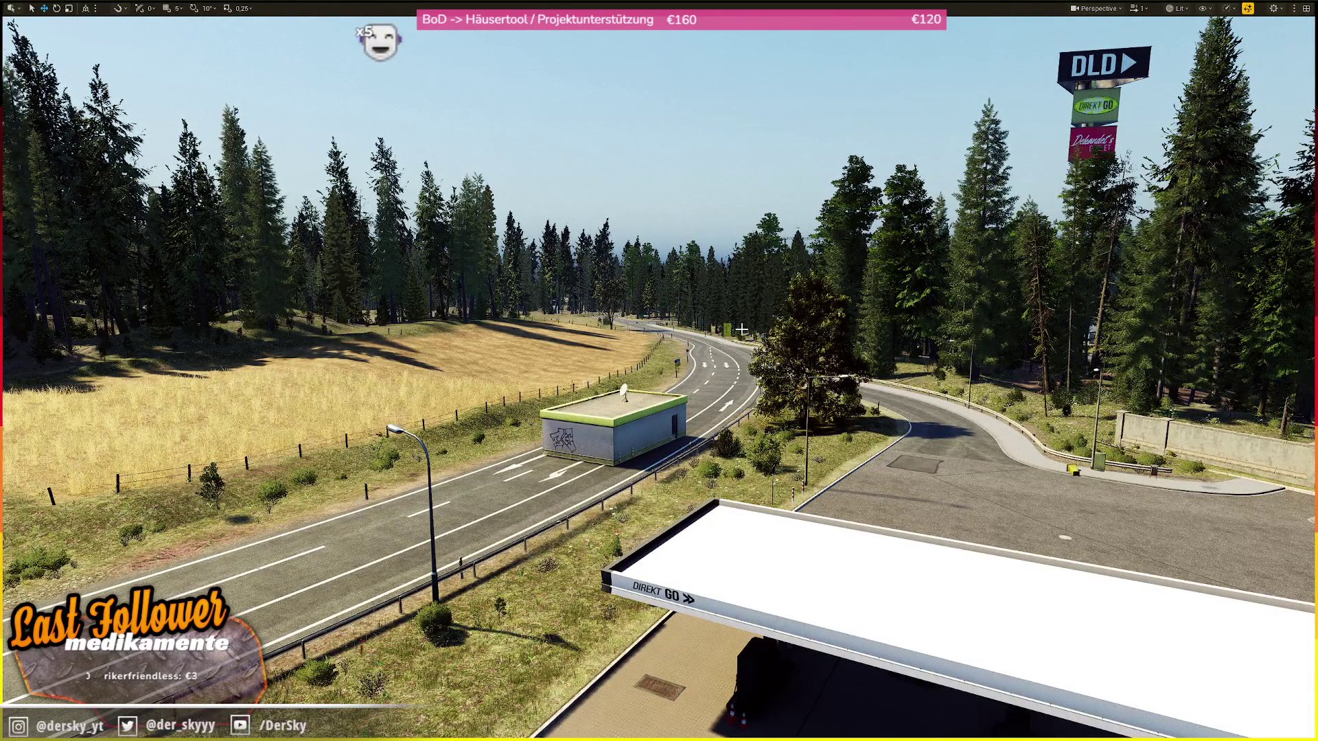
- Jump the view past the warehouse lot and highway to the gas station, then bring Ground Control forward
{"action": "key", "text": "1"}
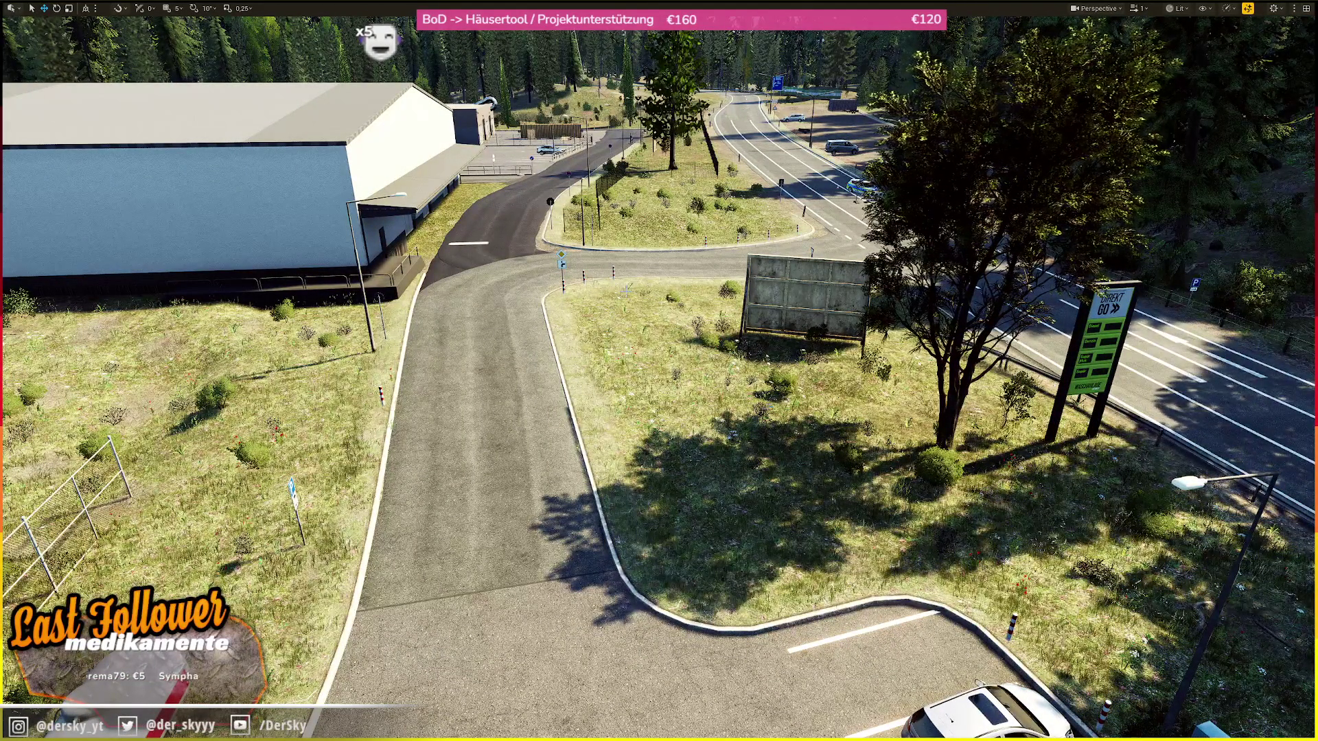
{"action": "key", "text": "2"}
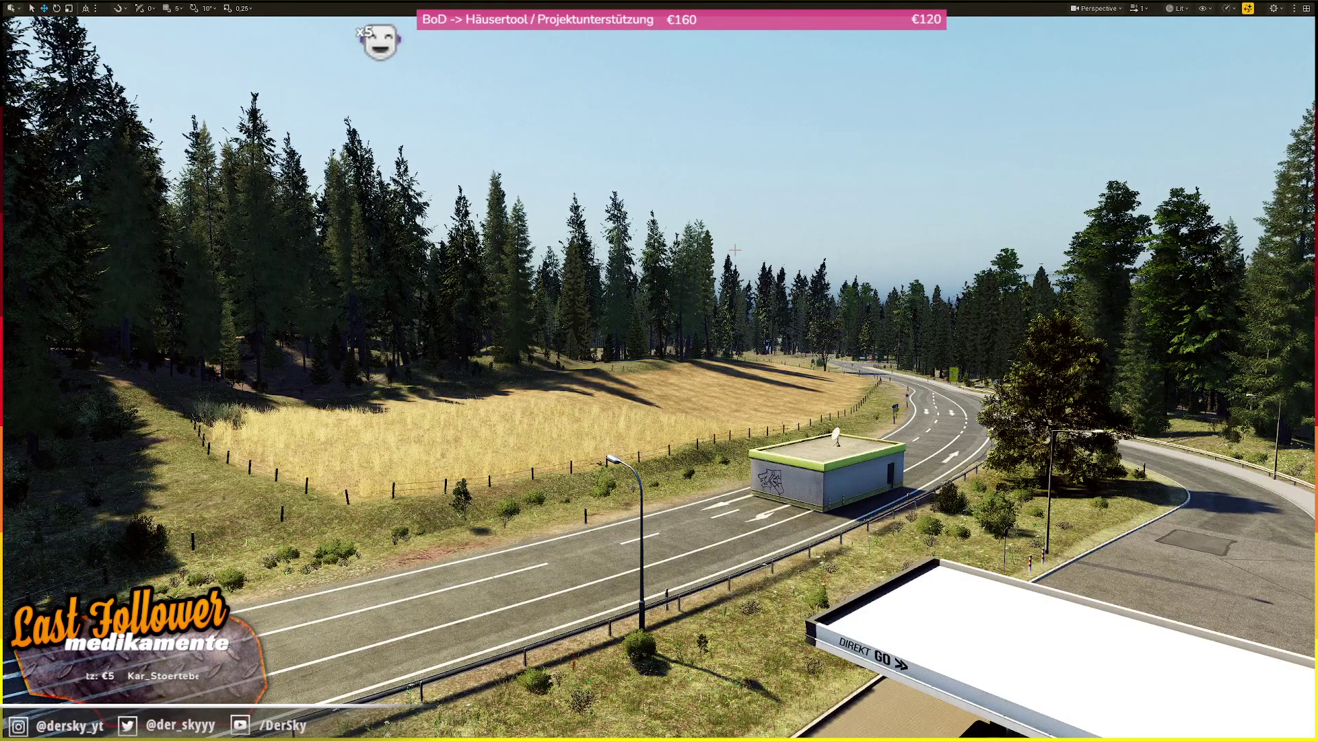
{"action": "key", "text": "f"}
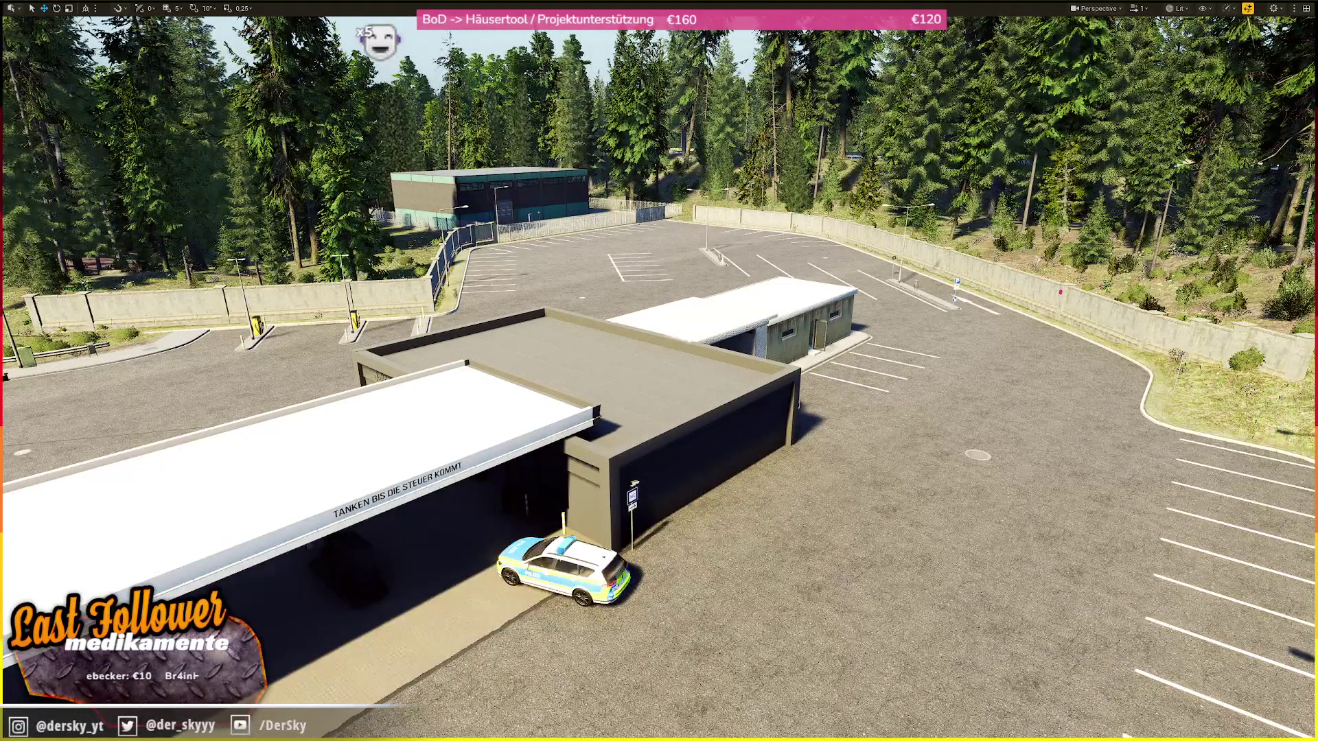
{"action": "key", "text": "alt+Tab"}
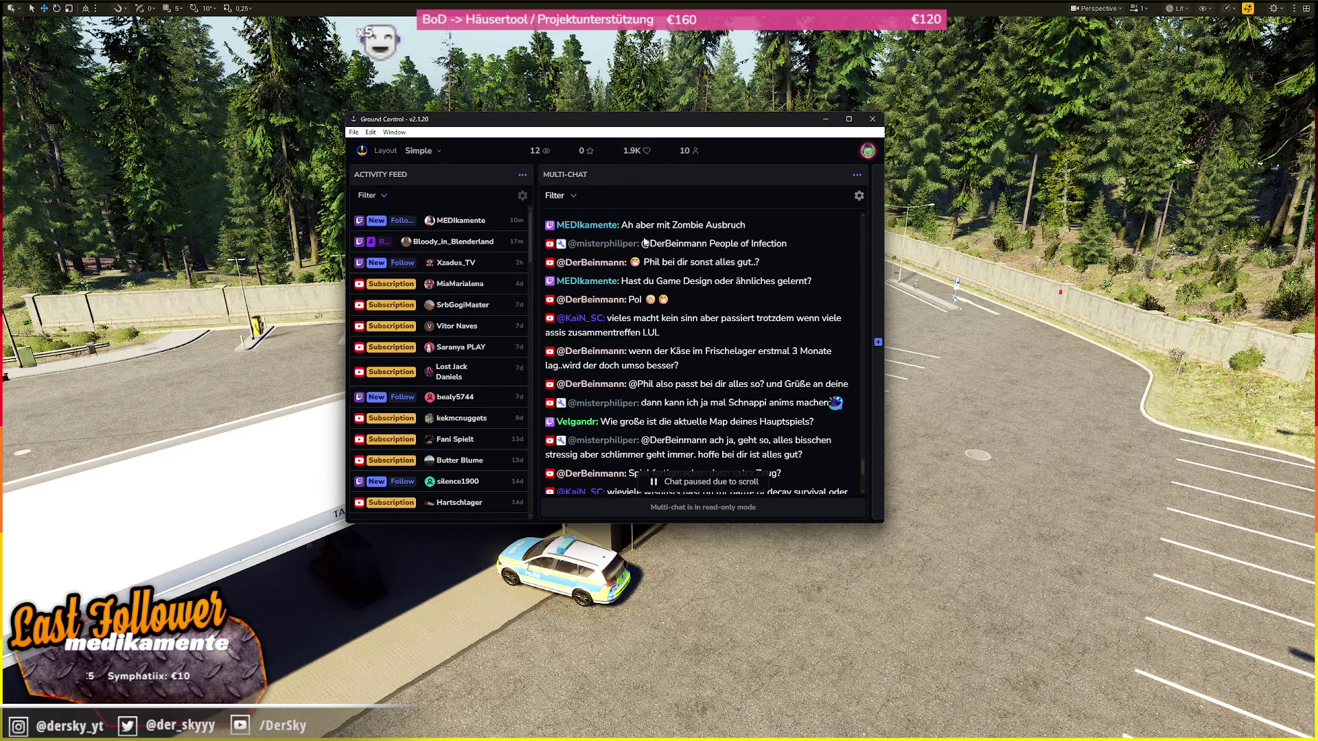
- Scroll up and down through the Multi-Chat, then return focus to the parking-lot level view
{"action": "scroll", "coordinate": [695, 240], "scroll_direction": "up", "scroll_amount": 1}
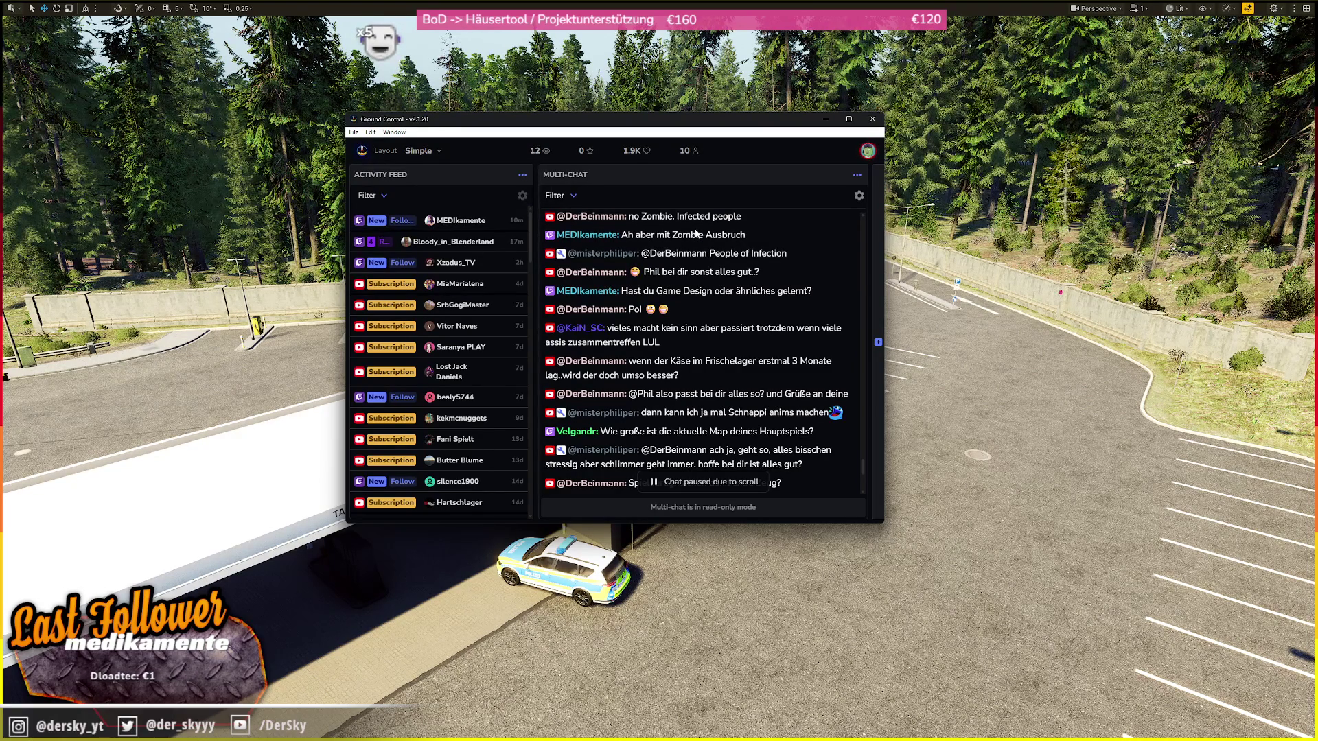
{"action": "scroll", "coordinate": [695, 233], "scroll_direction": "down", "scroll_amount": 1}
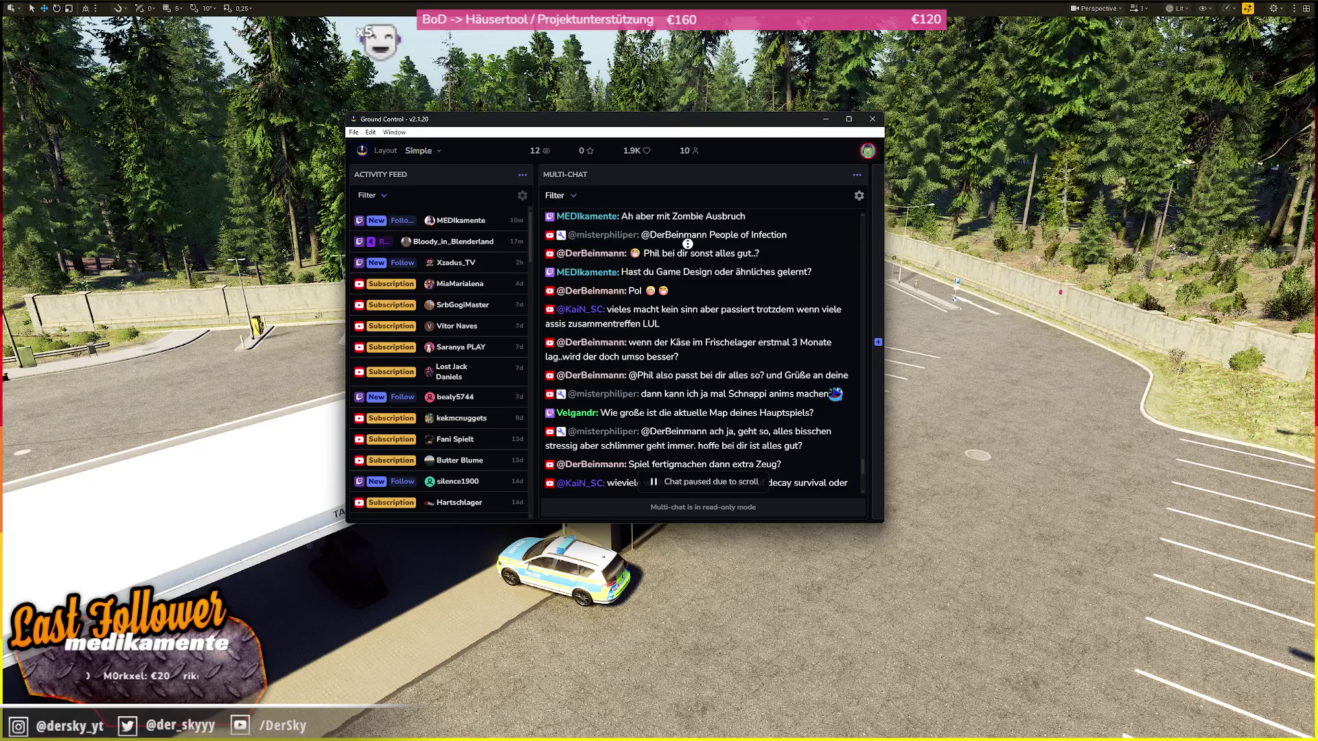
{"action": "scroll", "coordinate": [689, 251], "scroll_direction": "down", "scroll_amount": 1}
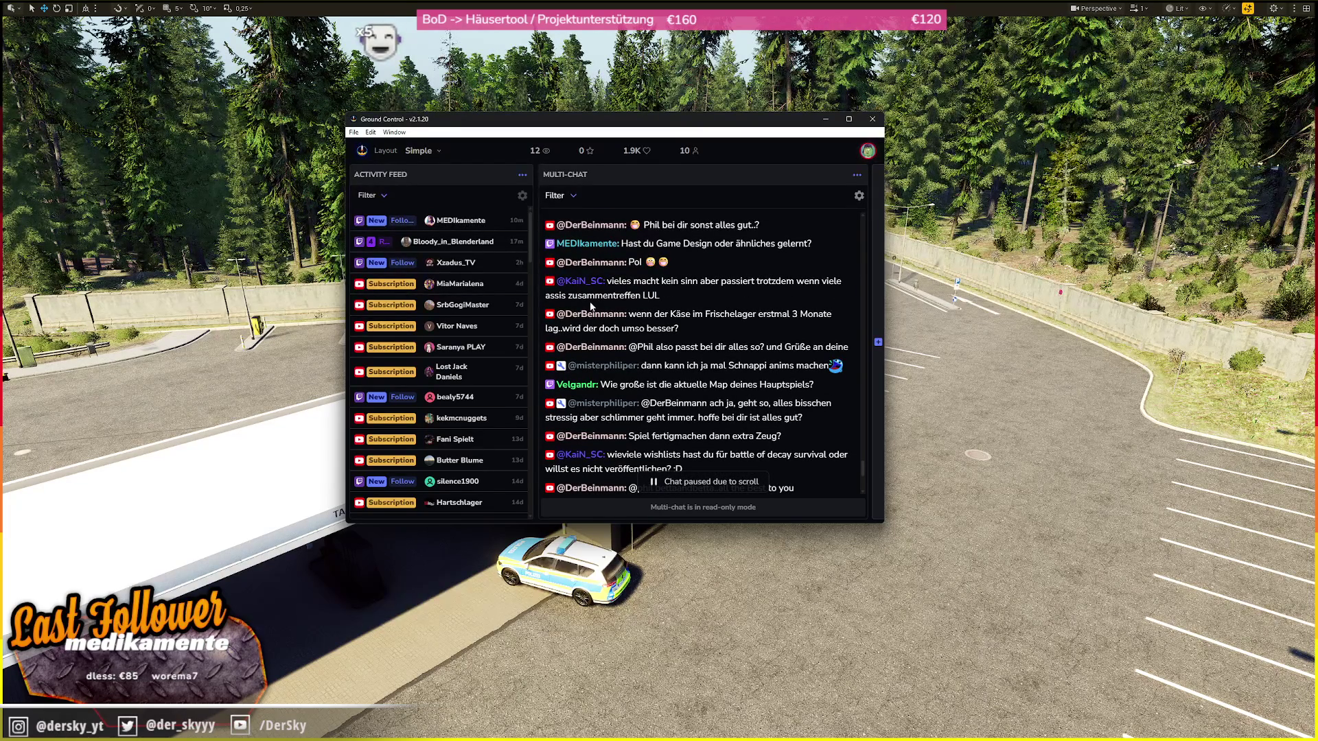
{"action": "scroll", "coordinate": [693, 300], "scroll_direction": "down", "scroll_amount": 1}
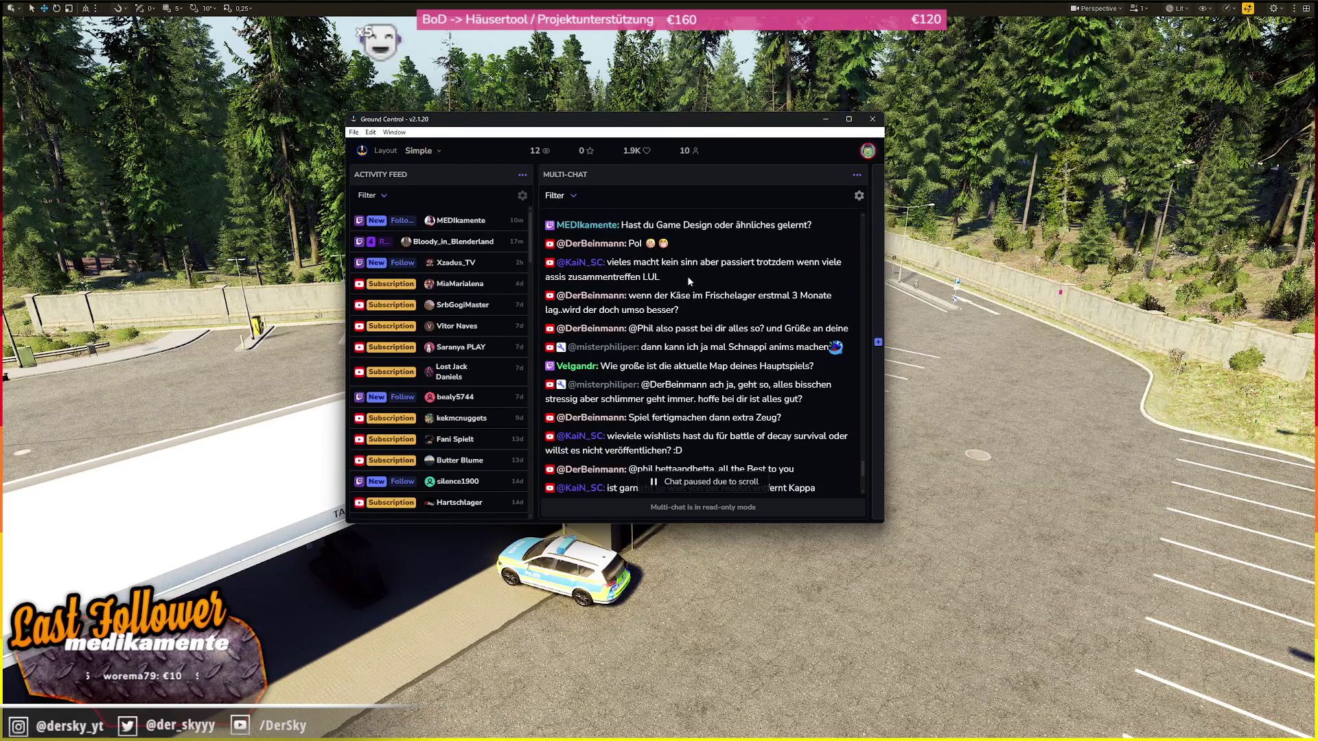
{"action": "scroll", "coordinate": [689, 281], "scroll_direction": "down", "scroll_amount": 1}
{"action": "scroll", "coordinate": [692, 285], "scroll_direction": "down", "scroll_amount": 2}
{"action": "scroll", "coordinate": [691, 285], "scroll_direction": "down", "scroll_amount": 2}
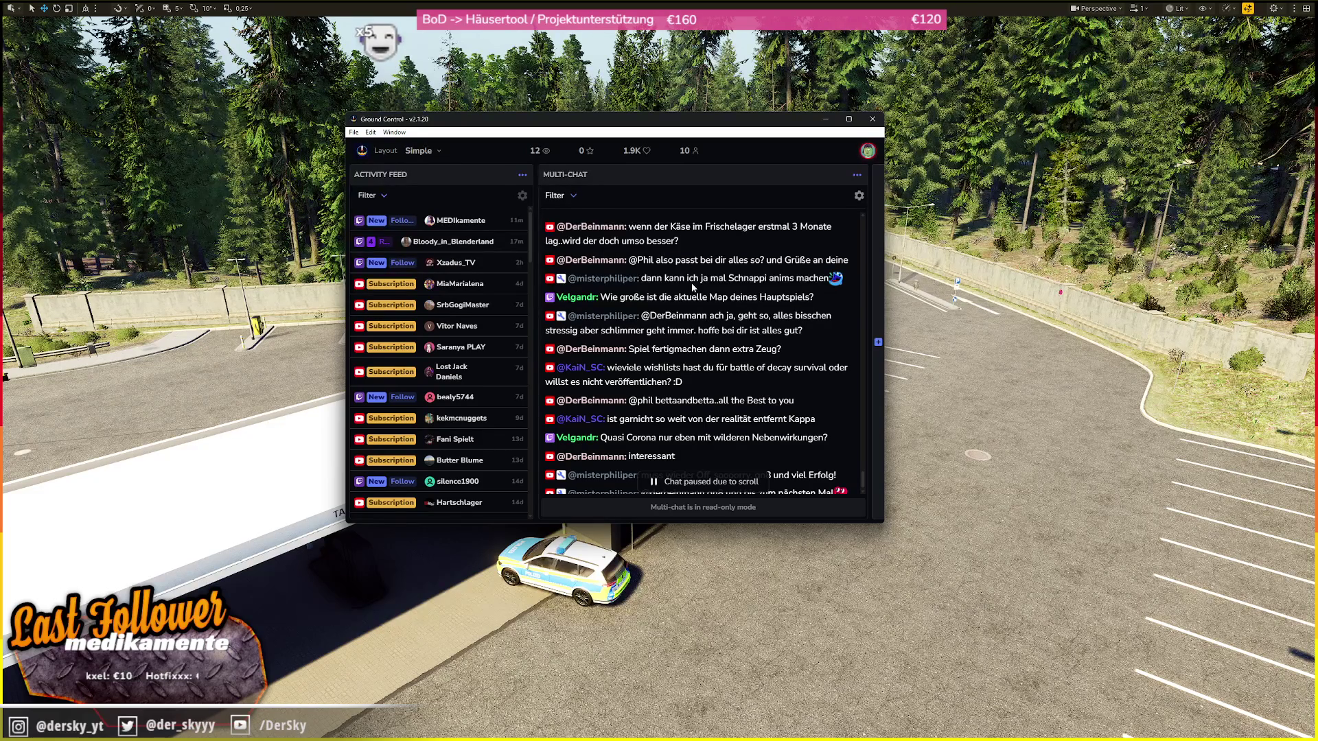
{"action": "scroll", "coordinate": [692, 286], "scroll_direction": "down", "scroll_amount": 2}
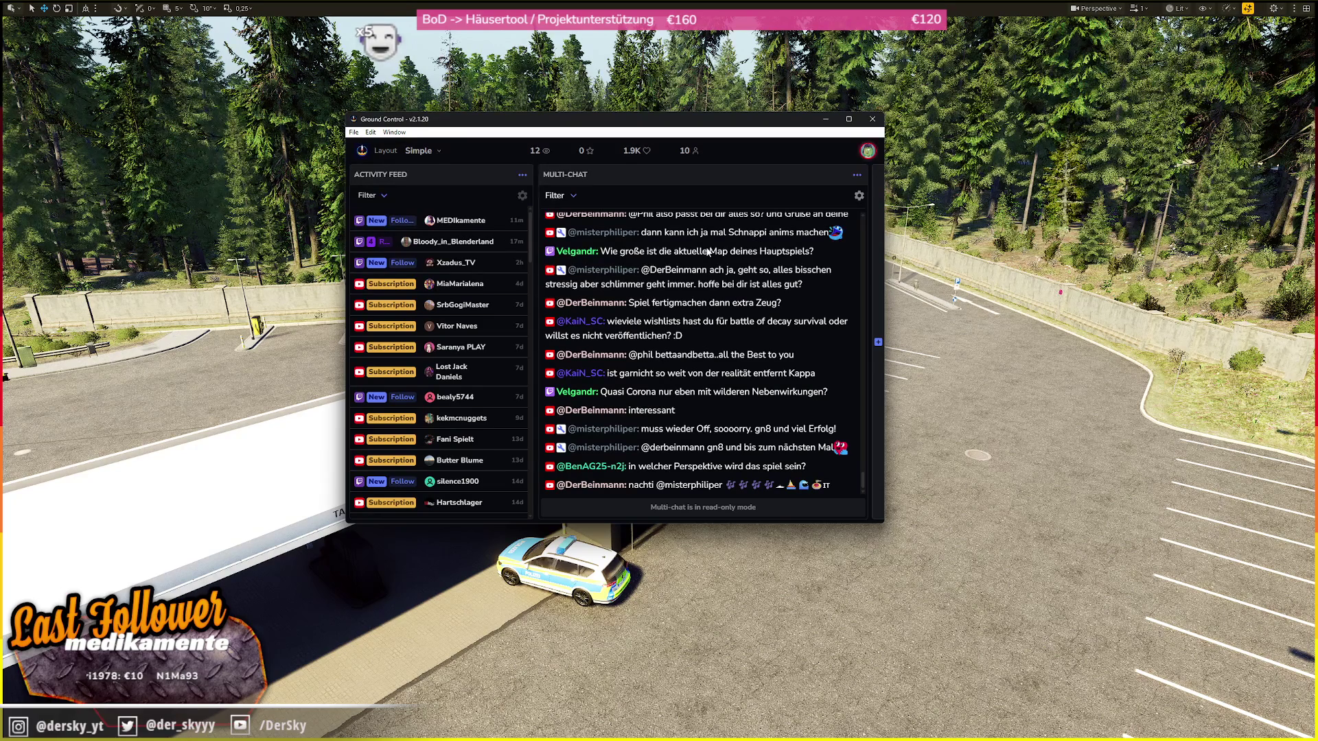
{"action": "scroll", "coordinate": [731, 276], "scroll_direction": "up", "scroll_amount": 3}
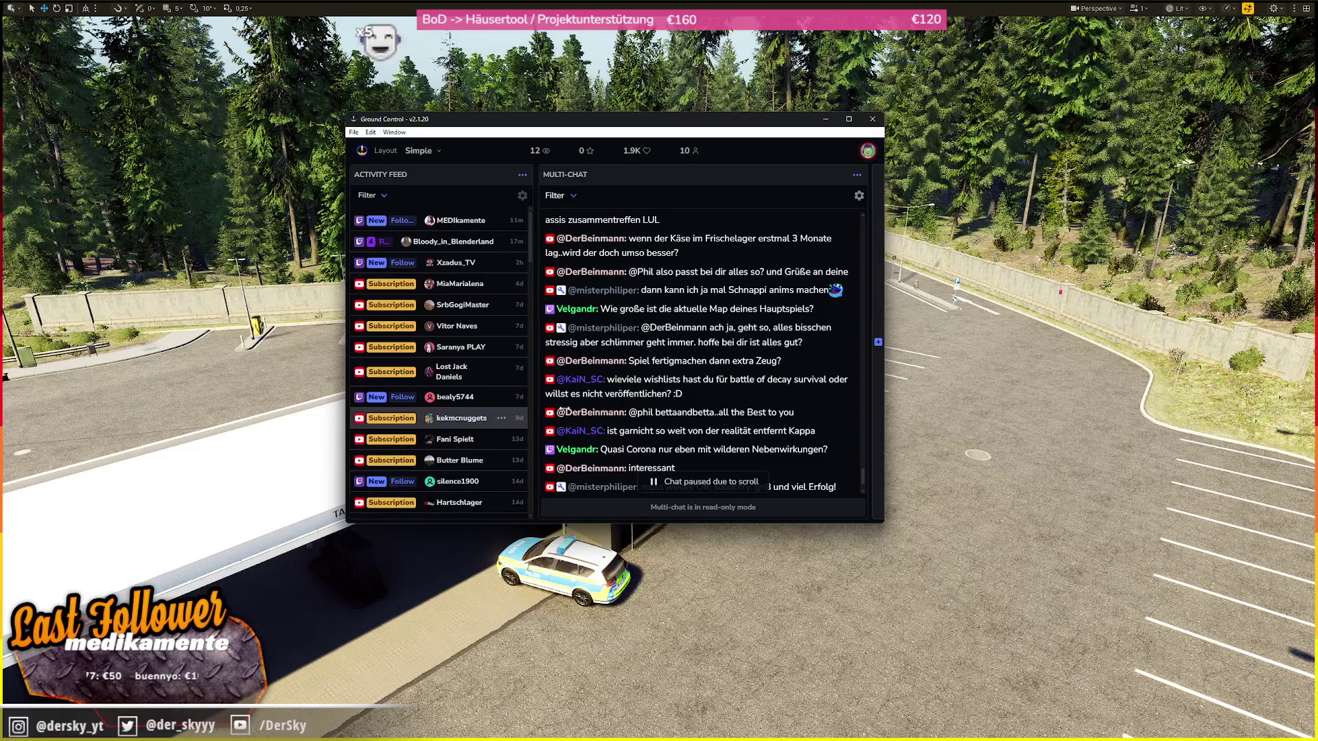
{"action": "scroll", "coordinate": [727, 250], "scroll_direction": "down", "scroll_amount": 1}
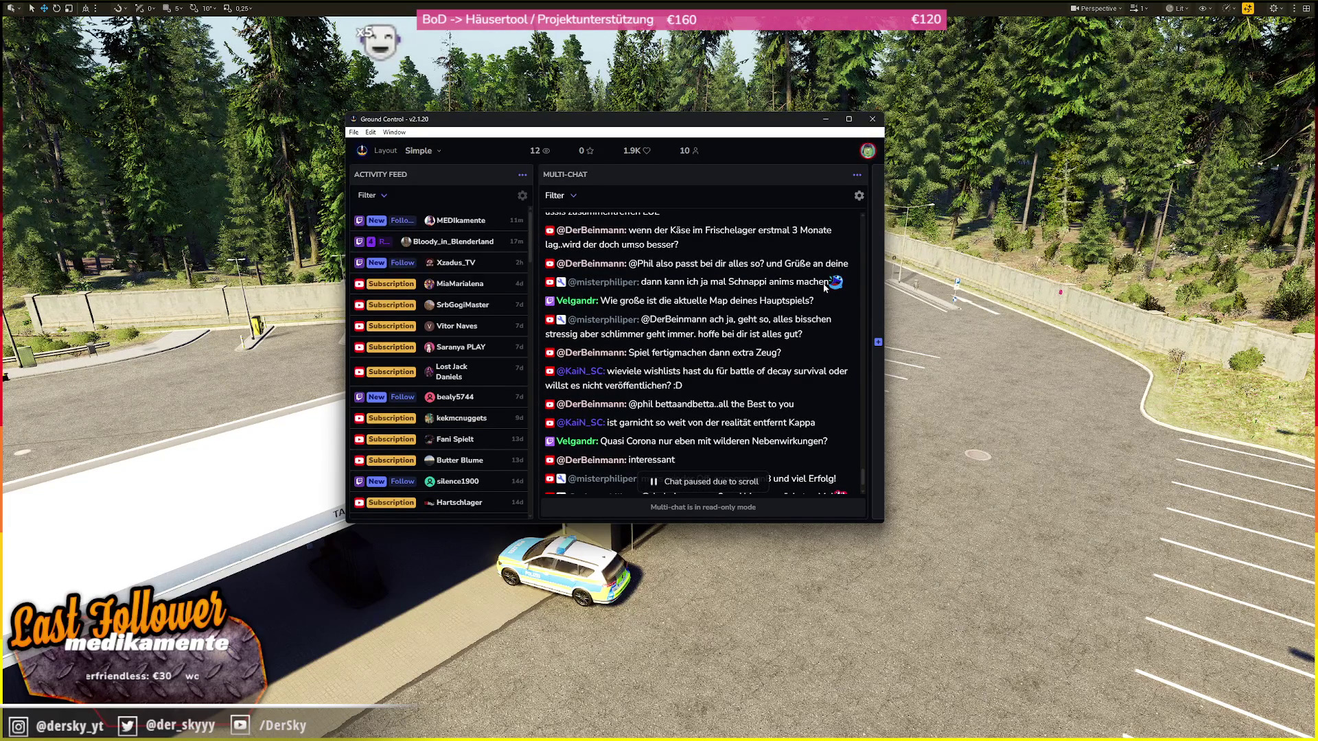
{"action": "scroll", "coordinate": [802, 278], "scroll_direction": "up", "scroll_amount": 2}
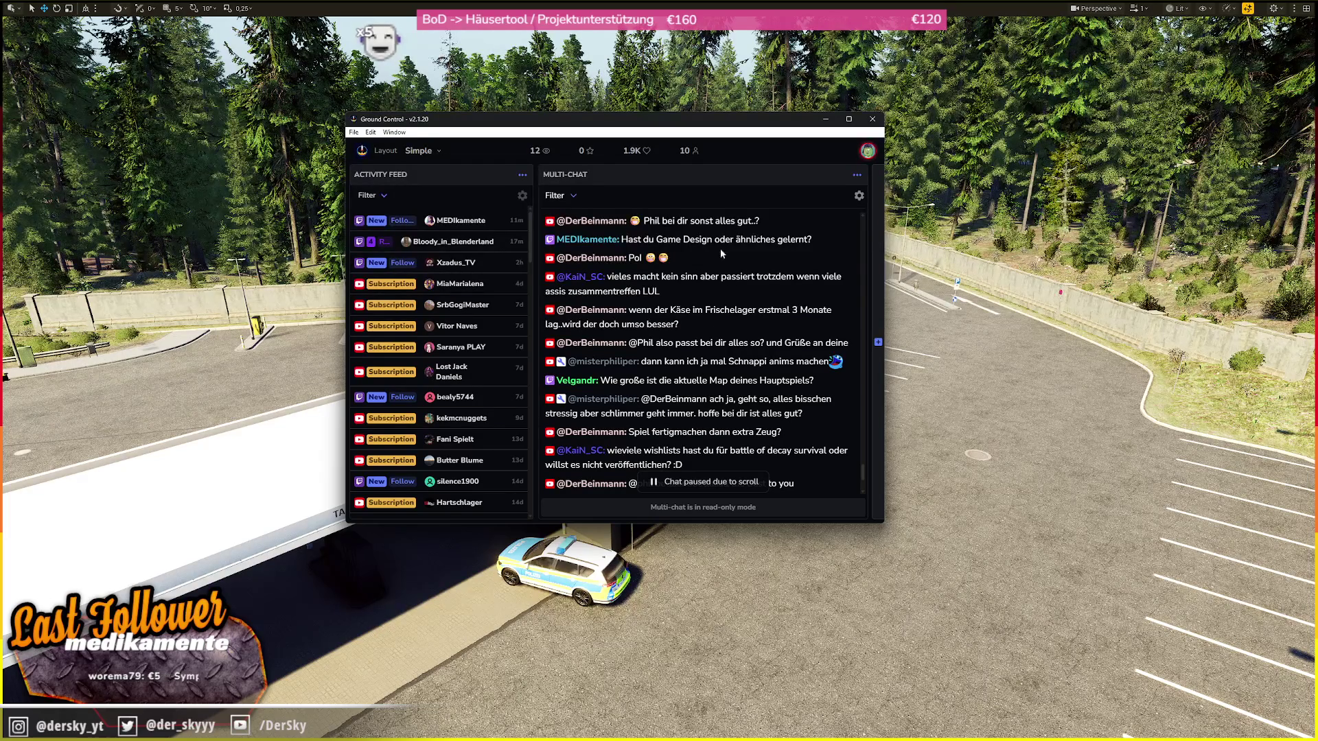
{"action": "scroll", "coordinate": [712, 278], "scroll_direction": "down", "scroll_amount": 2}
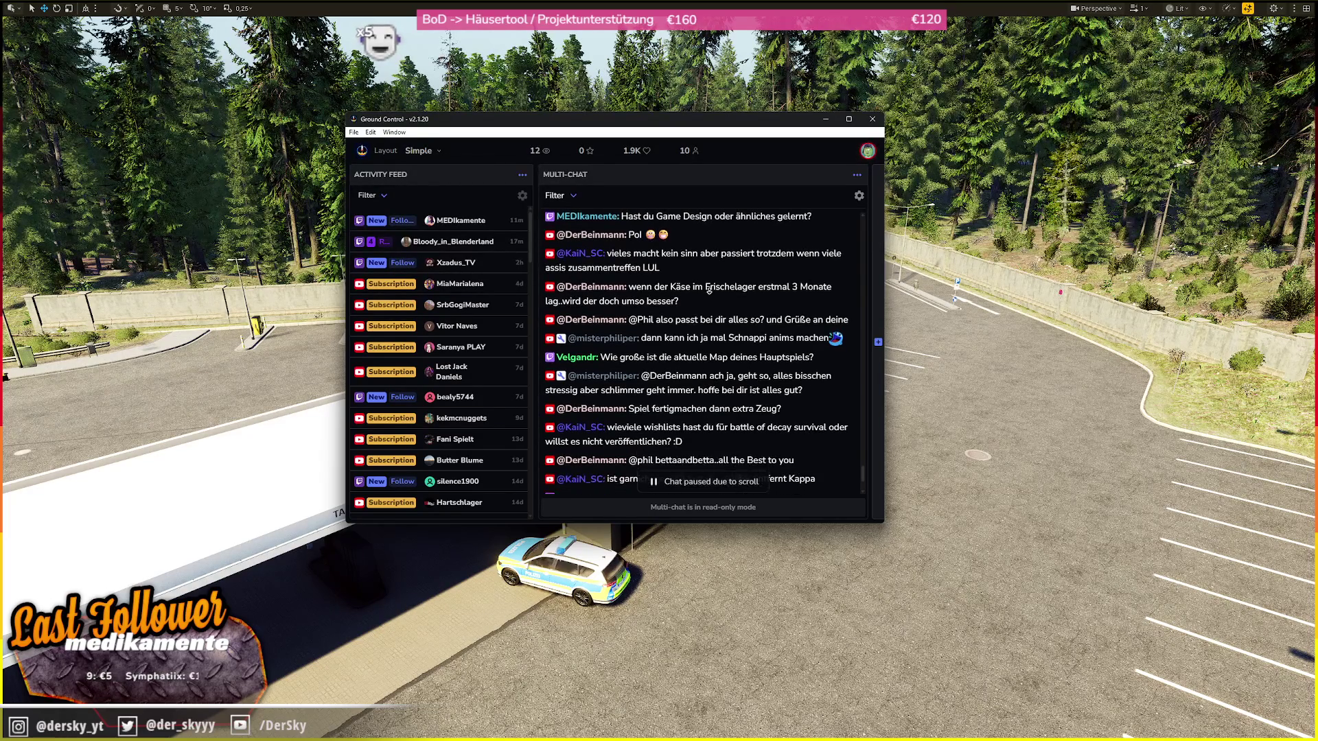
{"action": "scroll", "coordinate": [711, 288], "scroll_direction": "down", "scroll_amount": 1}
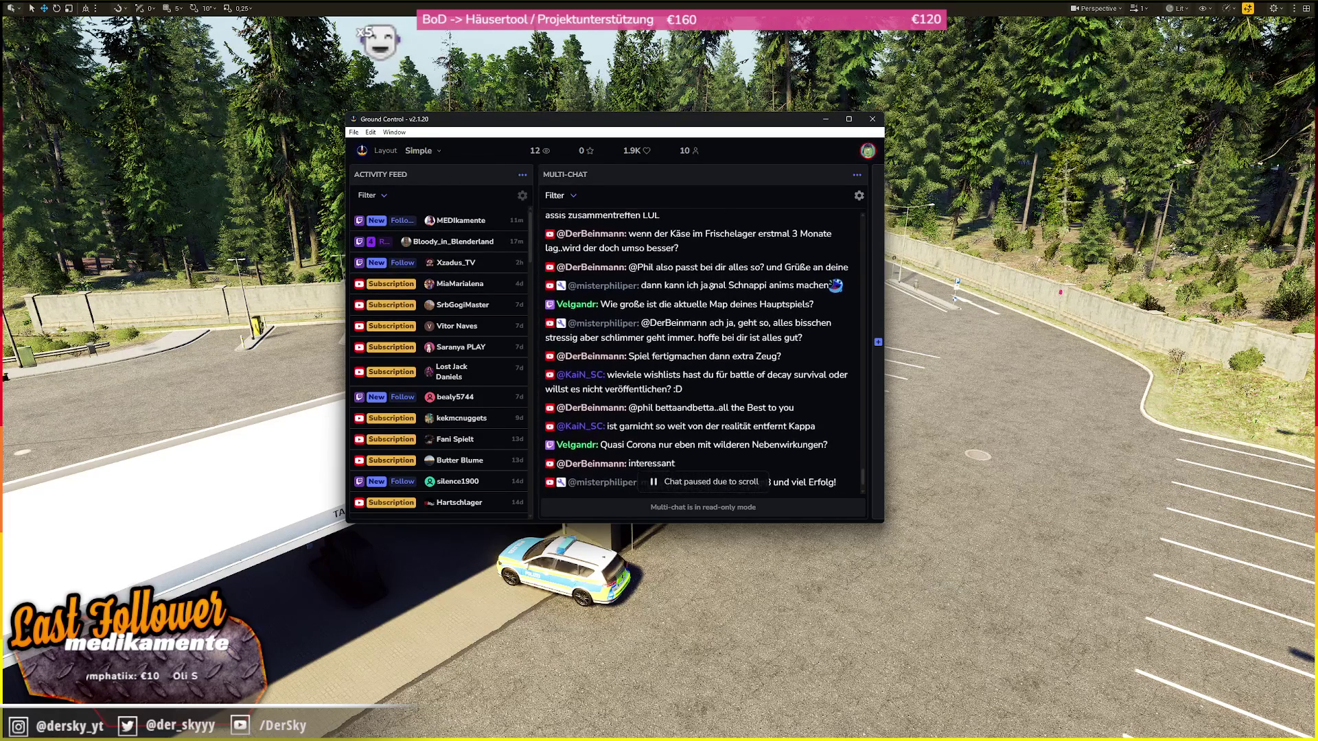
{"action": "scroll", "coordinate": [711, 285], "scroll_direction": "down", "scroll_amount": 1}
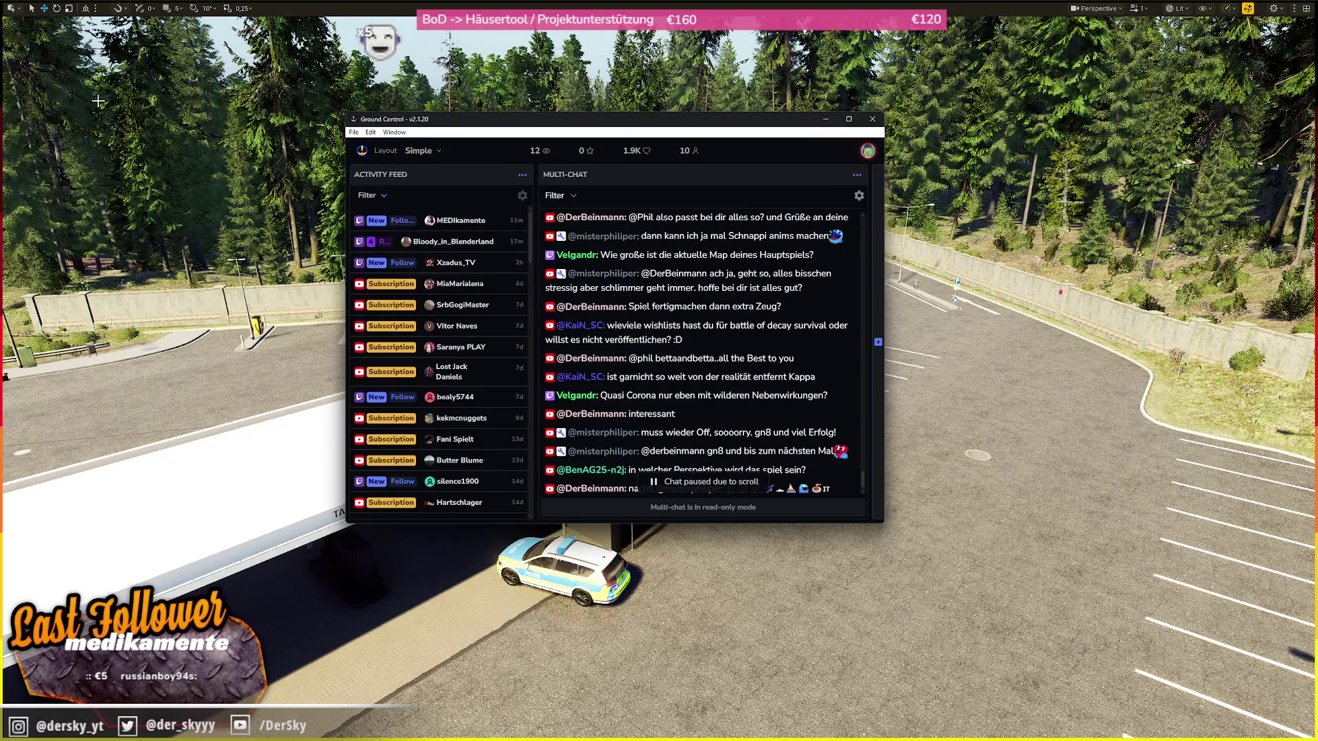
{"action": "left_click", "coordinate": [606, 126]}
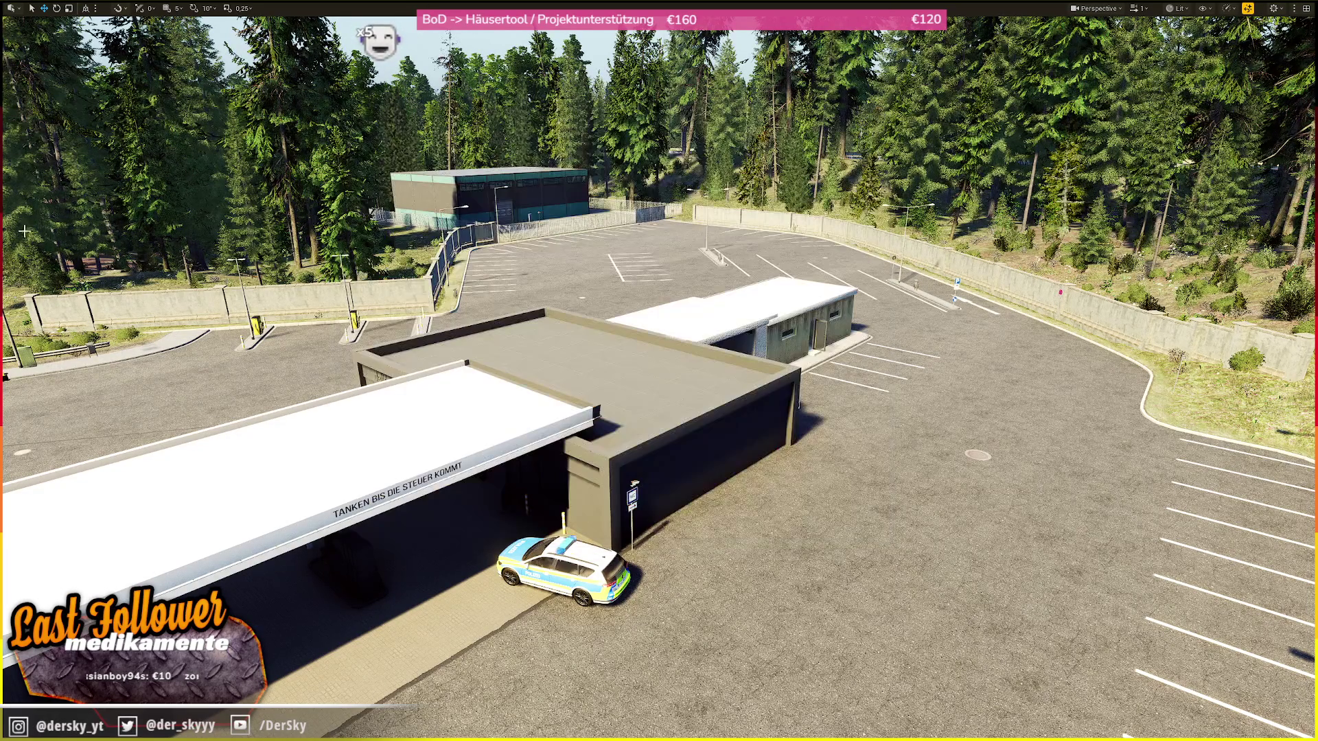
- Fly over the lake toward the mountains and survey the wireframe box and nearby road splines
{"action": "scroll", "coordinate": [659, 371], "scroll_direction": "up", "scroll_amount": 5}
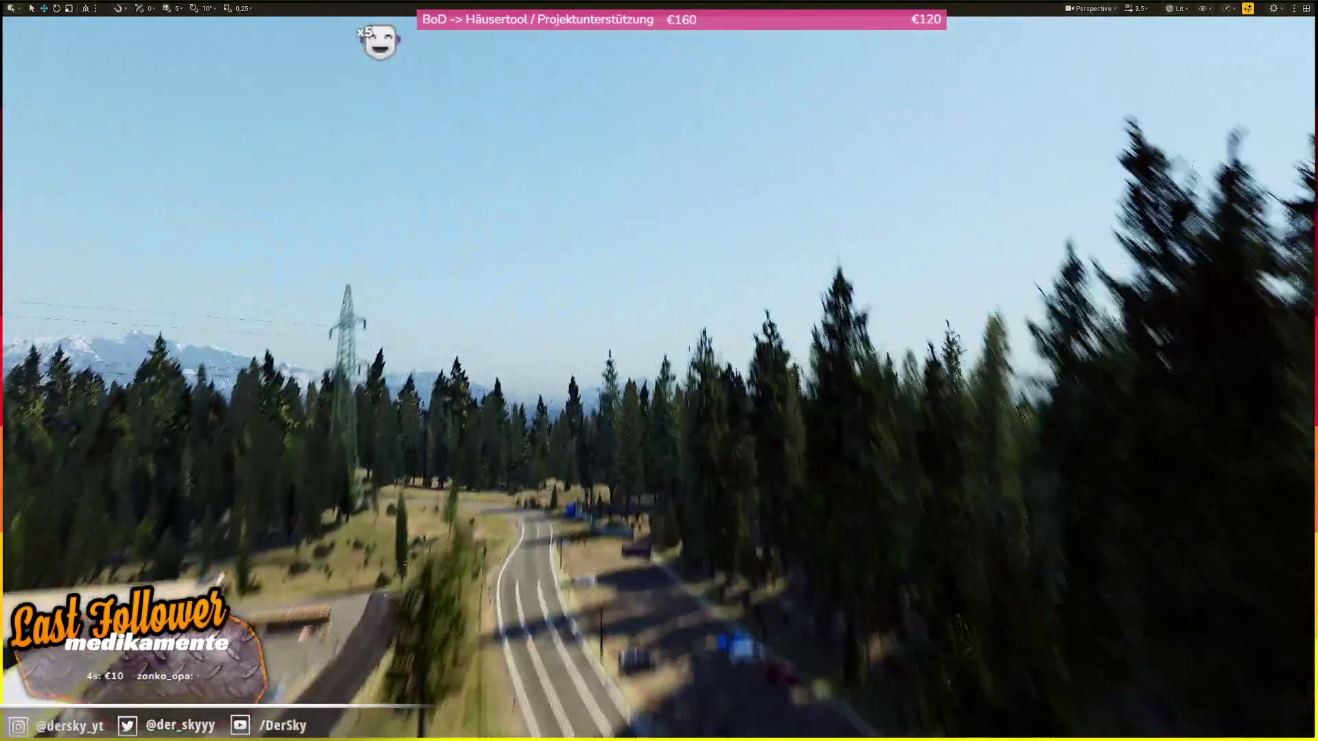
{"action": "scroll", "coordinate": [659, 371], "scroll_direction": "up", "scroll_amount": 1}
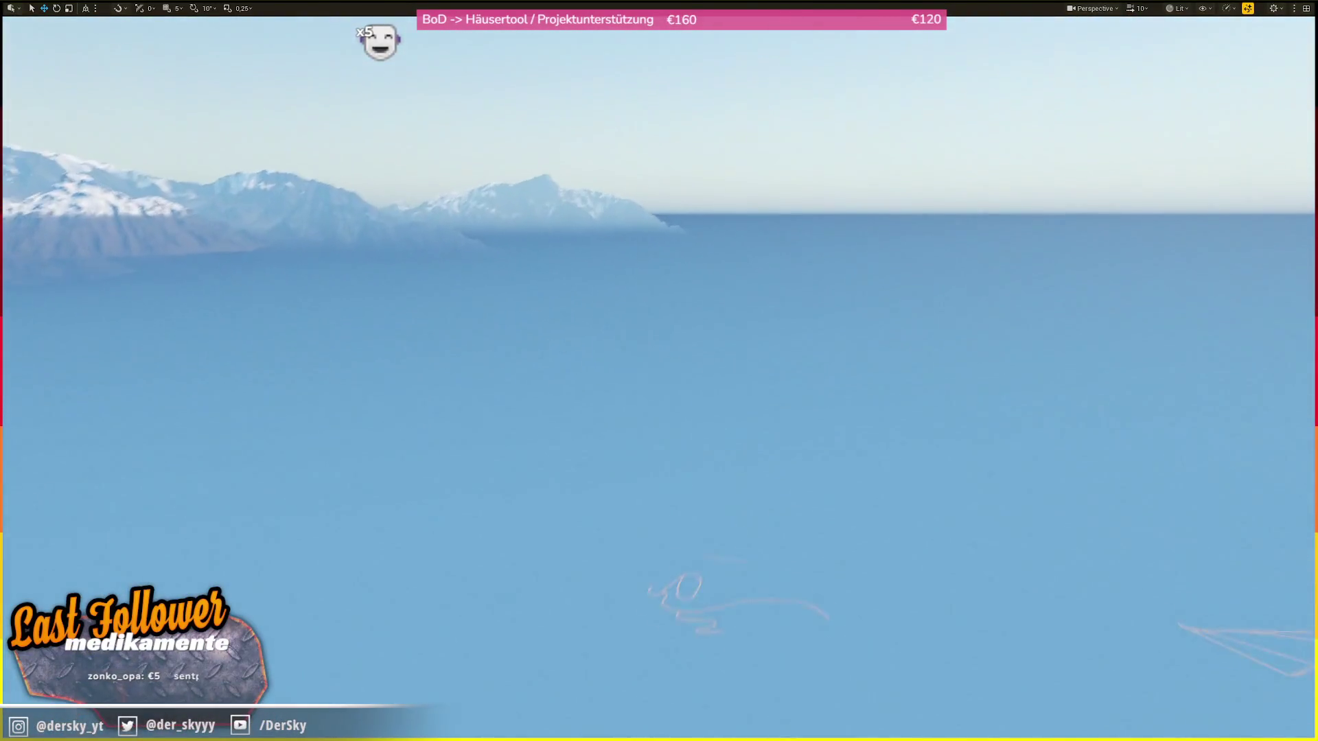
{"action": "key", "text": "w"}
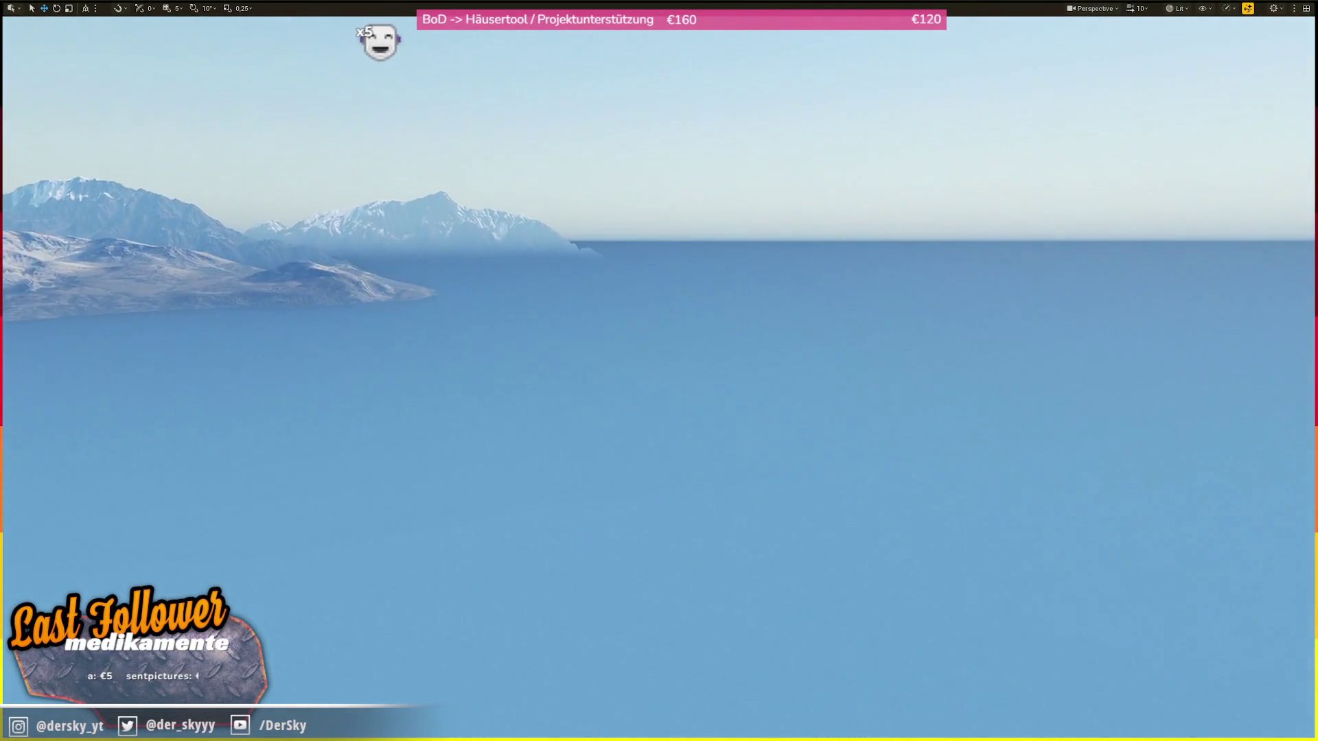
{"action": "key", "text": "w"}
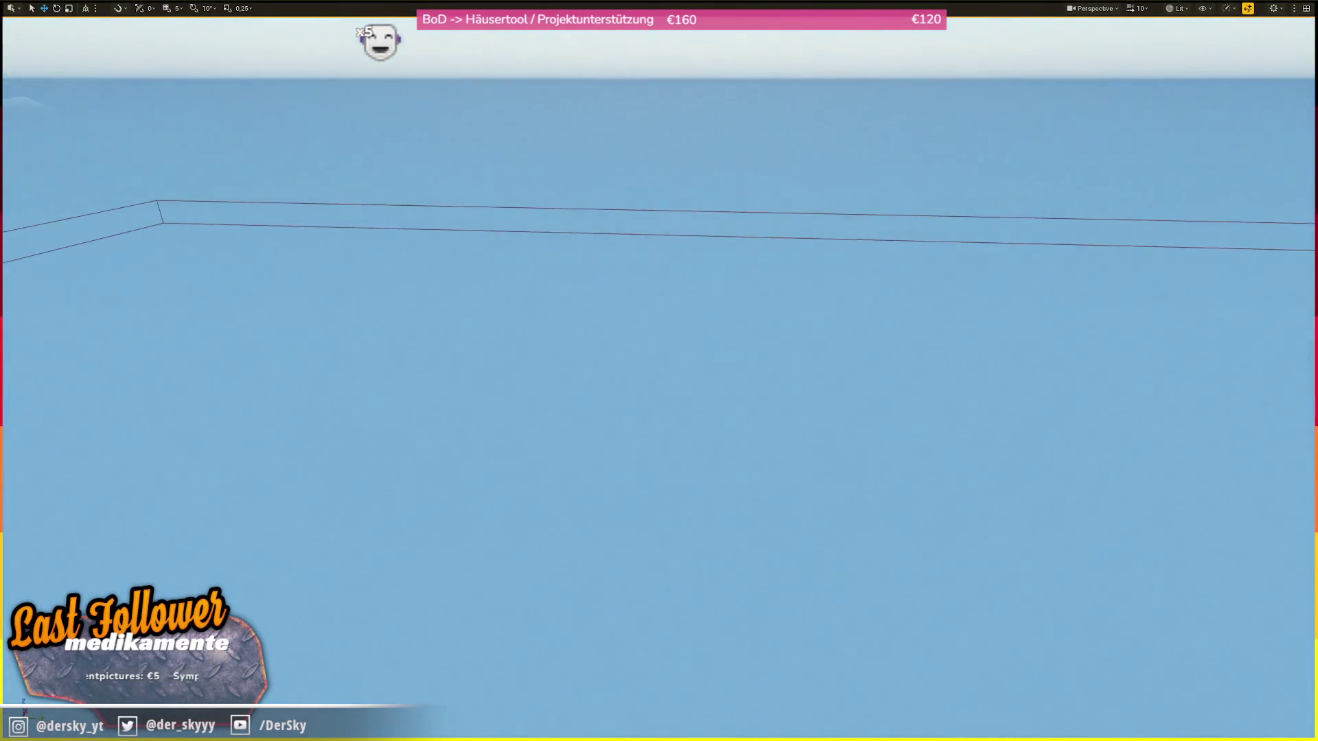
{"action": "key", "text": "w"}
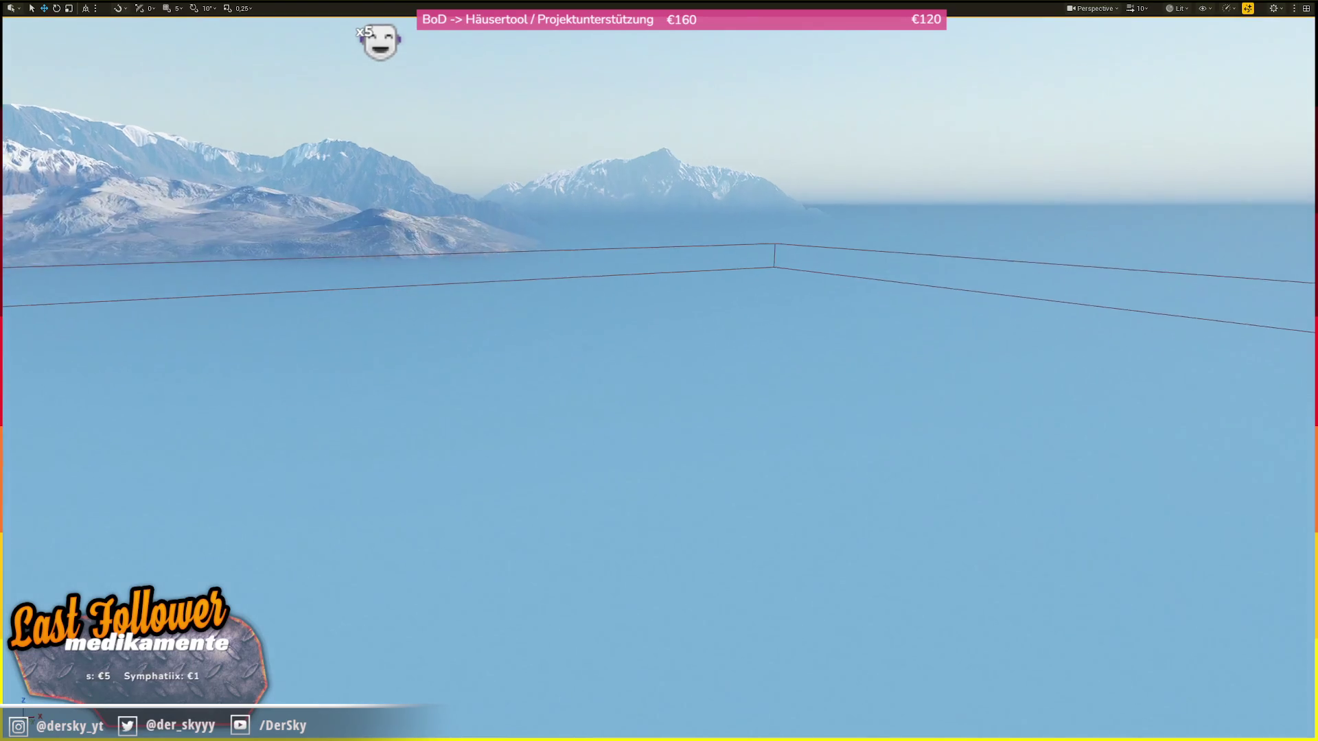
{"action": "key", "text": "s"}
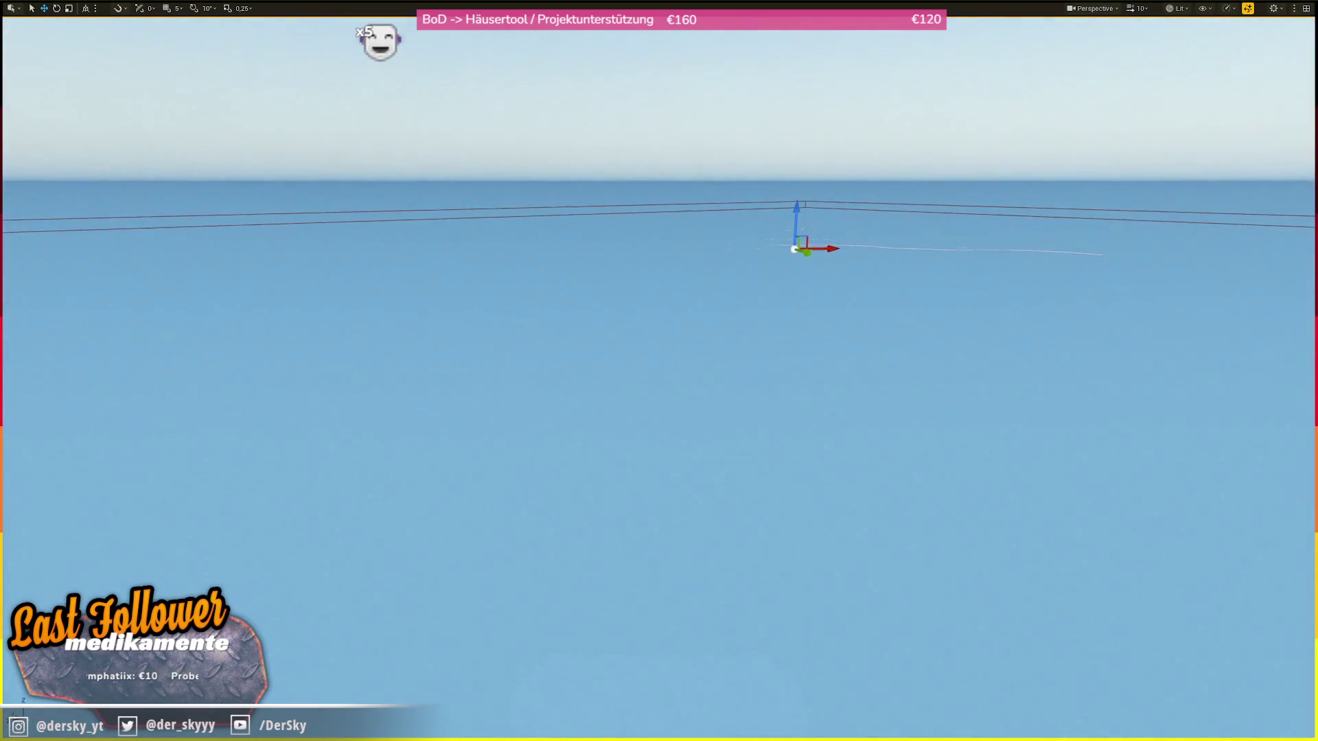
{"action": "key", "text": "w"}
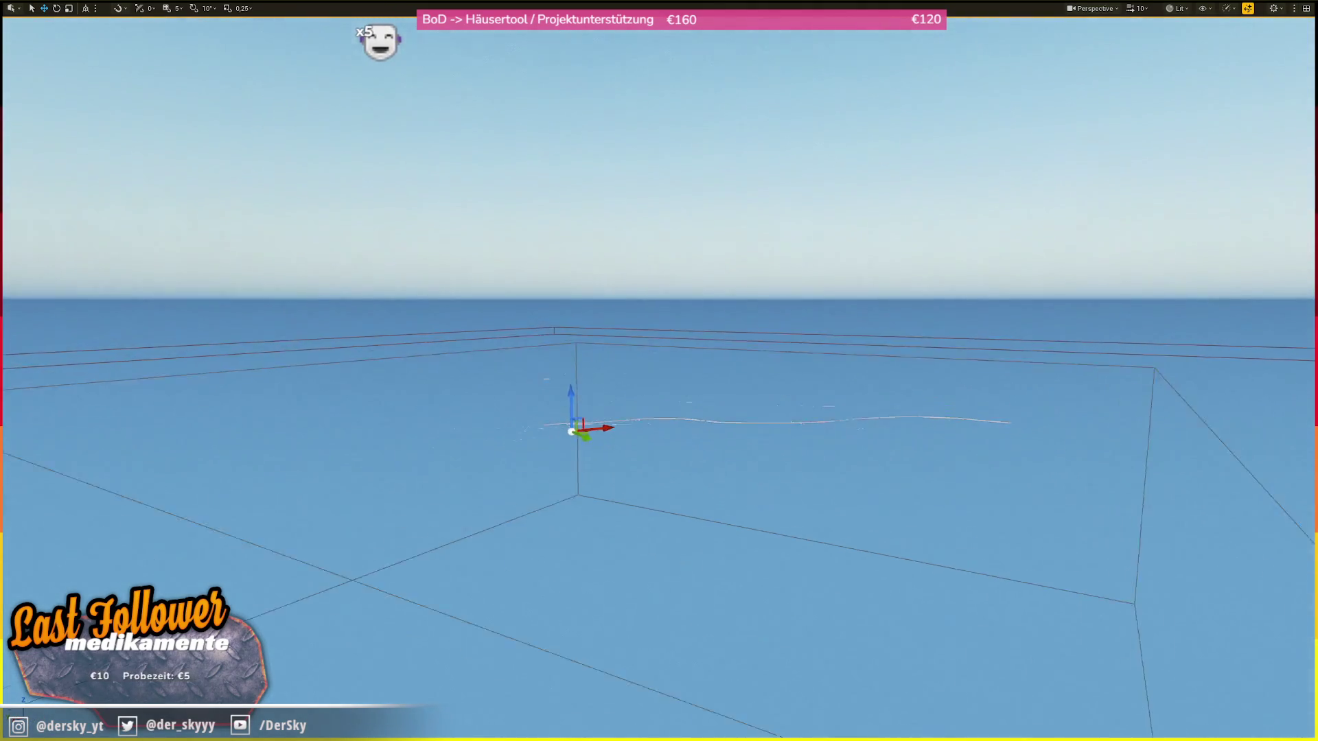
{"action": "key", "text": "w"}
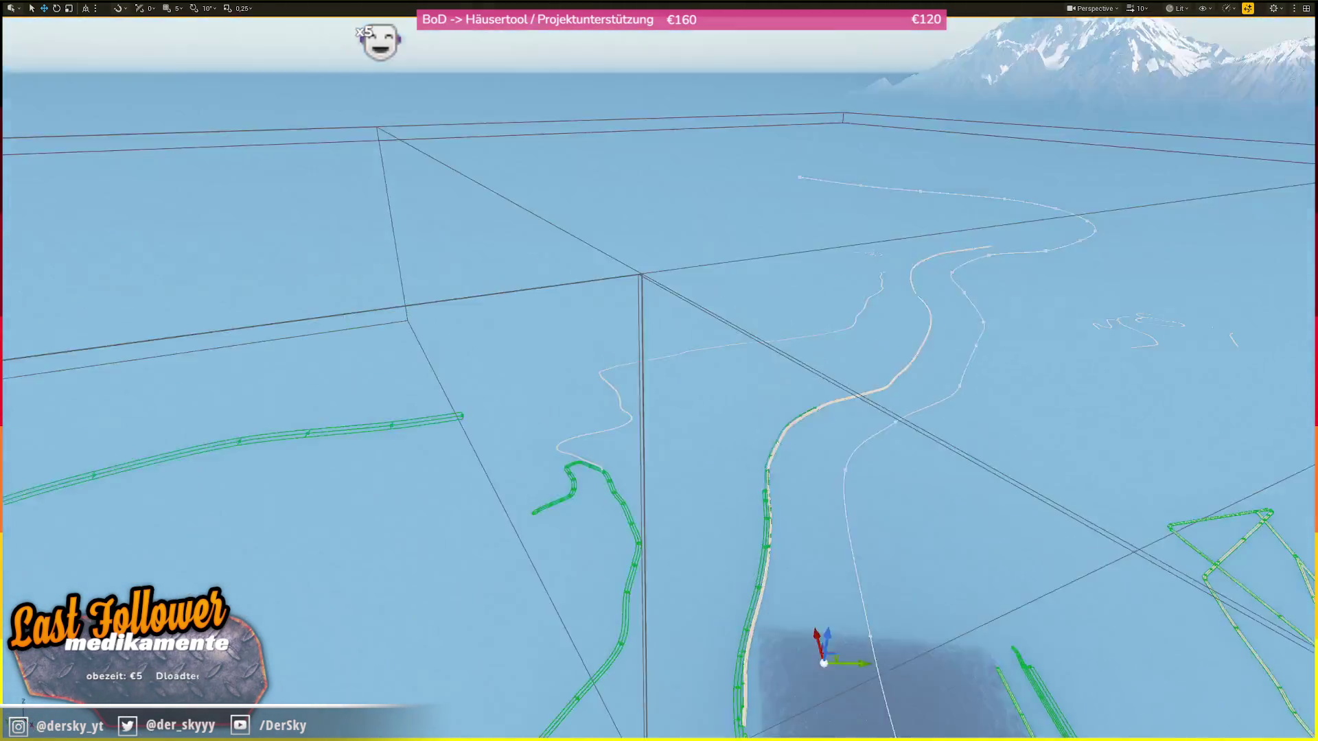
{"action": "key", "text": "w"}
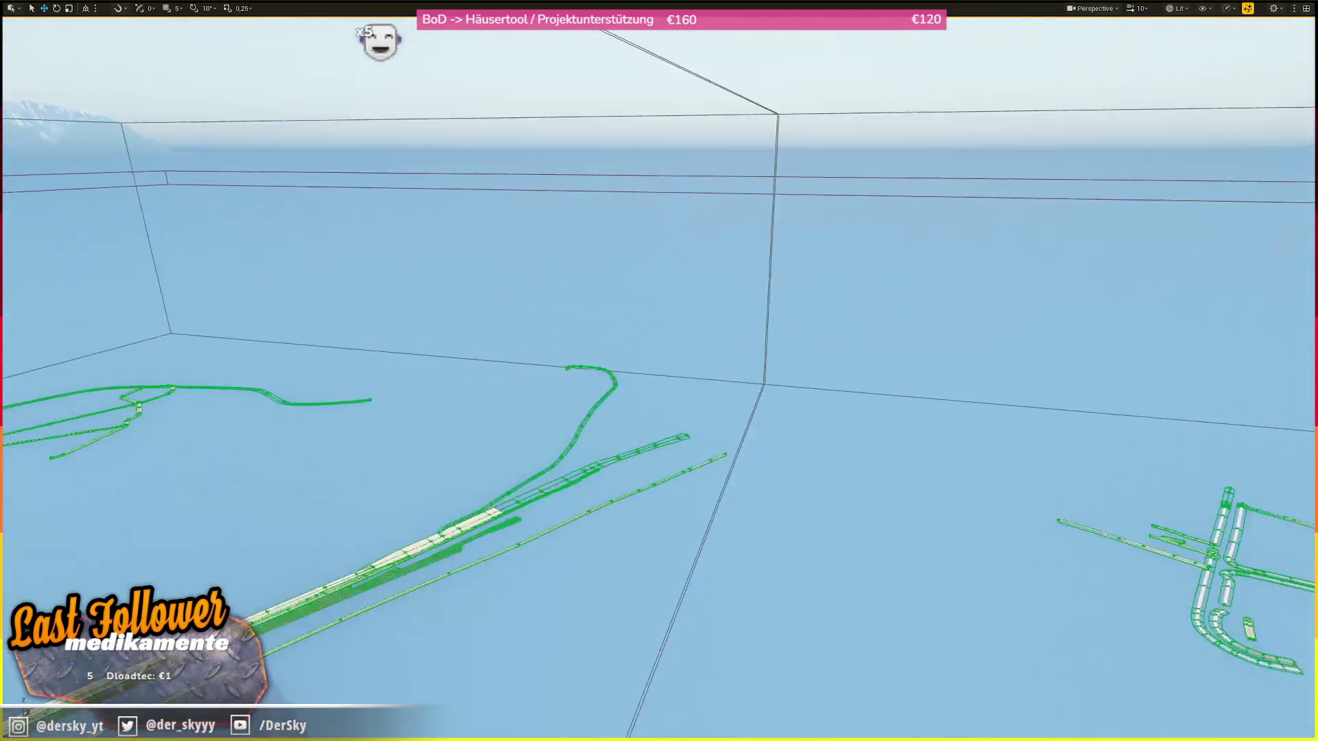
{"action": "key", "text": "w"}
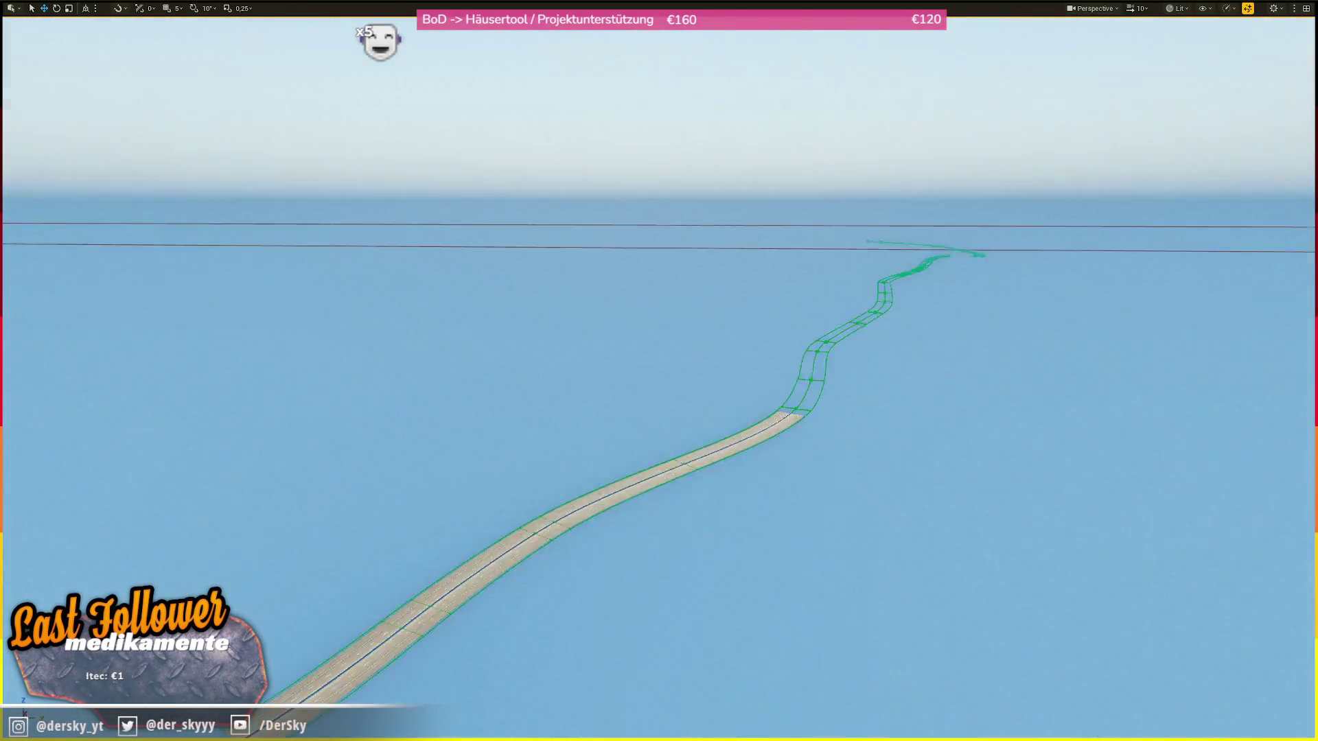
{"action": "key", "text": "s"}
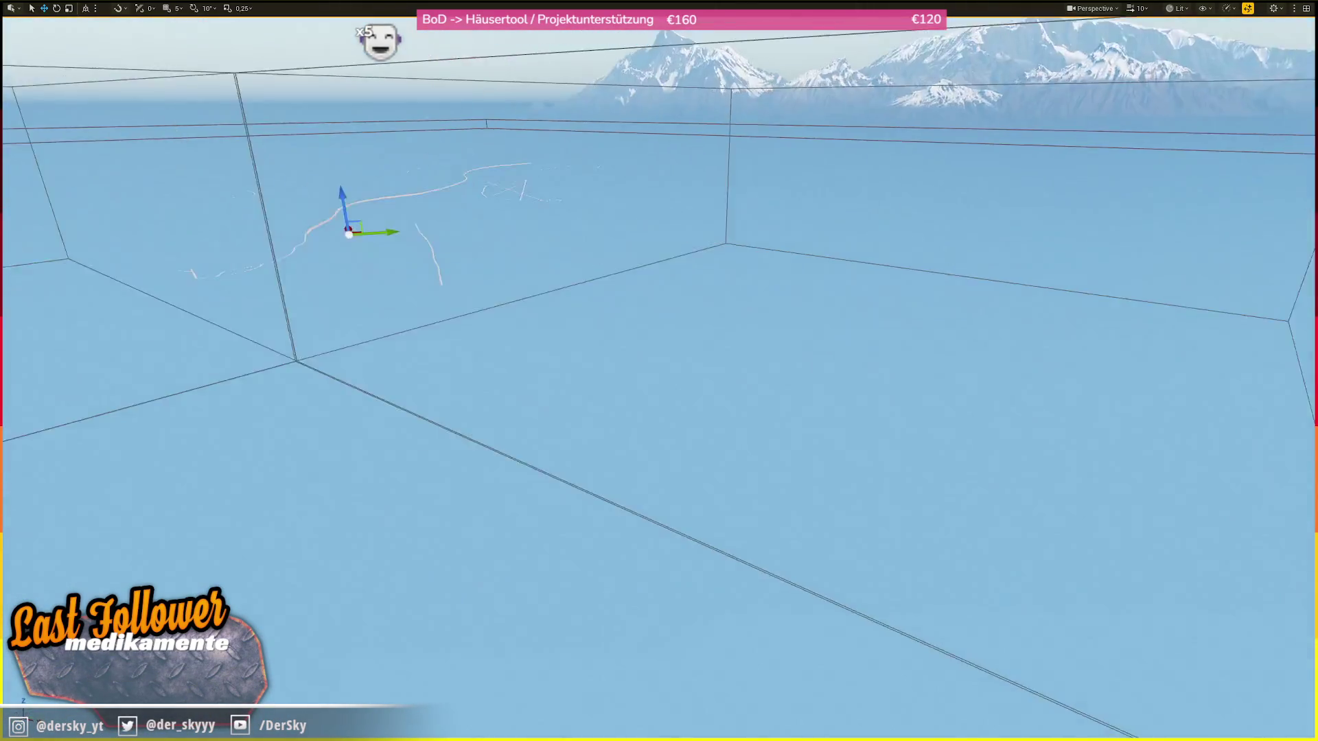
- Follow the long curved road spline past the end of the road mesh onto empty terrain
{"action": "key", "text": "w"}
{"action": "scroll", "coordinate": [659, 371], "scroll_direction": "down", "scroll_amount": 1}
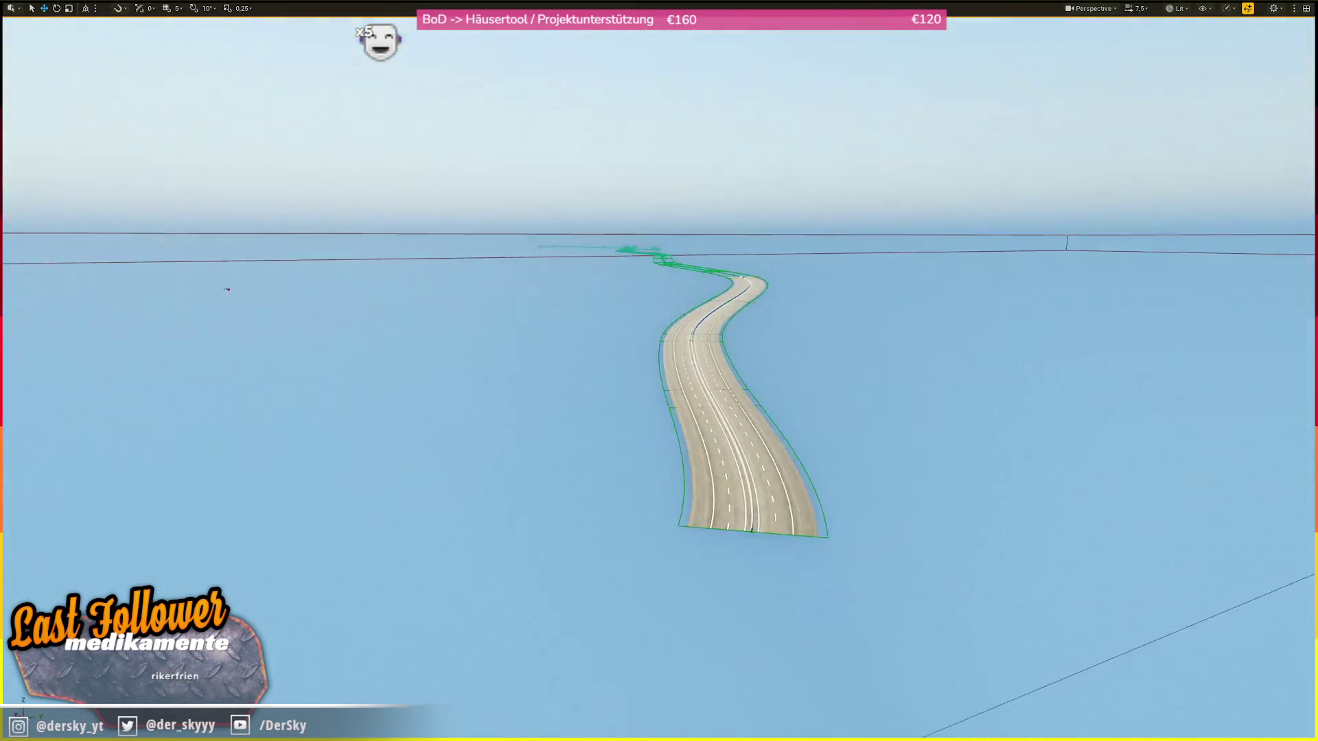
{"action": "key", "text": "w"}
{"action": "scroll", "coordinate": [658, 371], "scroll_direction": "down", "scroll_amount": 1}
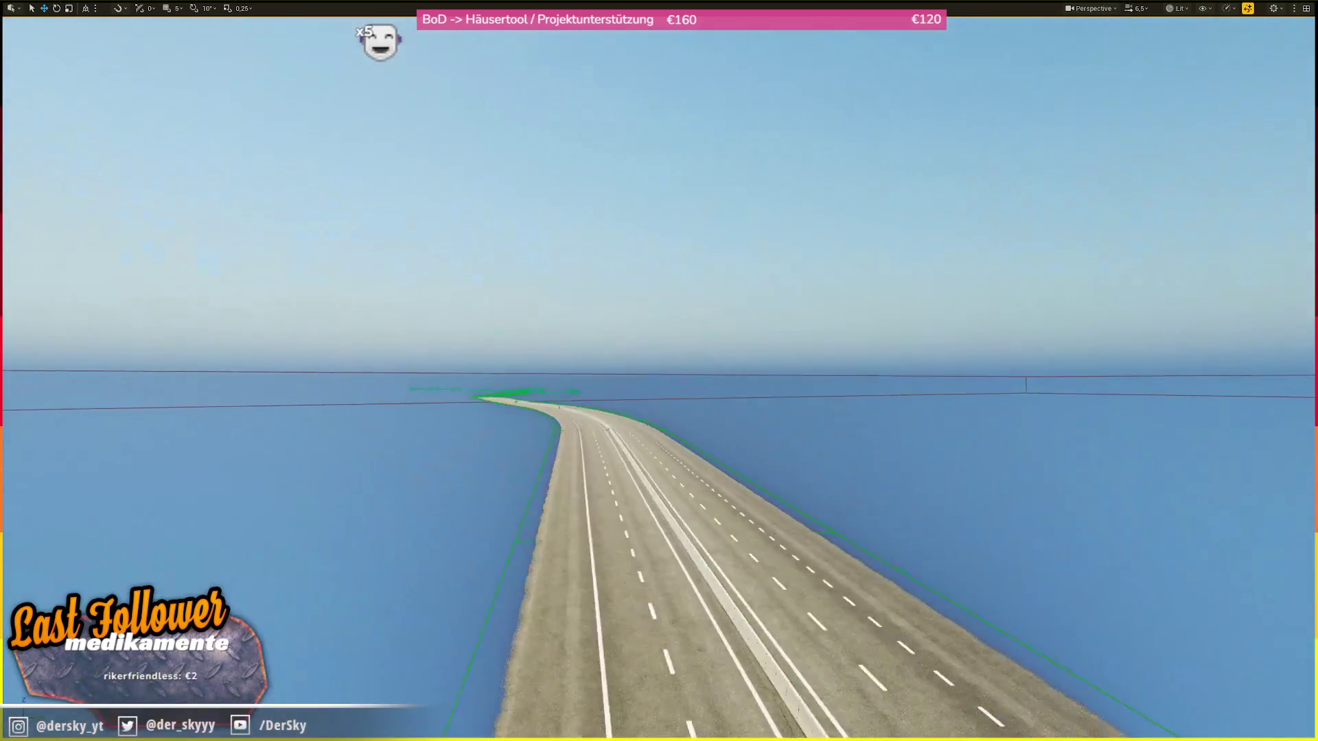
{"action": "key", "text": "w"}
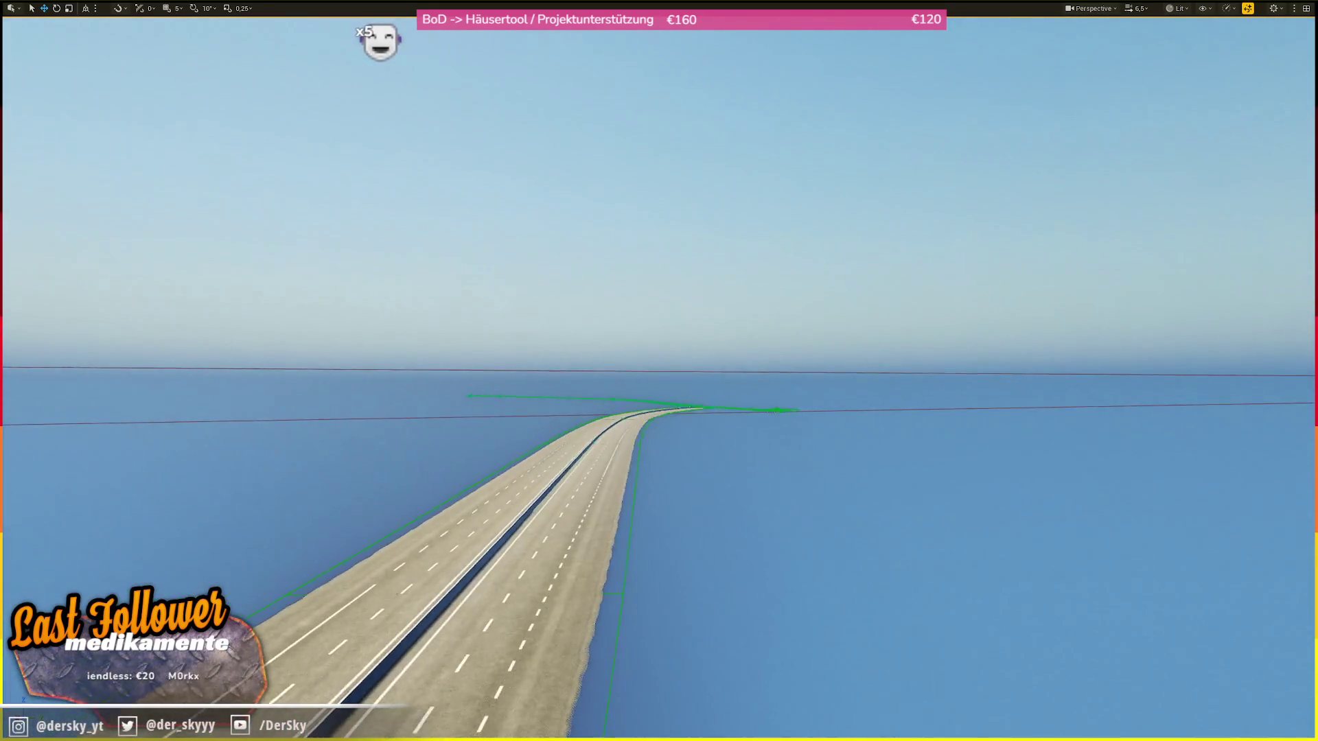
{"action": "key", "text": "w"}
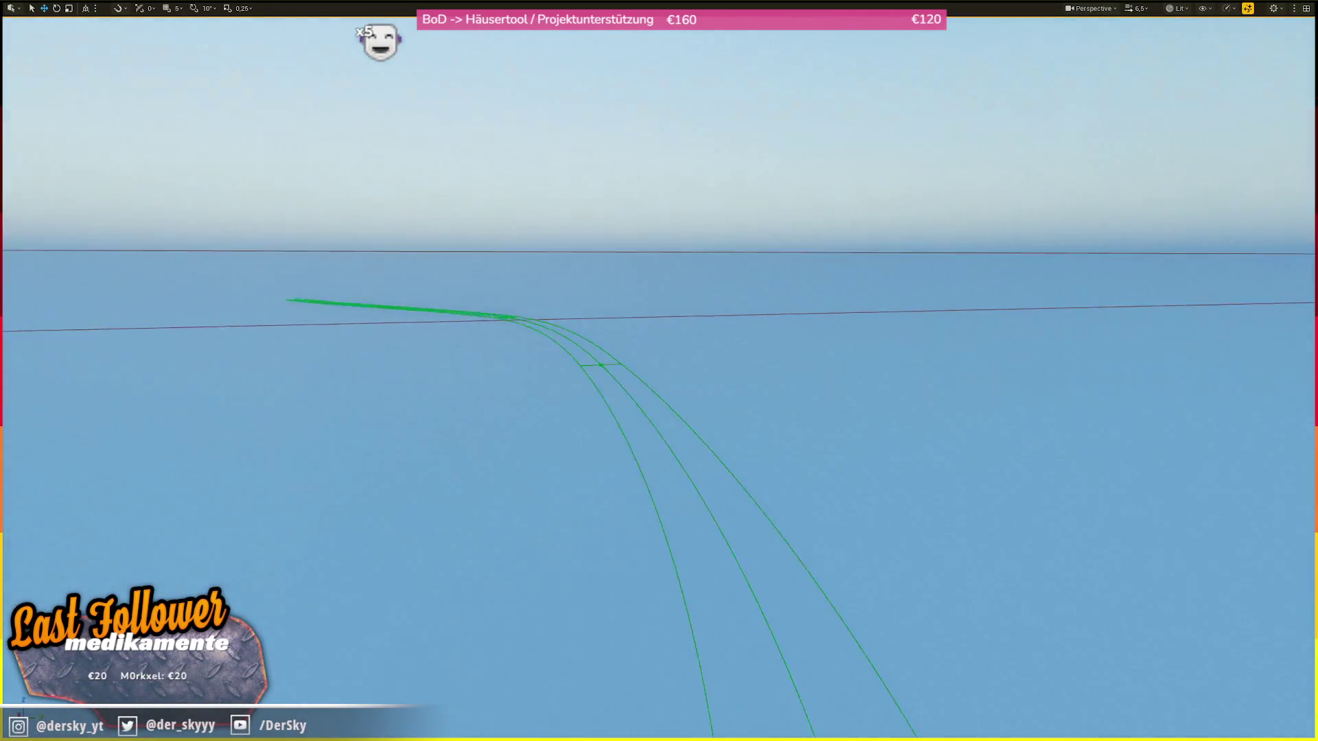
{"action": "key", "text": "w"}
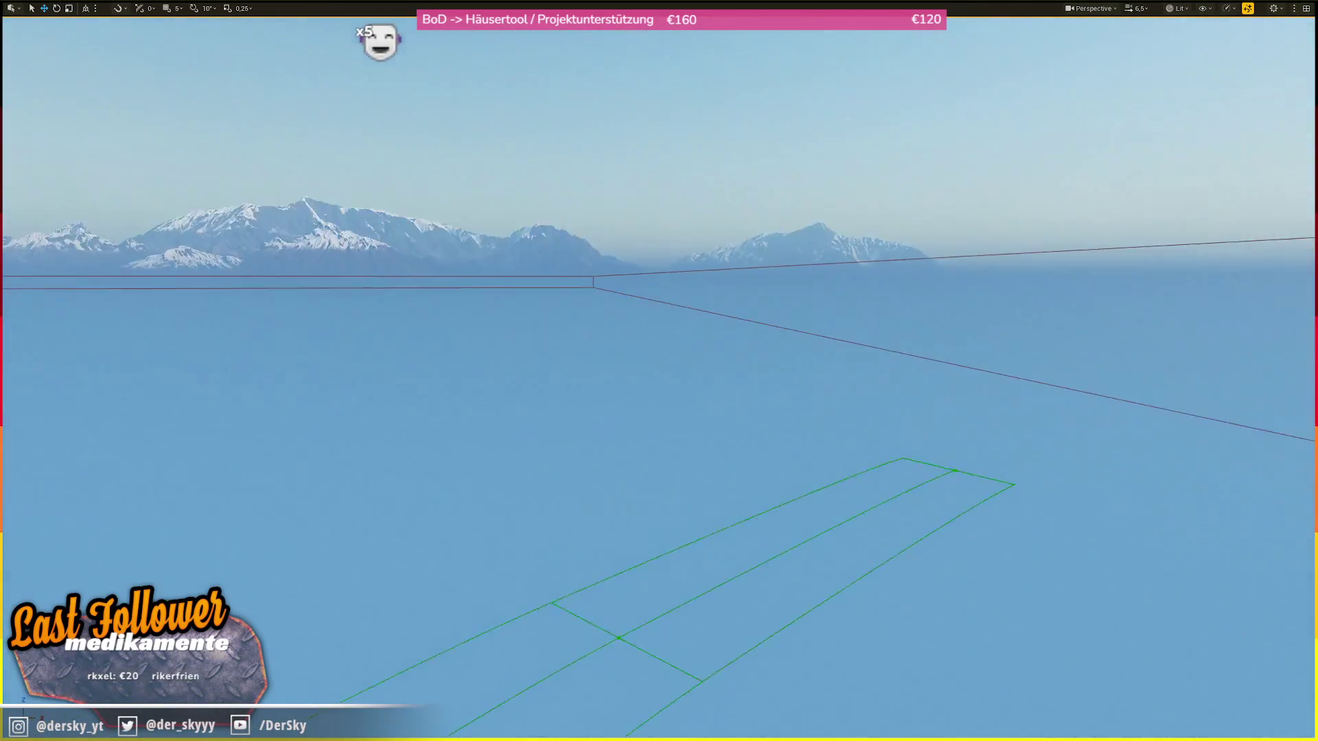
{"action": "key", "text": "w"}
- Rise above the flat expanse to overview the road network and another stretch of splines
{"action": "scroll", "coordinate": [659, 371], "scroll_direction": "up", "scroll_amount": 2}
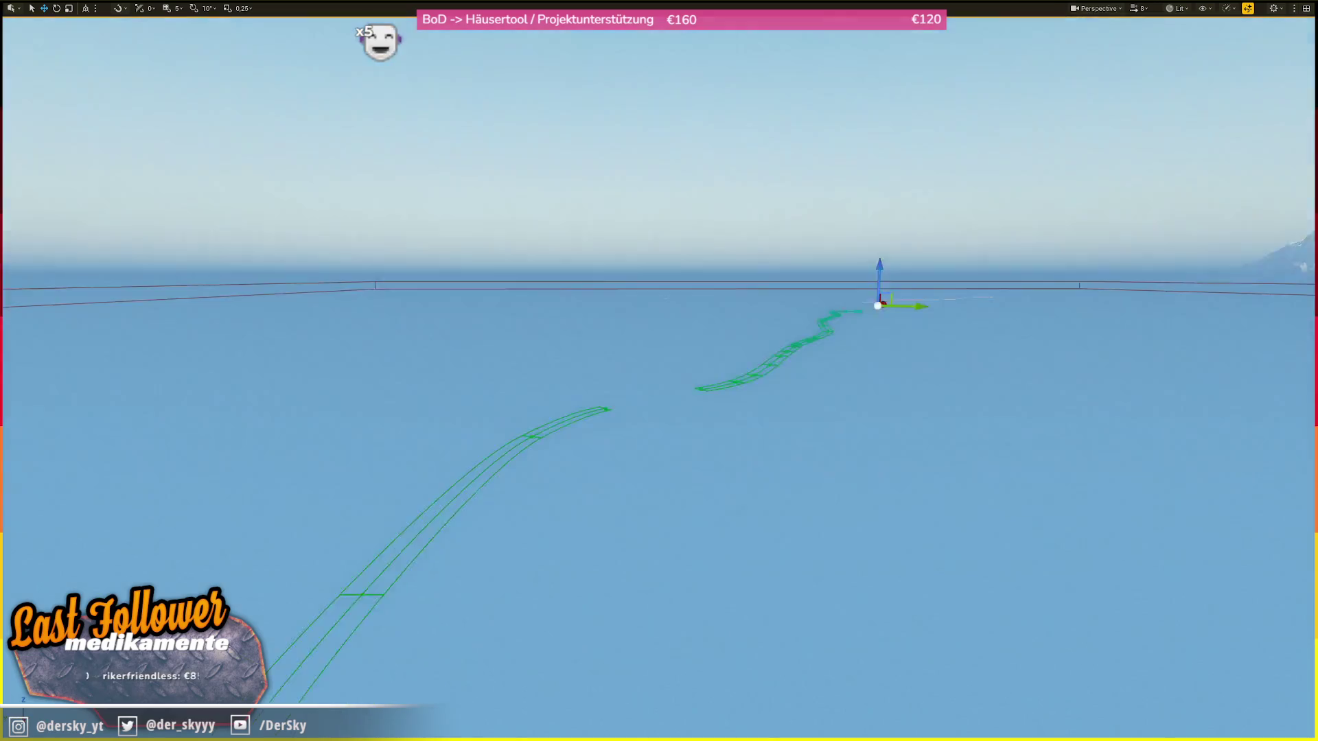
{"action": "key", "text": "w"}
{"action": "scroll", "coordinate": [752, 449], "scroll_direction": "up", "scroll_amount": 1}
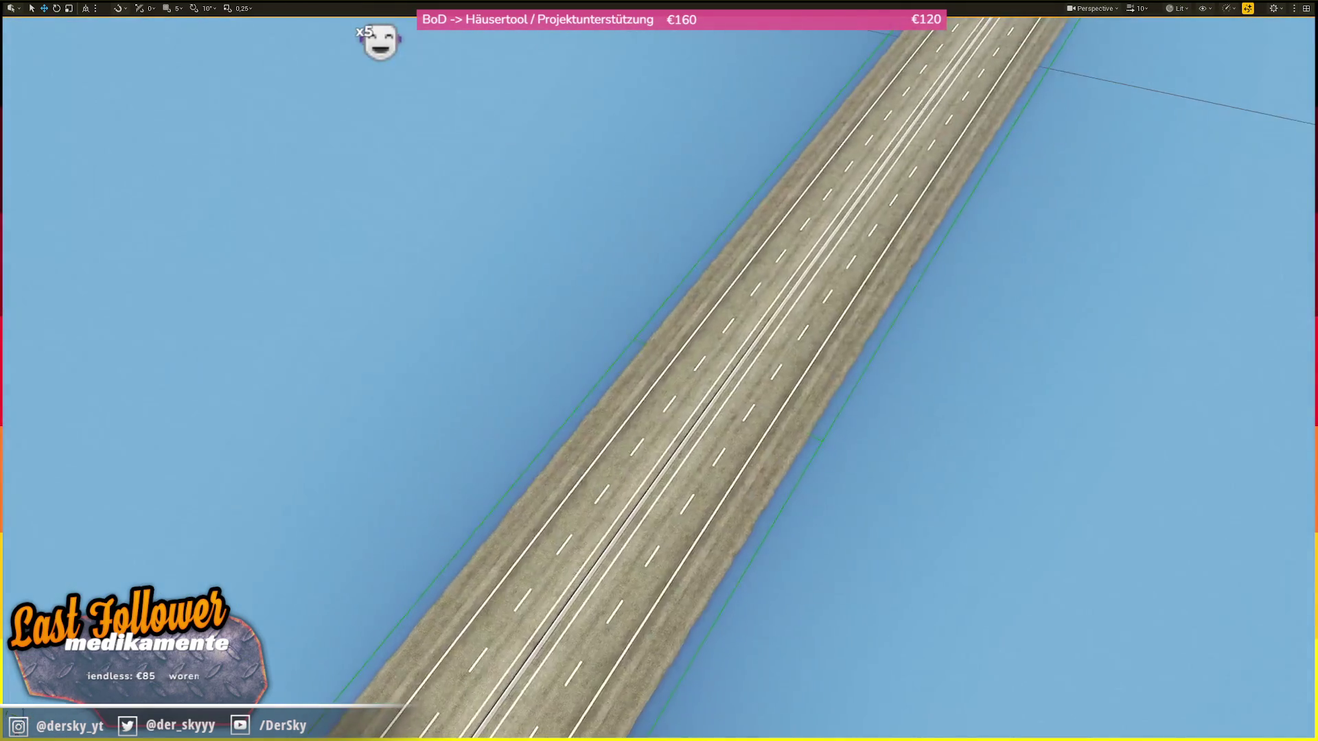
{"action": "key", "text": "s"}
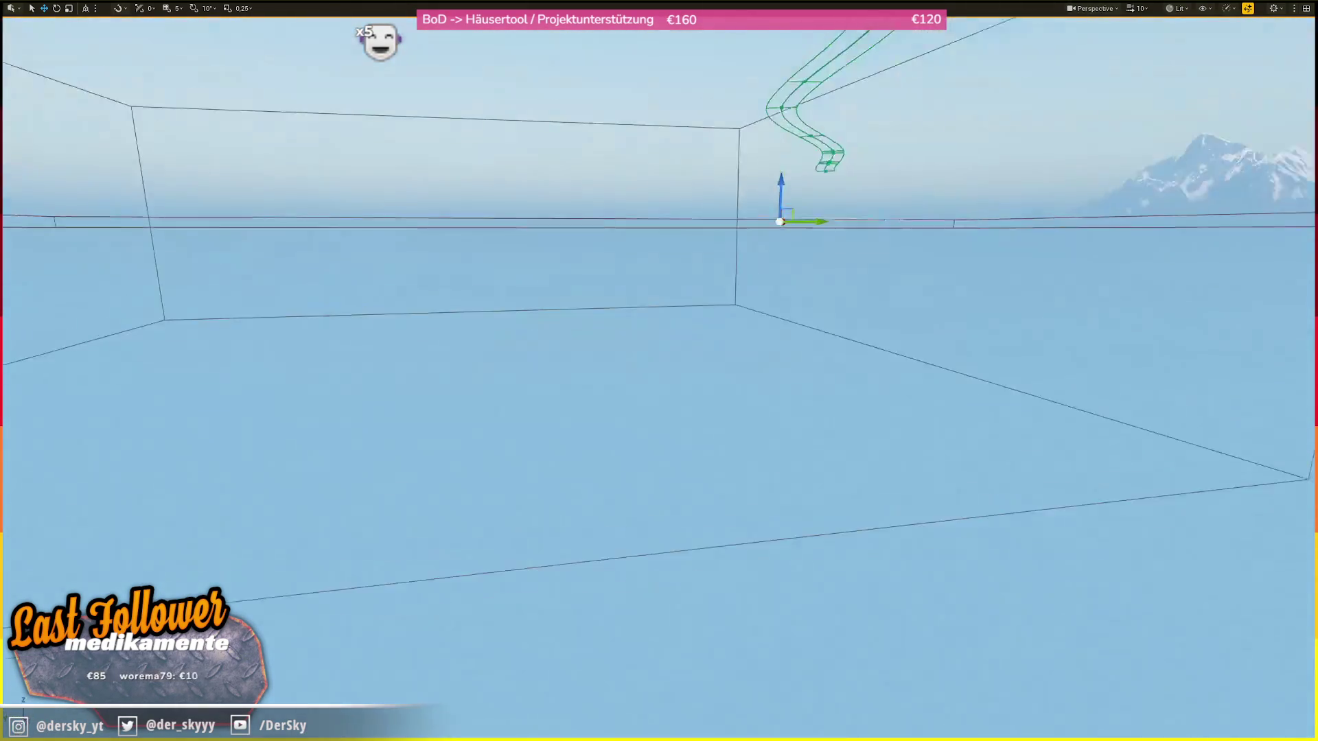
{"action": "key", "text": "w"}
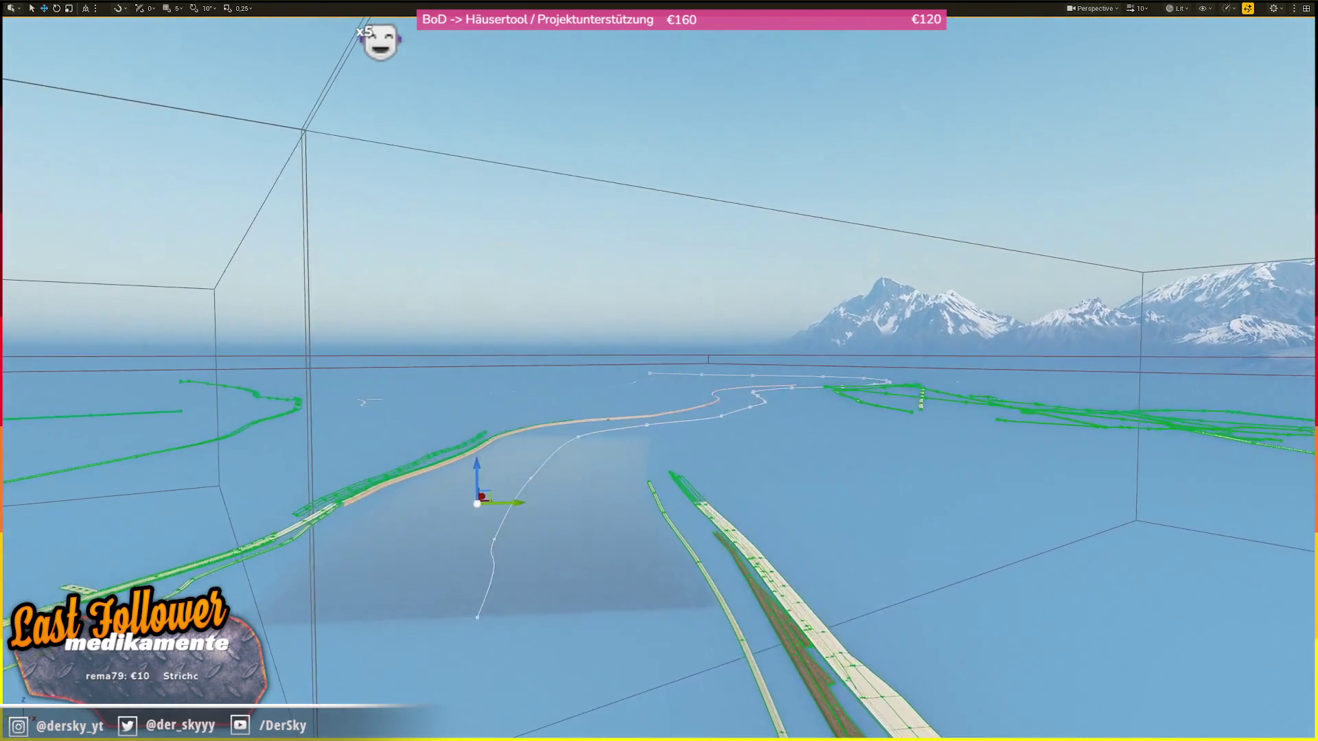
{"action": "scroll", "coordinate": [659, 371], "scroll_direction": "down", "scroll_amount": 1}
{"action": "key", "text": "s"}
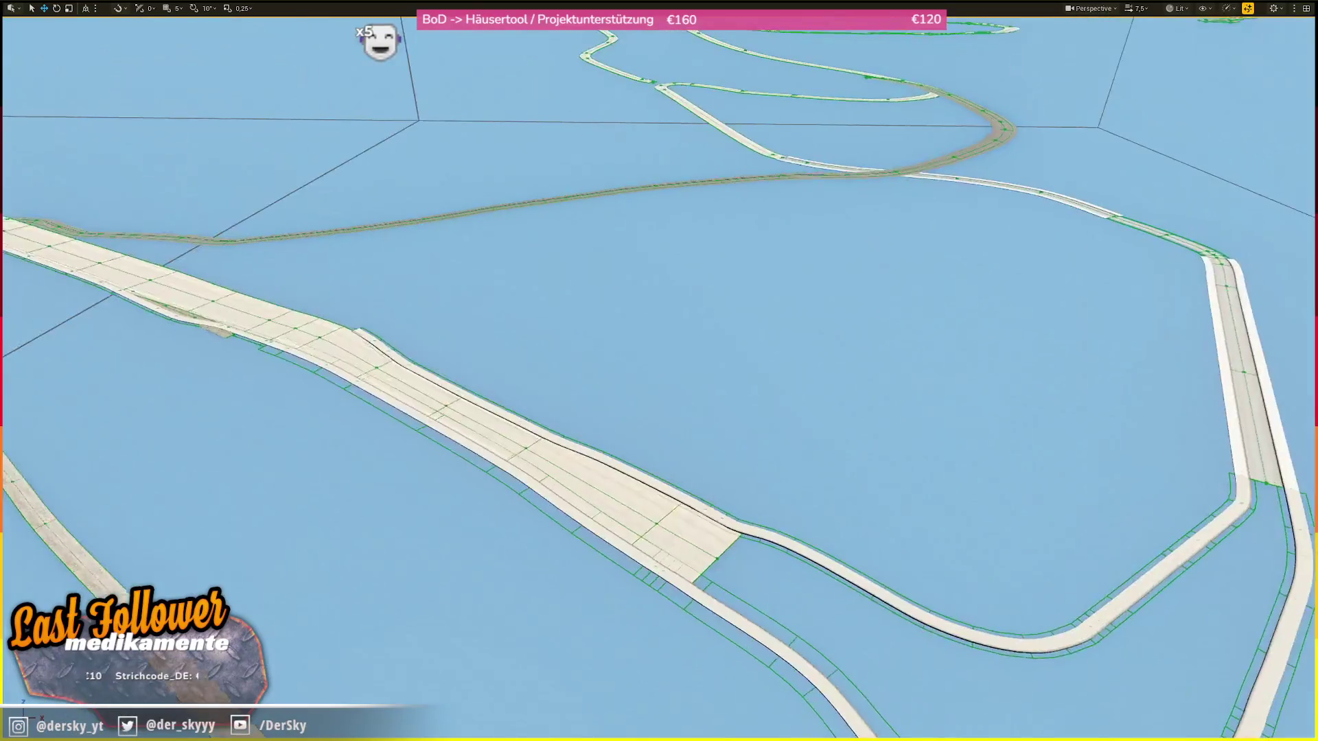
{"action": "scroll", "coordinate": [658, 370], "scroll_direction": "down", "scroll_amount": 2}
{"action": "key", "text": "w"}
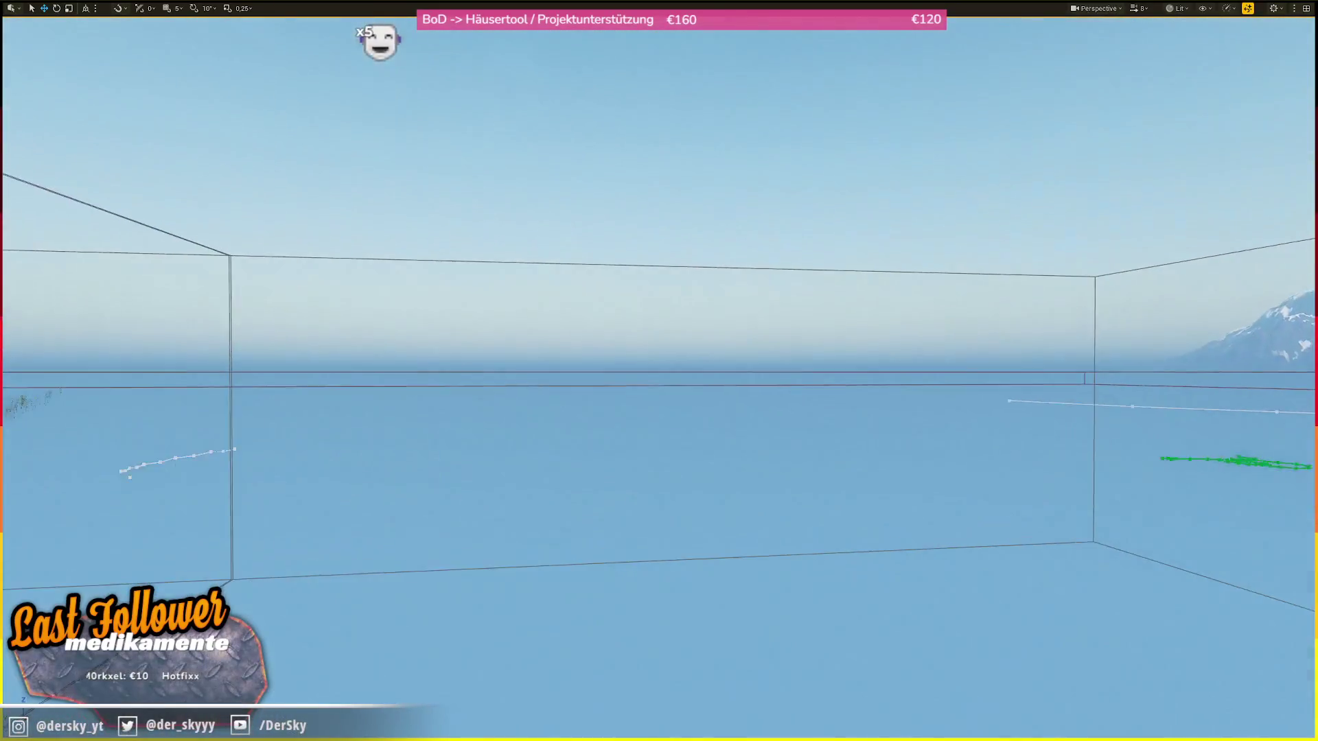
{"action": "scroll", "coordinate": [658, 370], "scroll_direction": "up", "scroll_amount": 1}
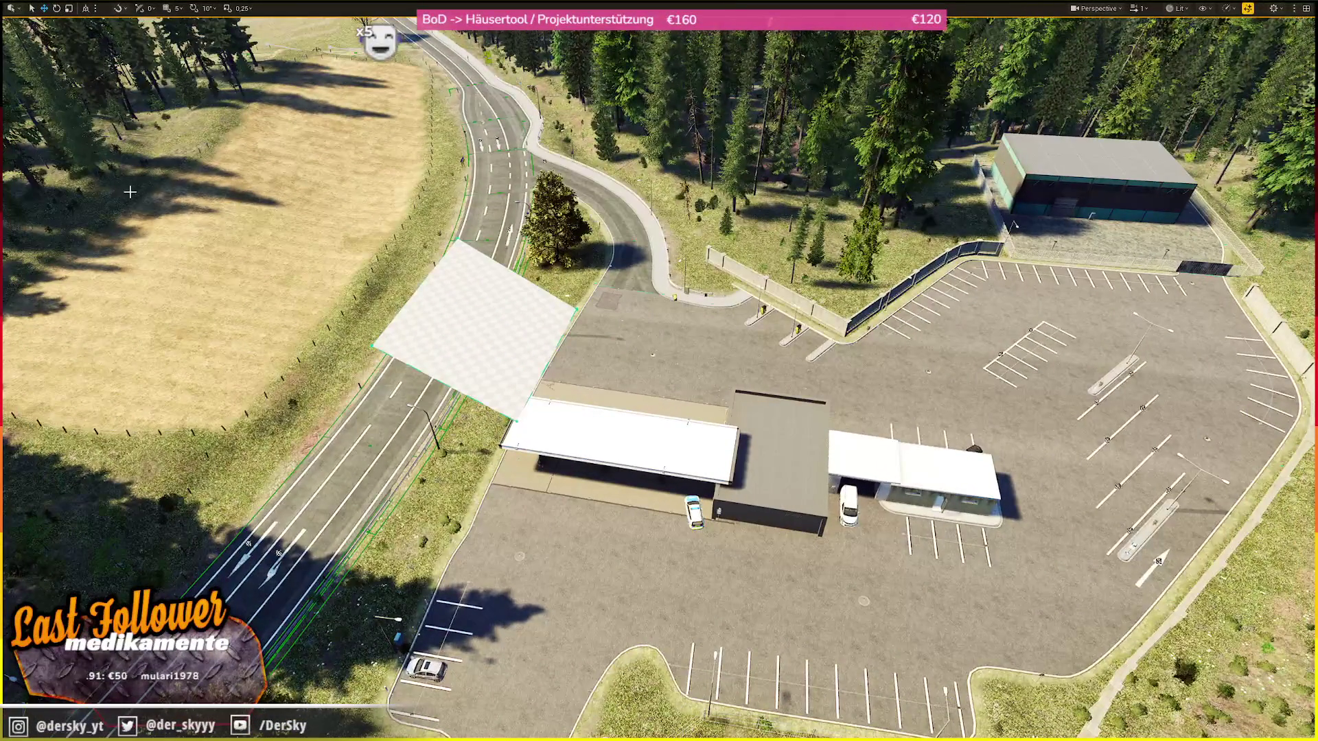
- Bring the Ground Control chat window up over the petrol station view
{"action": "key", "text": "alt+Tab"}
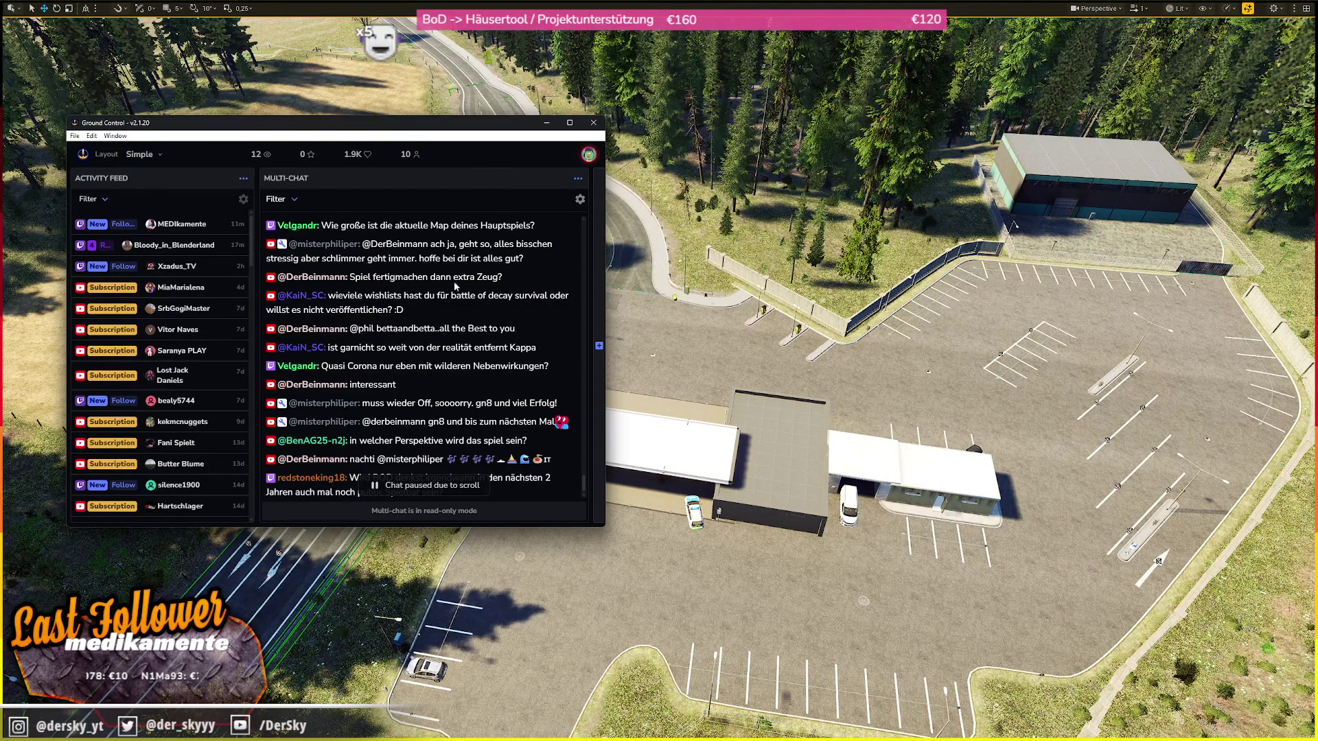
- Scroll the Multi-Chat down to its newest messages, including viewer questions about Battle of Decay
{"action": "scroll", "coordinate": [422, 286], "scroll_direction": "down", "scroll_amount": 1}
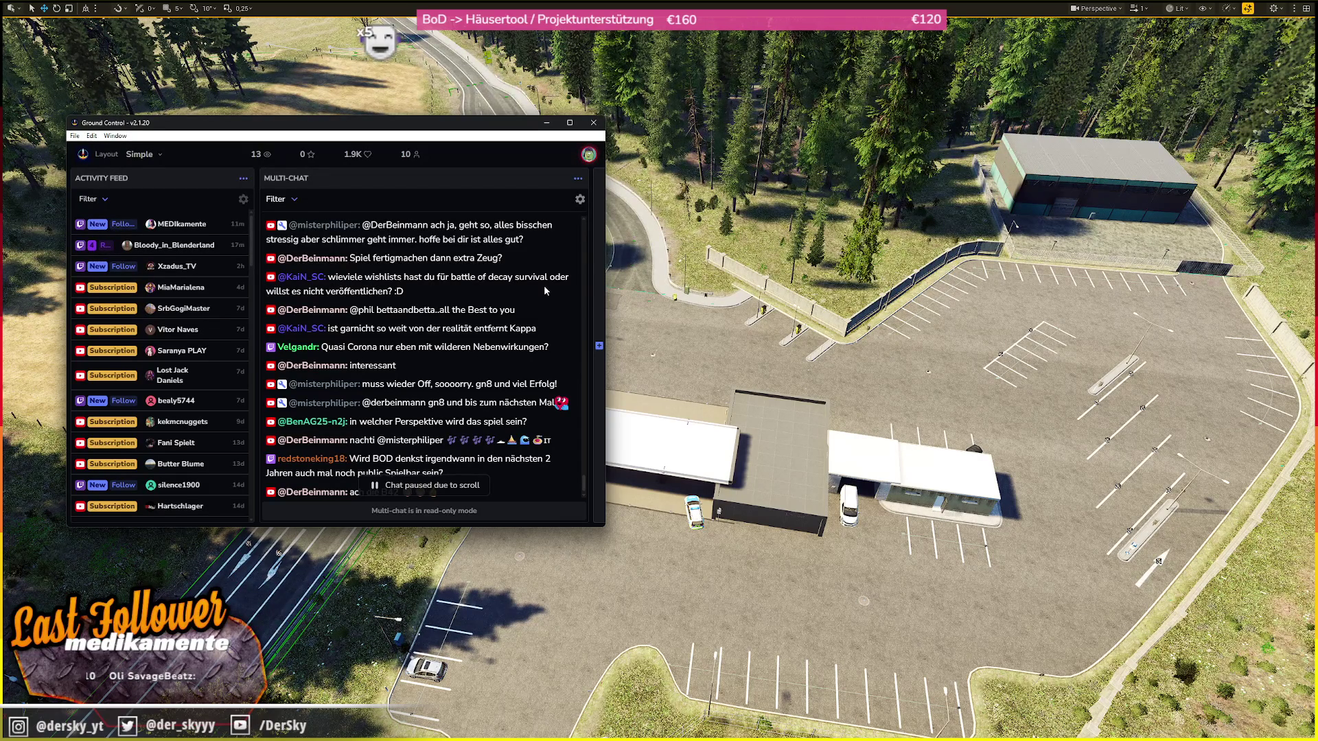
{"action": "scroll", "coordinate": [544, 287], "scroll_direction": "down", "scroll_amount": 1}
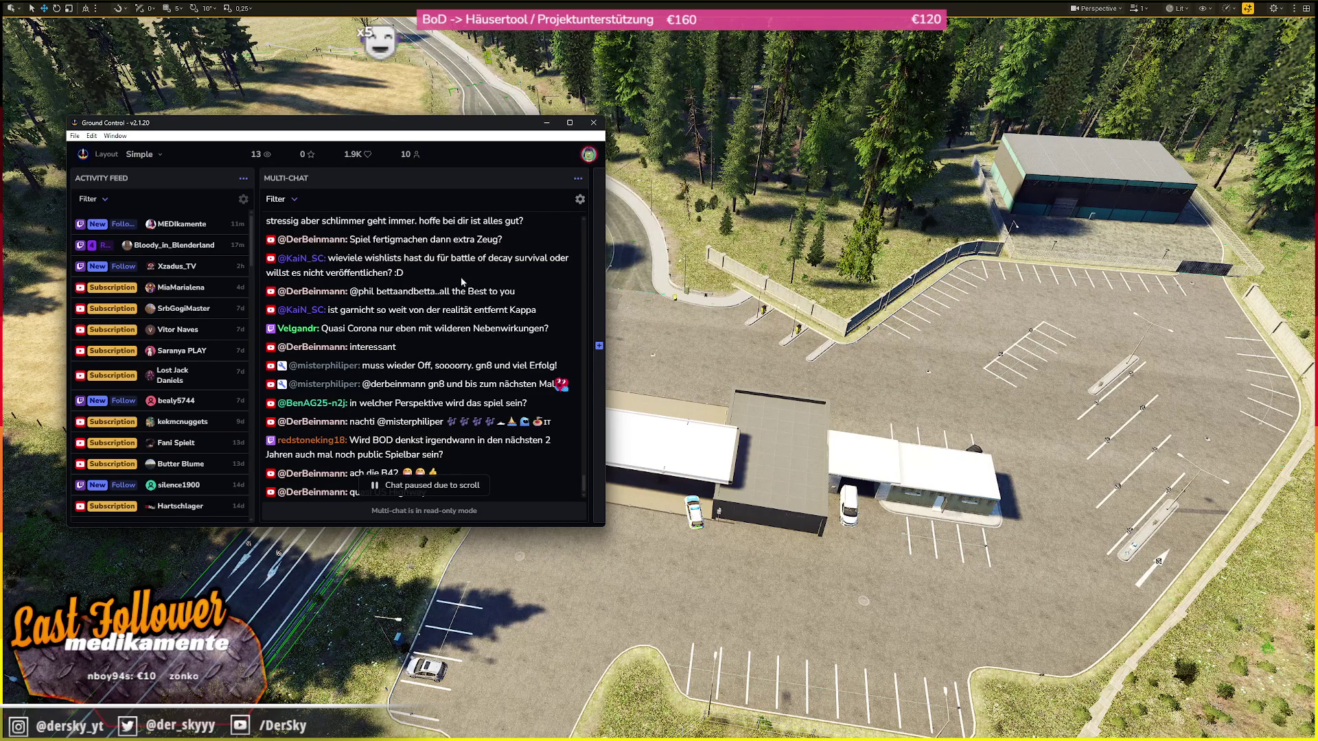
{"action": "scroll", "coordinate": [439, 295], "scroll_direction": "down", "scroll_amount": 1}
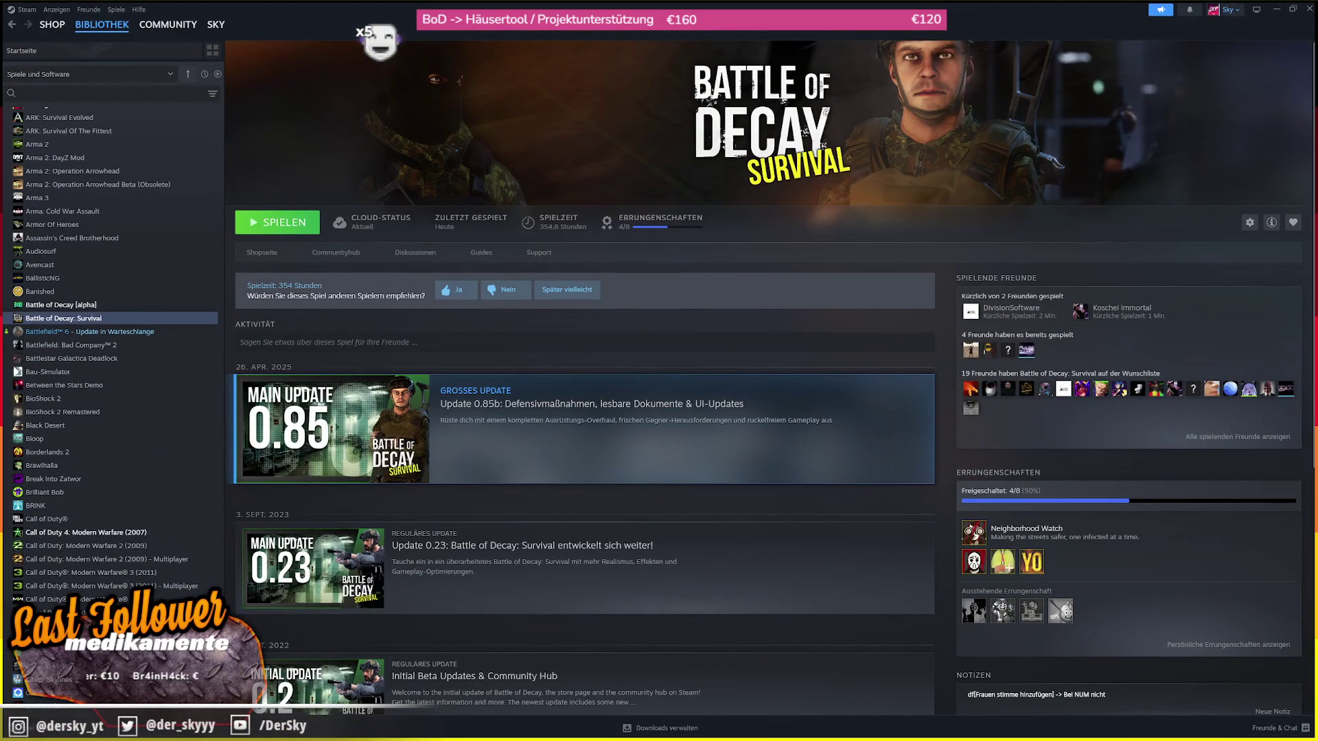
- Open the Battle of Decay: Survival store page and view its fifth screenshot
{"action": "left_click", "coordinate": [268, 253]}
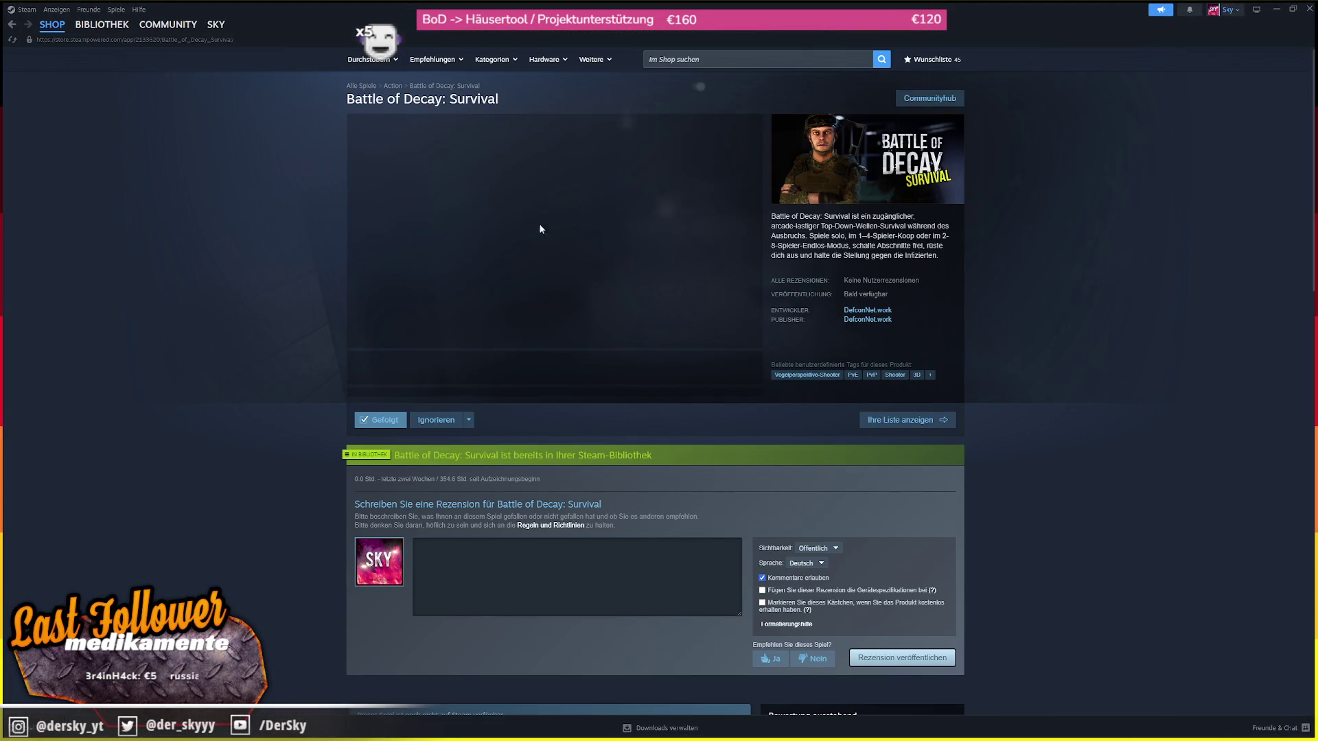
{"action": "left_click", "coordinate": [640, 372]}
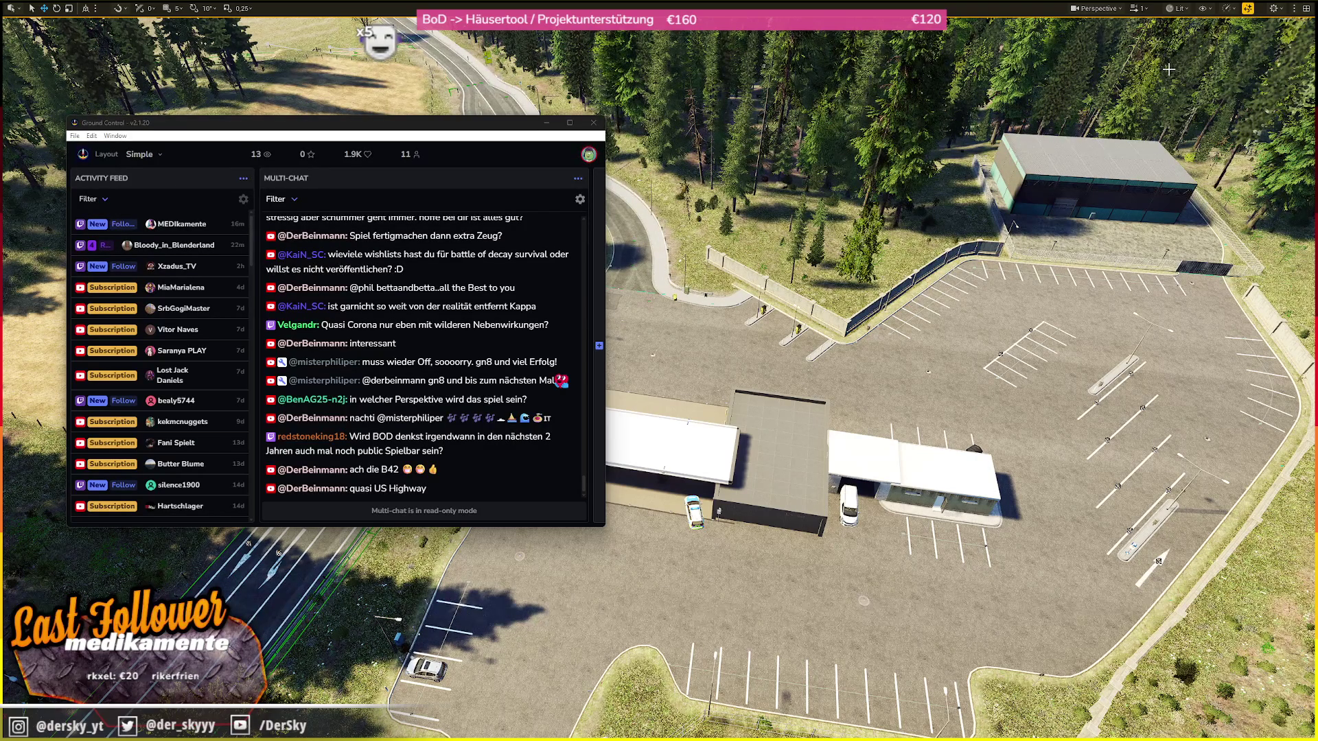
- Dismiss the chat window and fly over the lakeshore back toward the gas station canopy
{"action": "left_click", "coordinate": [418, 132]}
{"action": "key", "text": "alt+Tab"}
{"action": "scroll", "coordinate": [659, 379], "scroll_direction": "down", "scroll_amount": 3}
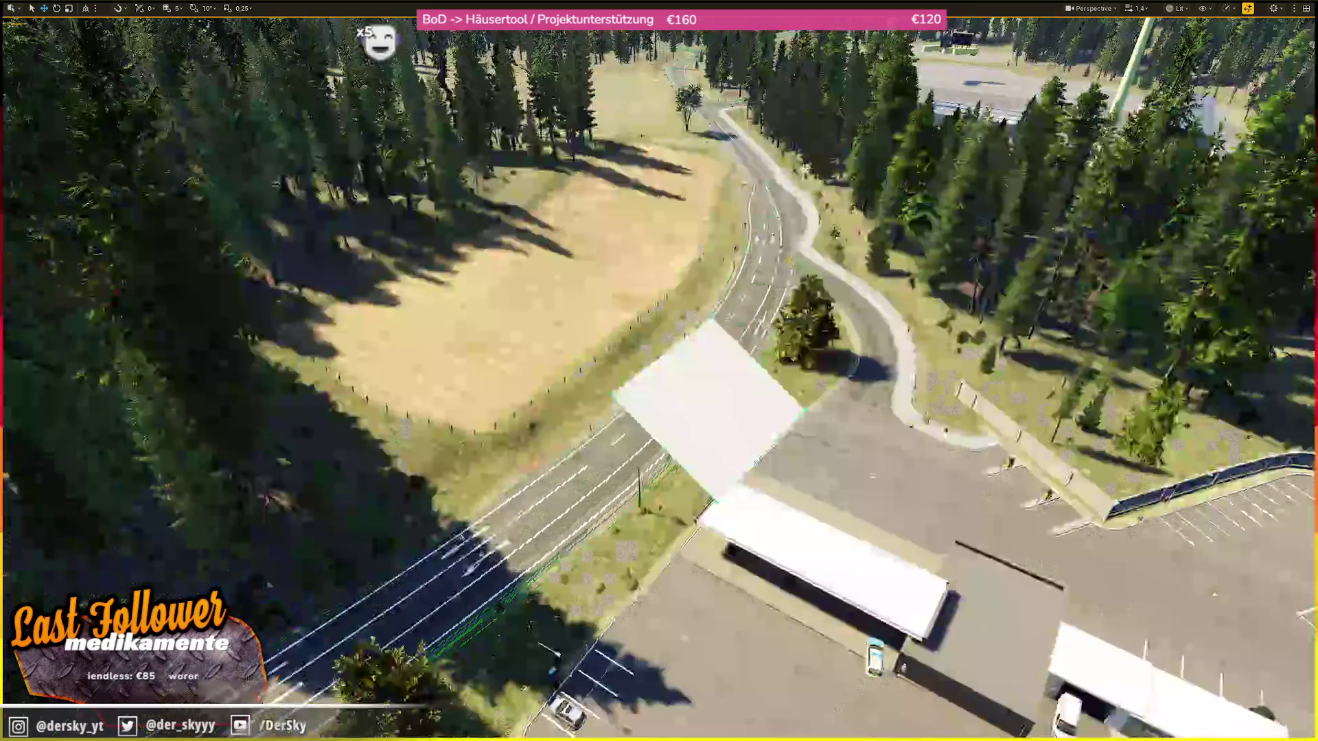
{"action": "scroll", "coordinate": [659, 379], "scroll_direction": "up", "scroll_amount": 3}
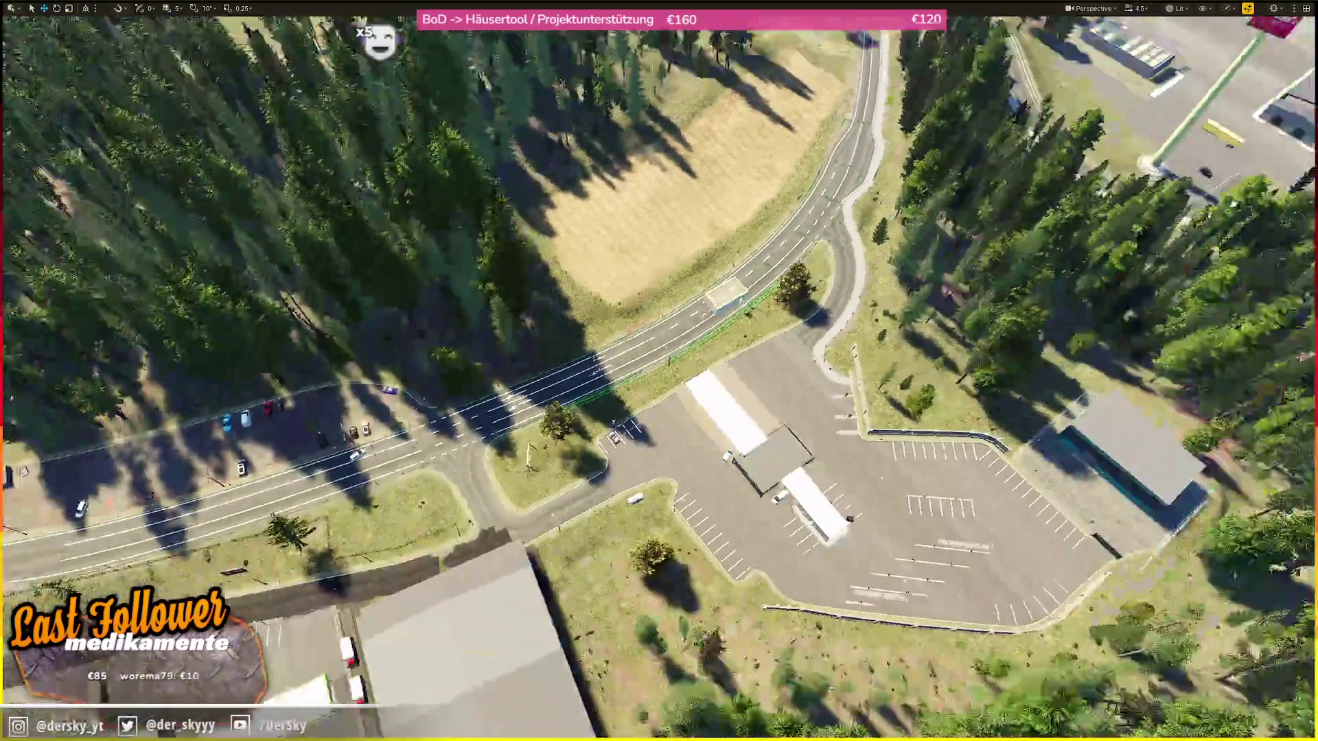
{"action": "scroll", "coordinate": [658, 379], "scroll_direction": "up", "scroll_amount": 2}
{"action": "scroll", "coordinate": [659, 379], "scroll_direction": "down", "scroll_amount": 2}
{"action": "scroll", "coordinate": [659, 370], "scroll_direction": "up", "scroll_amount": 2}
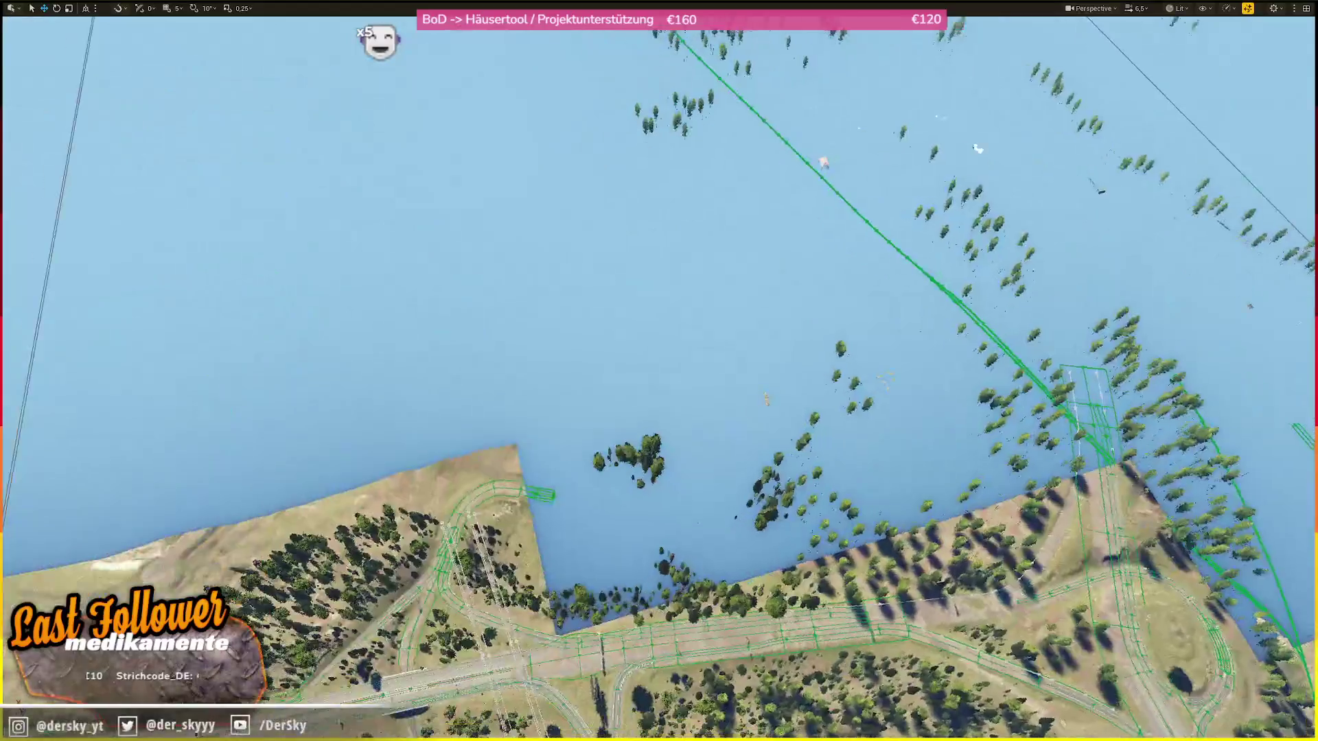
{"action": "scroll", "coordinate": [659, 371], "scroll_direction": "up", "scroll_amount": 1}
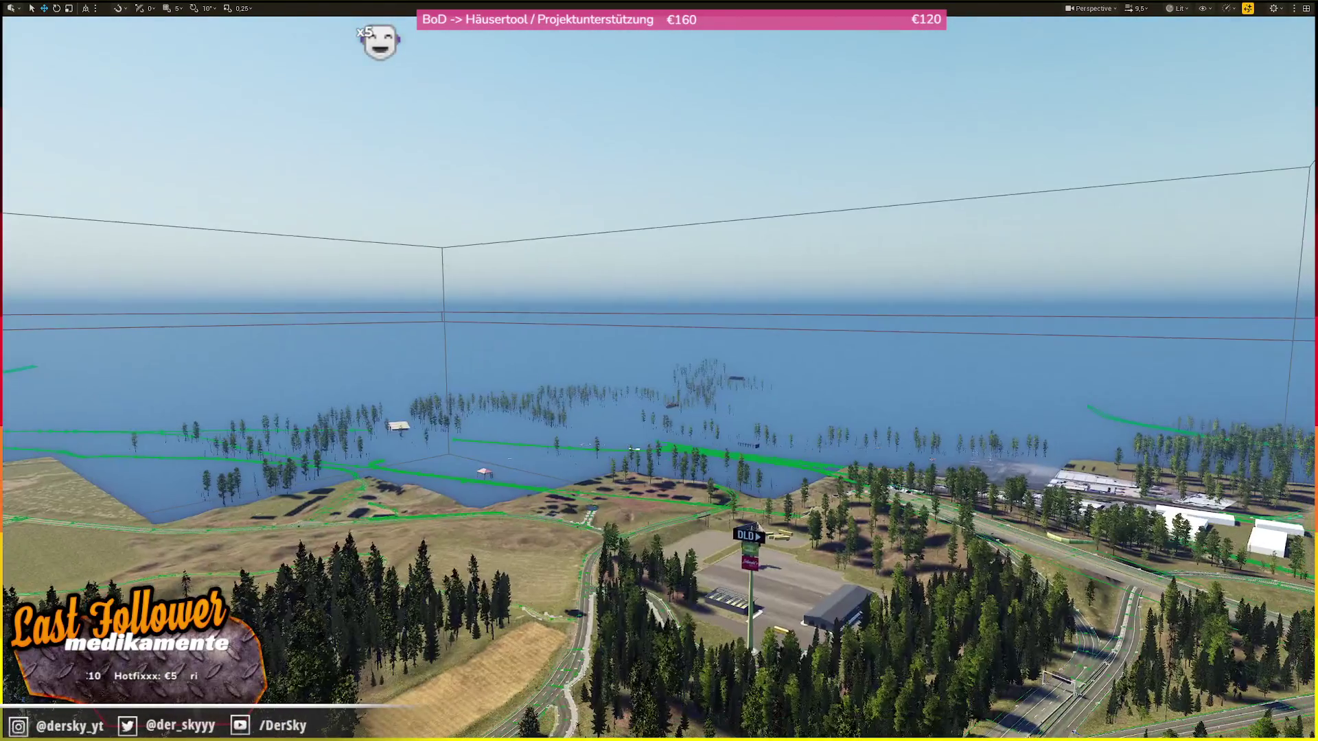
{"action": "scroll", "coordinate": [659, 371], "scroll_direction": "down", "scroll_amount": 1}
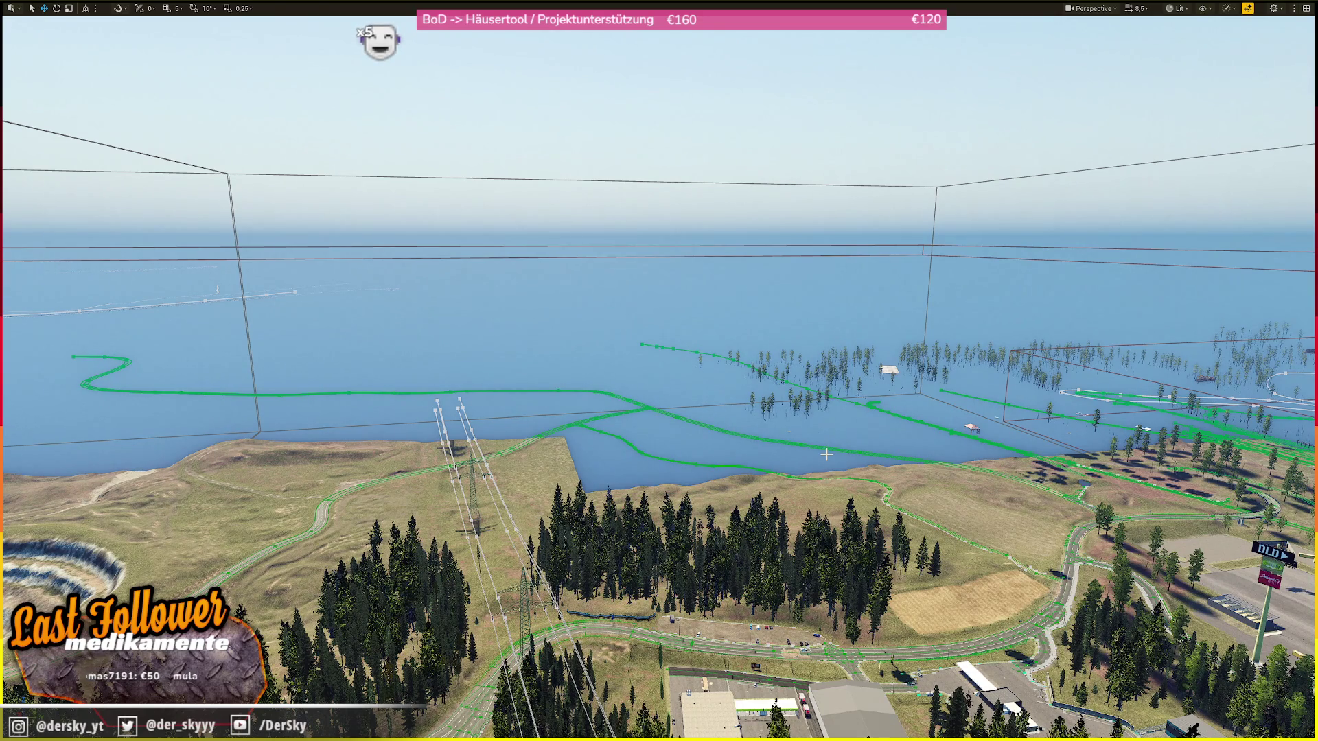
- View the white-roofed gas station from above and at ground level, then move to the police barrier
{"action": "key", "text": "f"}
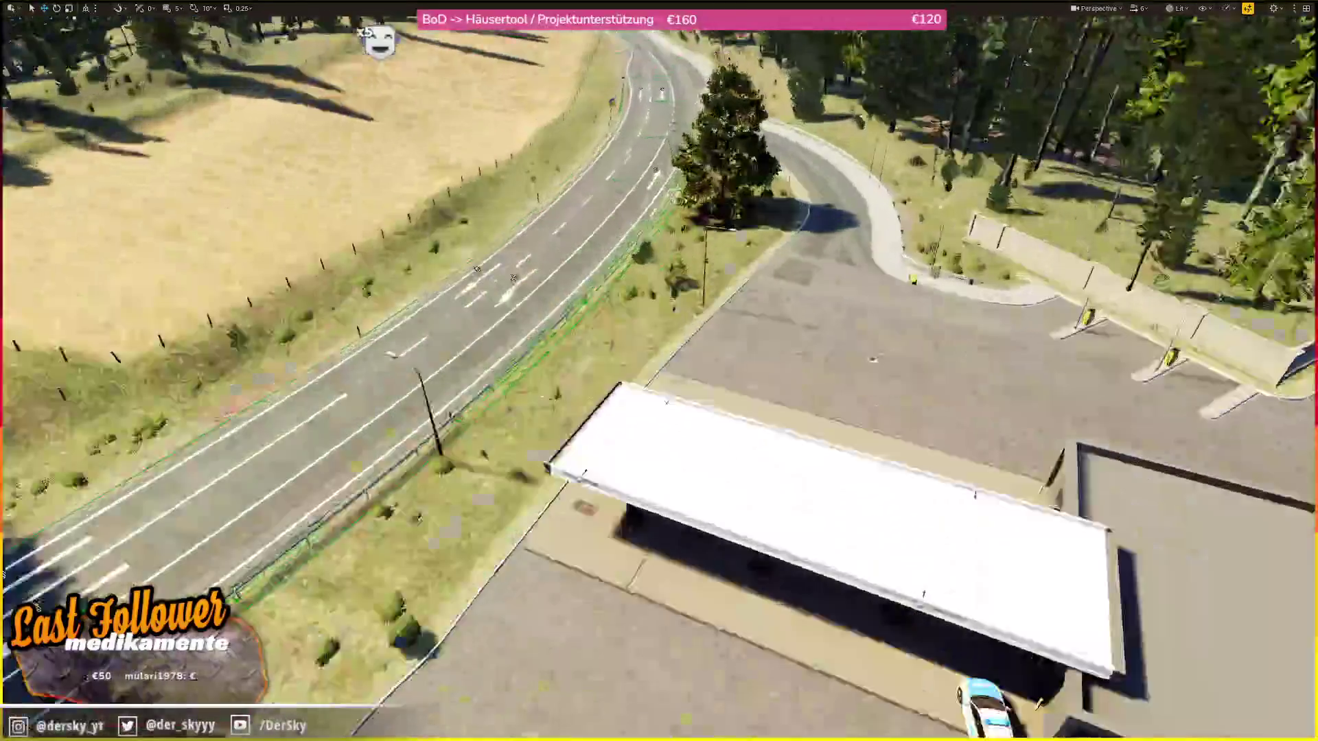
{"action": "key", "text": "f"}
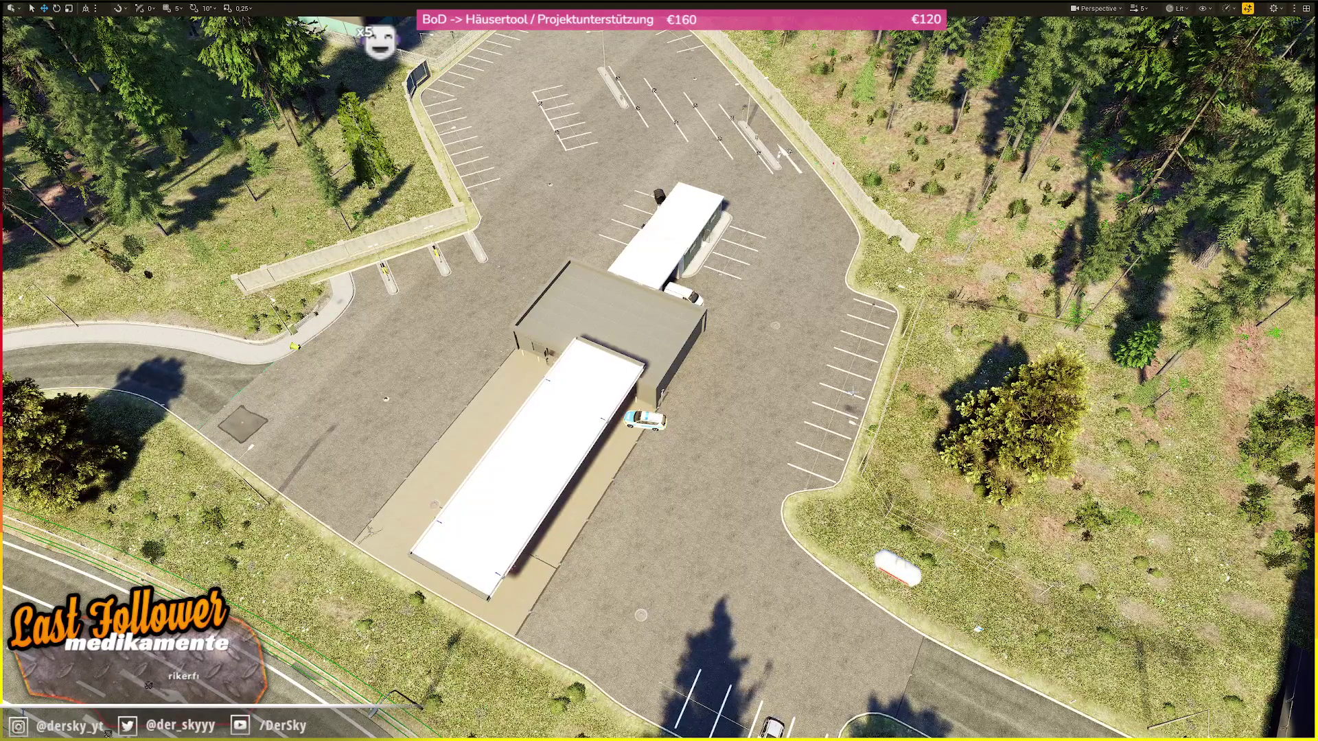
{"action": "key", "text": "1"}
{"action": "scroll", "coordinate": [626, 163], "scroll_direction": "down", "scroll_amount": 5}
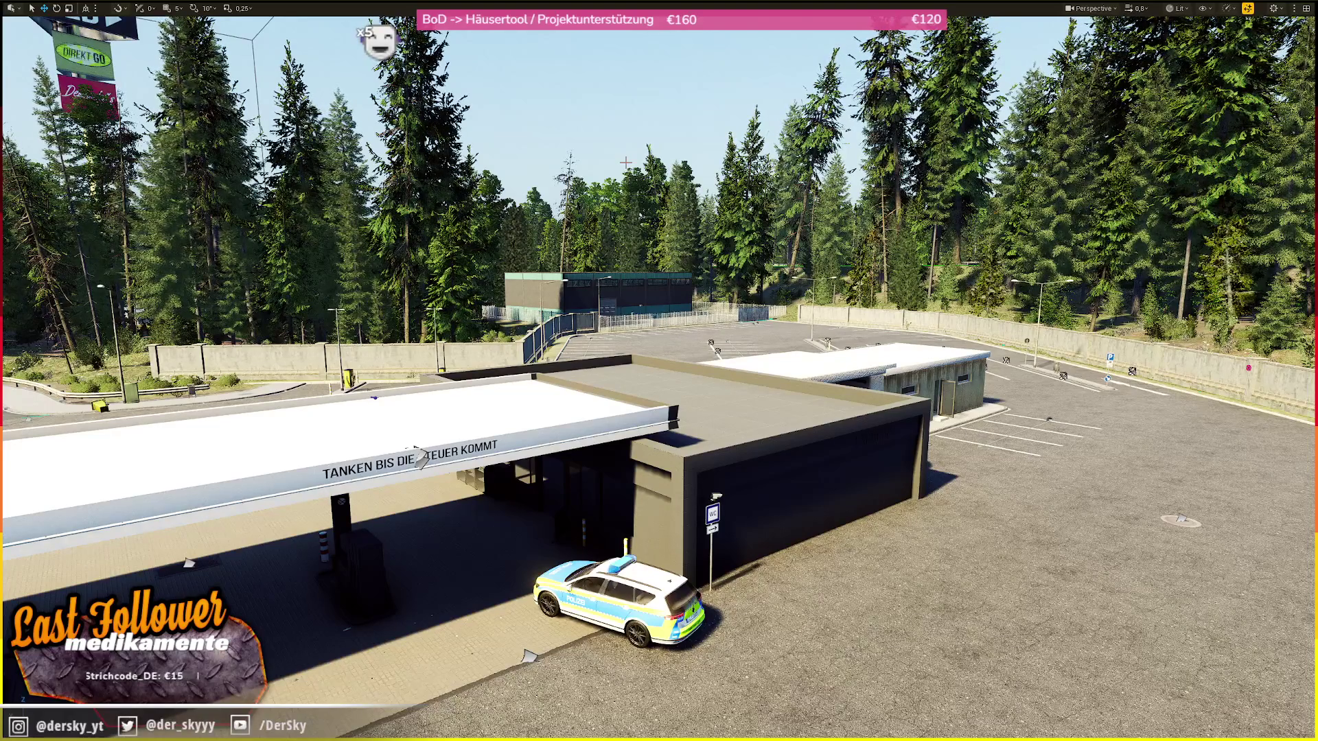
{"action": "scroll", "coordinate": [415, 450], "scroll_direction": "up", "scroll_amount": 2}
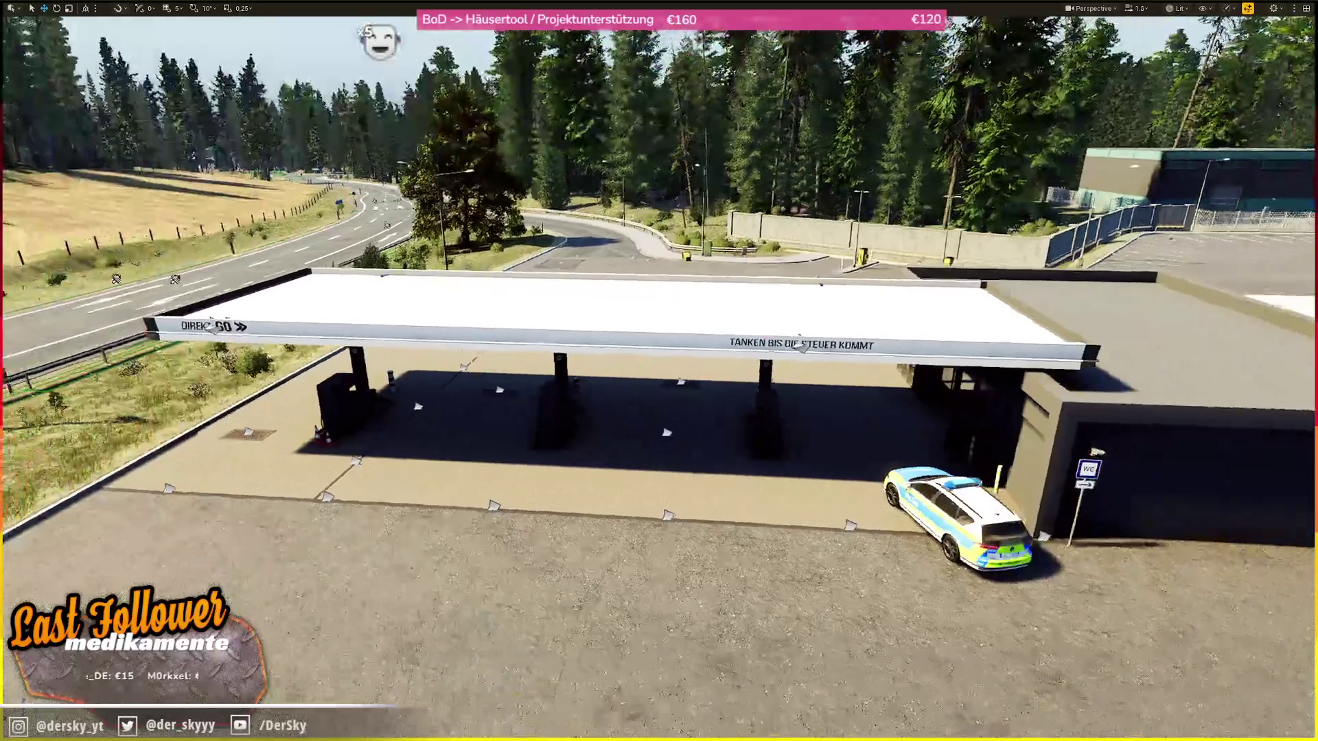
{"action": "scroll", "coordinate": [658, 371], "scroll_direction": "up", "scroll_amount": 1}
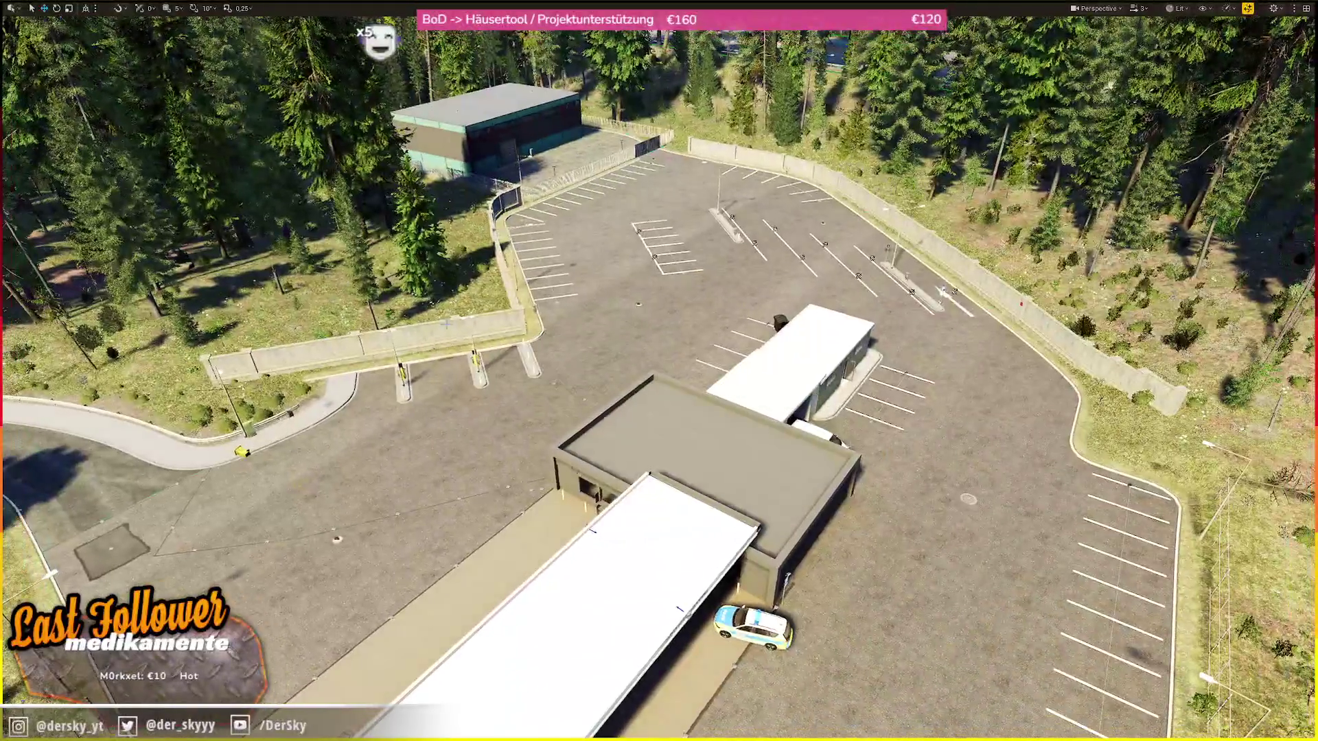
{"action": "scroll", "coordinate": [659, 370], "scroll_direction": "down", "scroll_amount": 2}
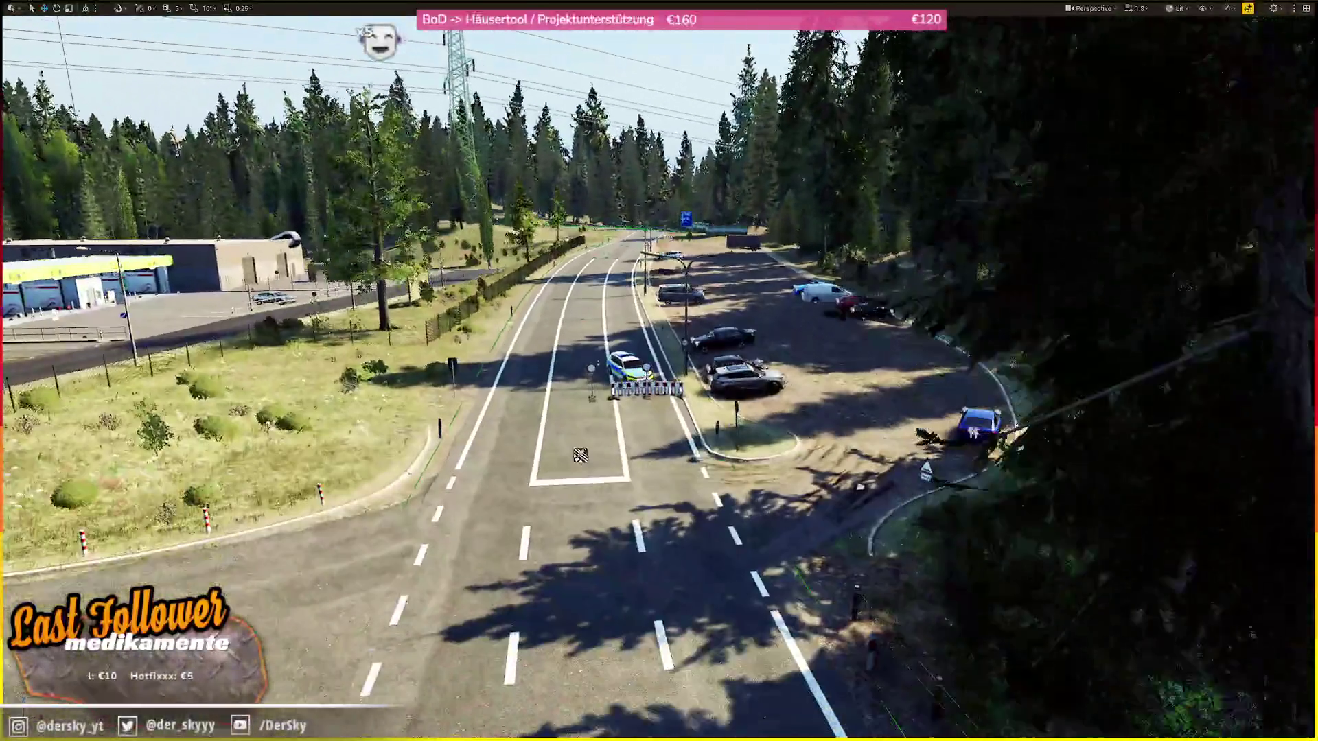
- Select a parking-bay stripe, then fly along the curving road to the pylon and bollards
{"action": "scroll", "coordinate": [659, 370], "scroll_direction": "up", "scroll_amount": 3}
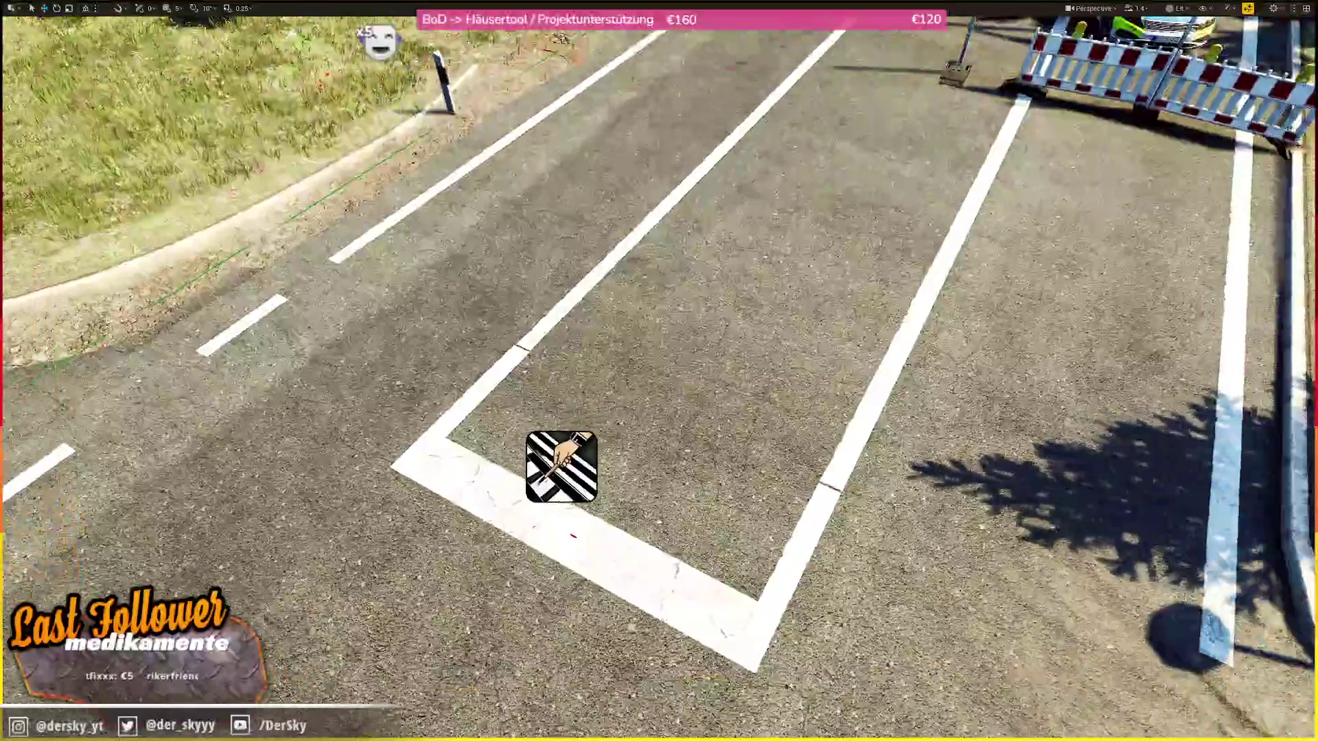
{"action": "scroll", "coordinate": [659, 370], "scroll_direction": "down", "scroll_amount": 1}
{"action": "left_click", "coordinate": [567, 527]}
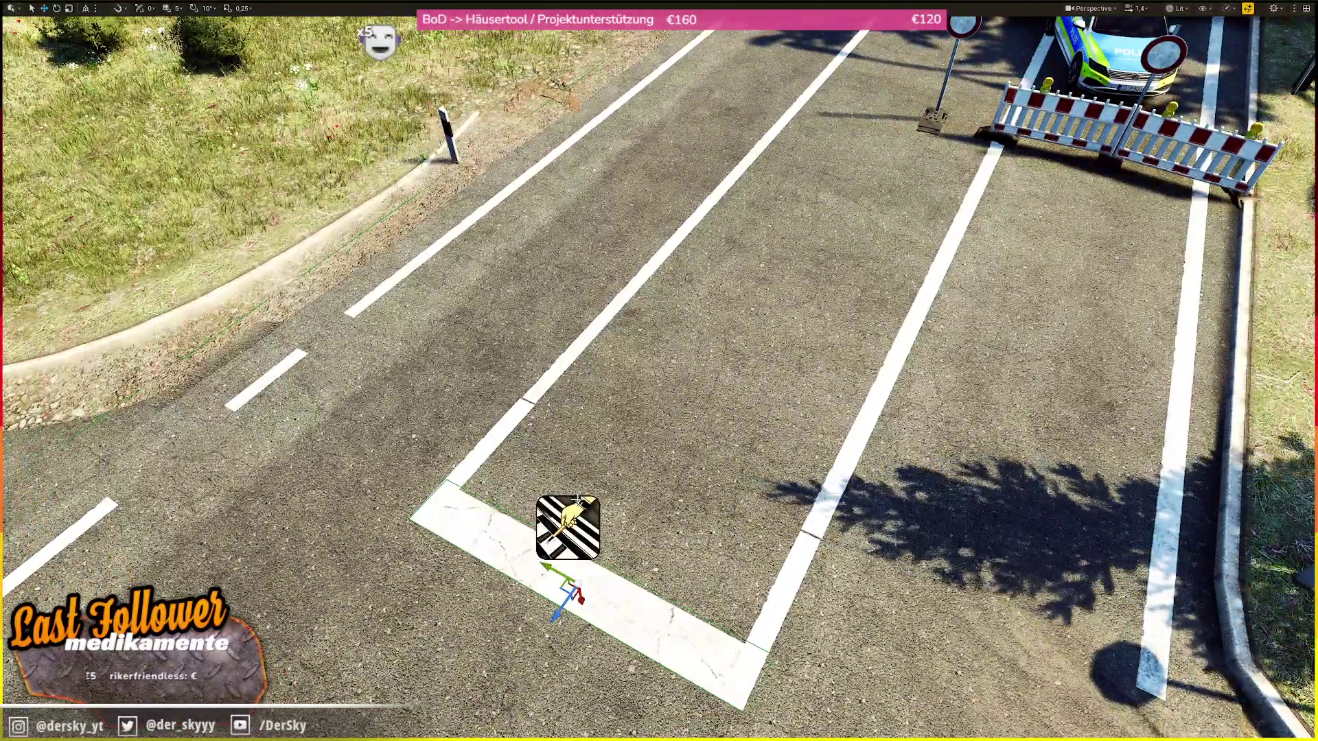
{"action": "scroll", "coordinate": [658, 370], "scroll_direction": "down", "scroll_amount": 3}
{"action": "scroll", "coordinate": [659, 371], "scroll_direction": "up", "scroll_amount": 5}
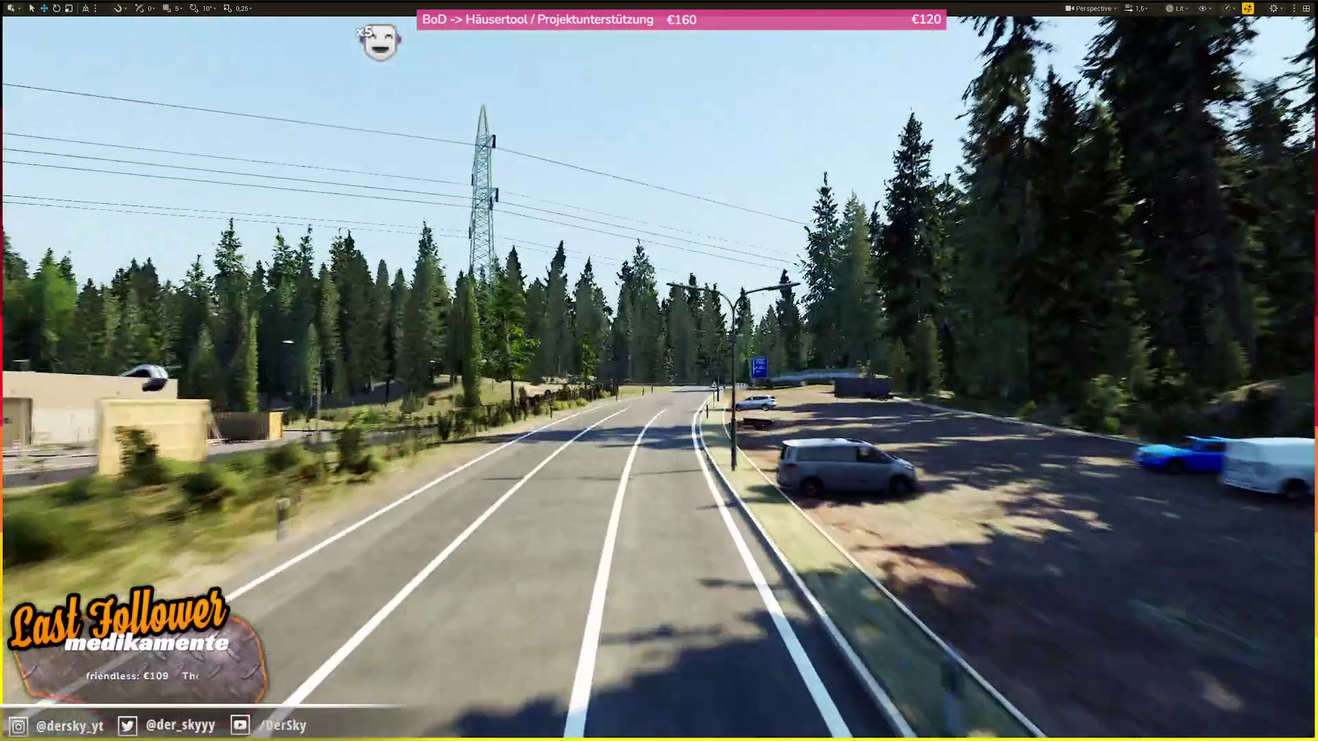
{"action": "scroll", "coordinate": [659, 371], "scroll_direction": "down", "scroll_amount": 2}
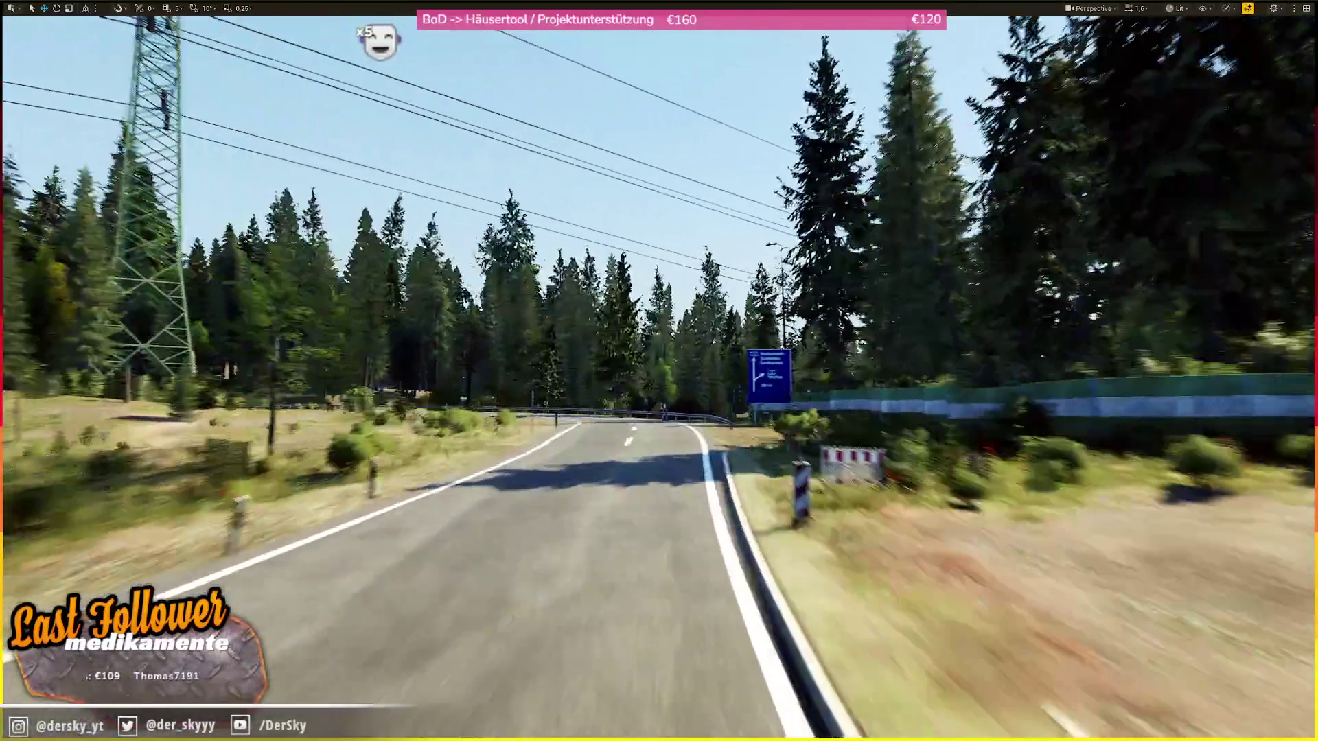
{"action": "scroll", "coordinate": [659, 371], "scroll_direction": "up", "scroll_amount": 1}
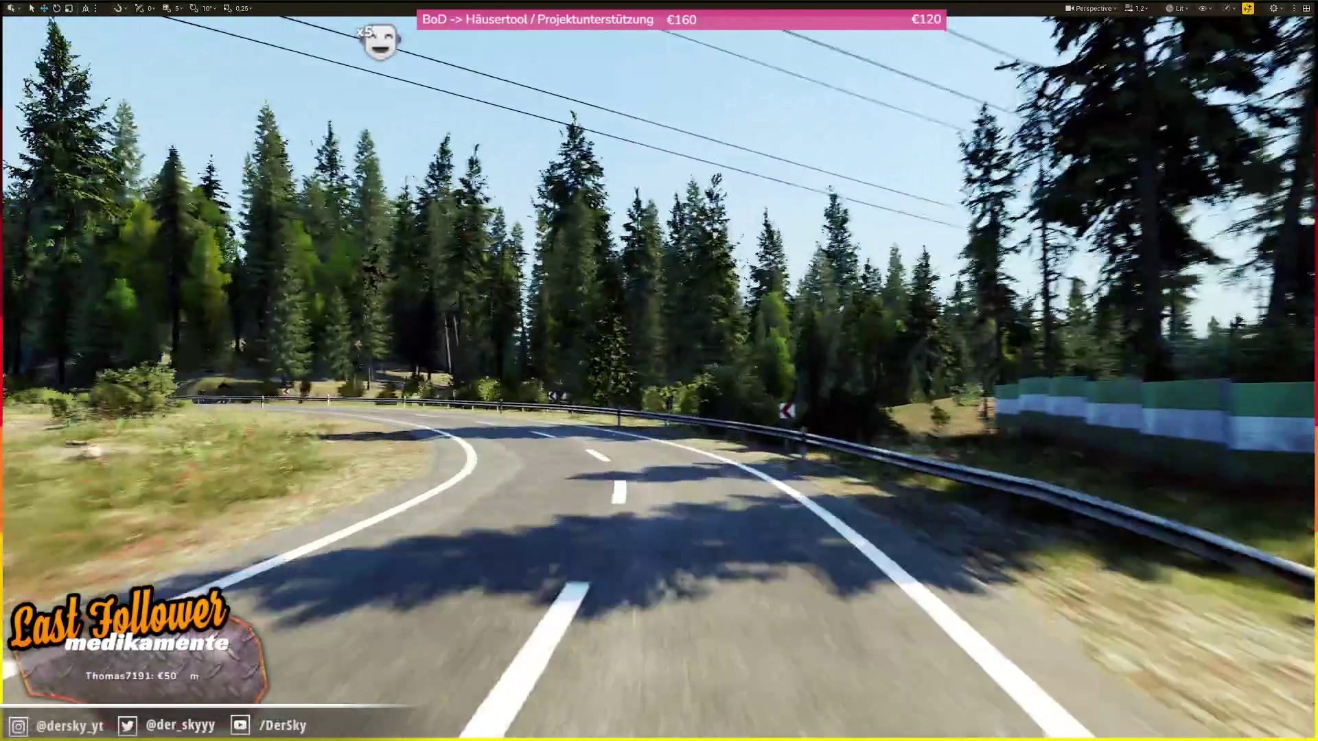
{"action": "key", "text": "w"}
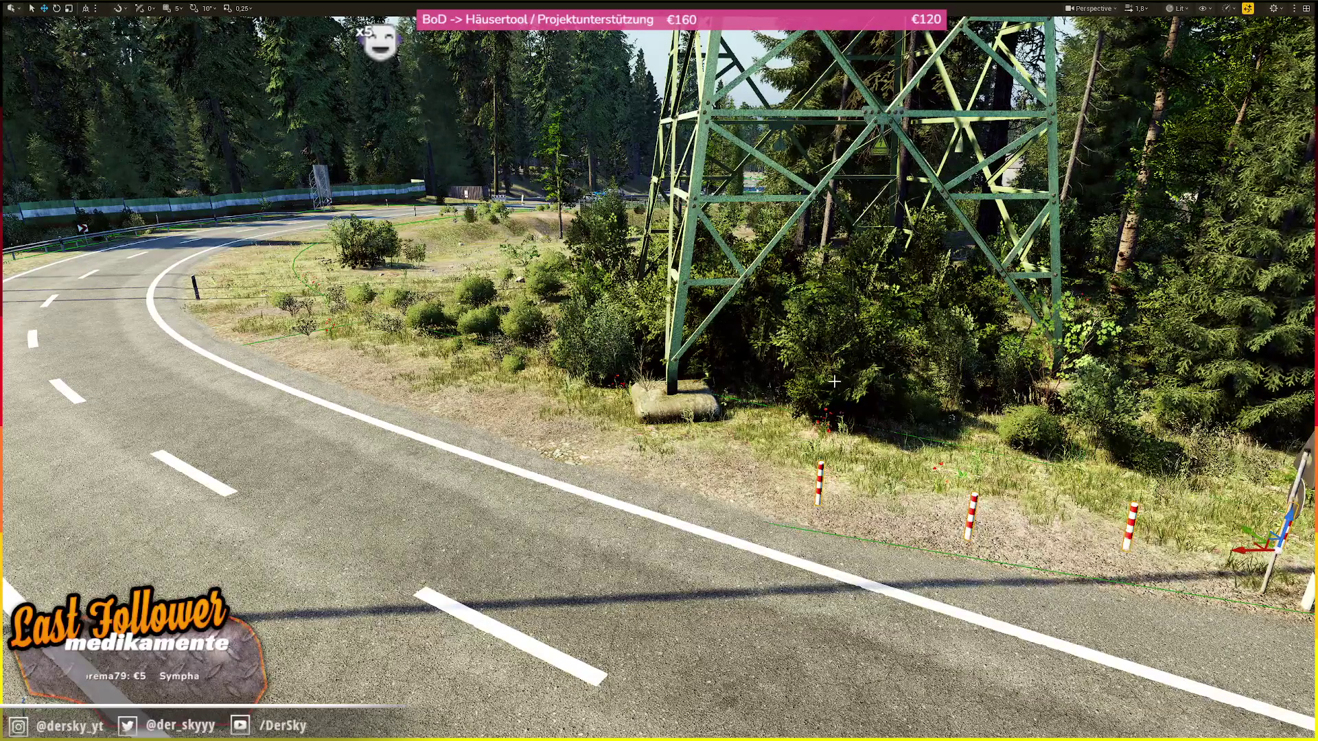
- Frame the striped barricade near the pylon and rotate it upright
{"action": "key", "text": "f"}
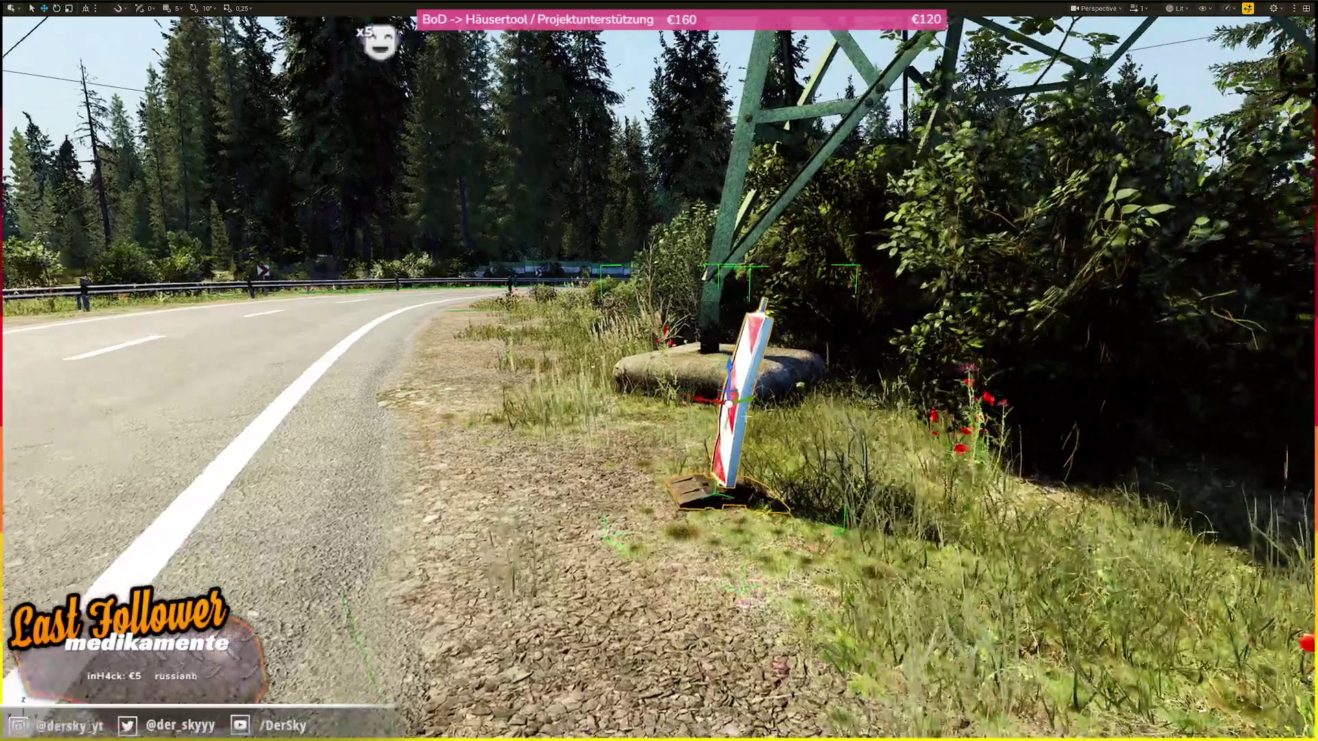
{"action": "key", "text": "e"}
{"action": "mouse_move", "coordinate": [677, 405]}
{"action": "left_mouse_down"}
{"action": "mouse_move", "coordinate": [659, 406]}
{"action": "mouse_move", "coordinate": [748, 385]}
{"action": "mouse_move", "coordinate": [803, 299]}
{"action": "left_mouse_up"}
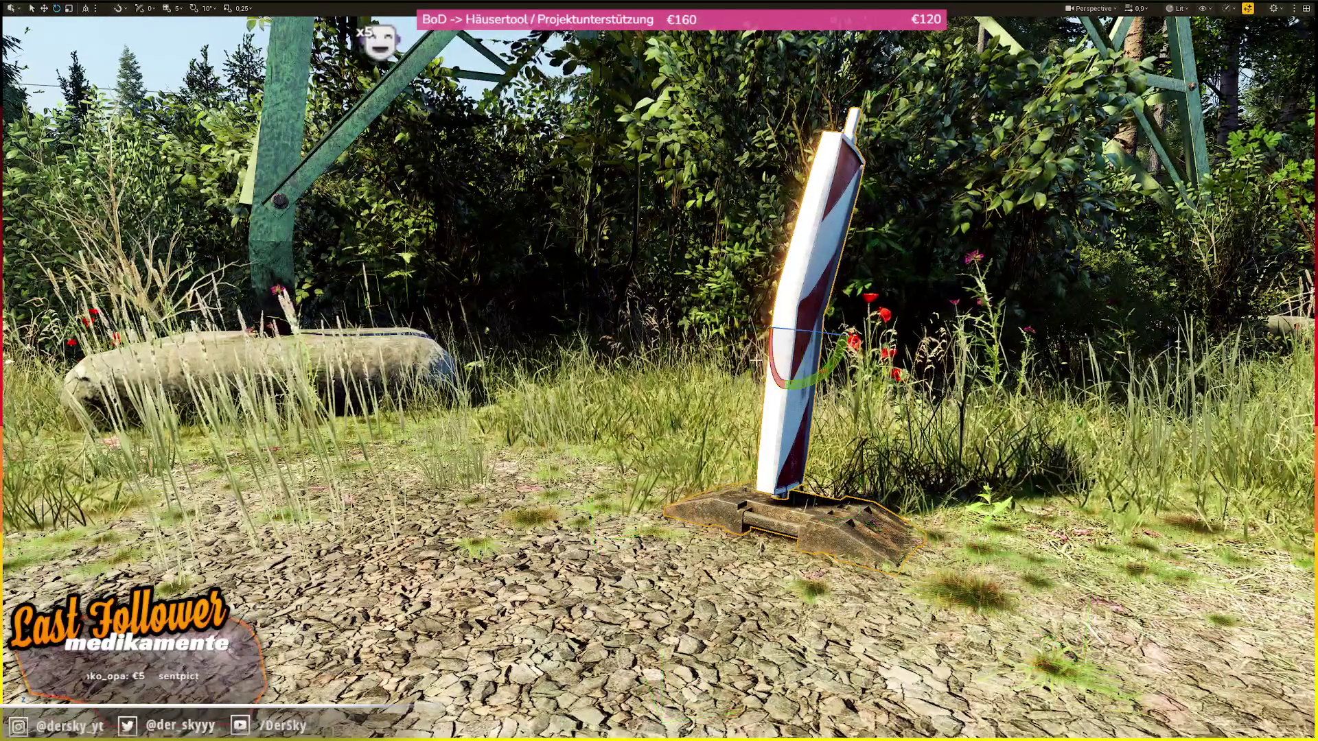
{"action": "mouse_move", "coordinate": [824, 368]}
{"action": "left_mouse_down"}
{"action": "mouse_move", "coordinate": [754, 494]}
{"action": "mouse_move", "coordinate": [749, 446]}
{"action": "left_mouse_up"}
- Alt-drag a duplicate barricade into place beside the stone footing
{"action": "key", "text": "w"}
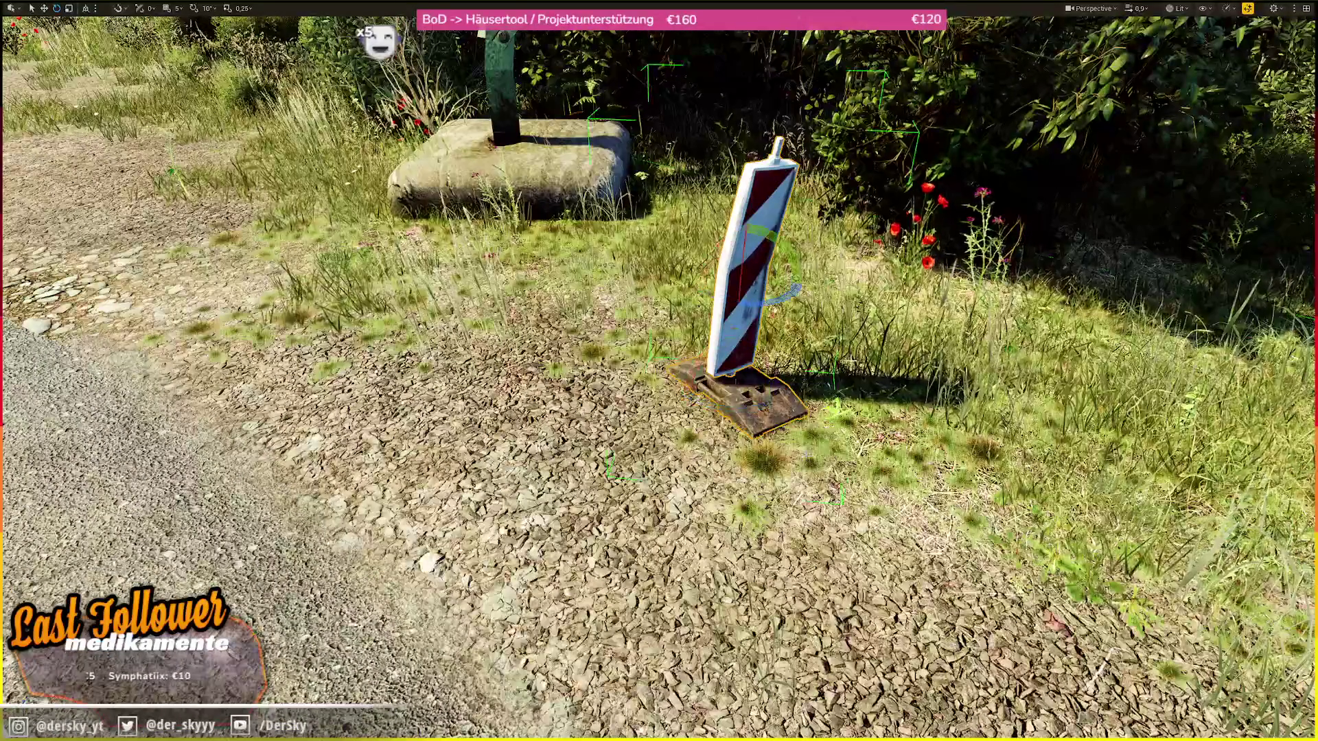
{"action": "mouse_move", "coordinate": [744, 273]}
{"action": "left_mouse_down"}
{"action": "mouse_move", "coordinate": [458, 206]}
{"action": "mouse_move", "coordinate": [454, 179]}
{"action": "left_mouse_up"}
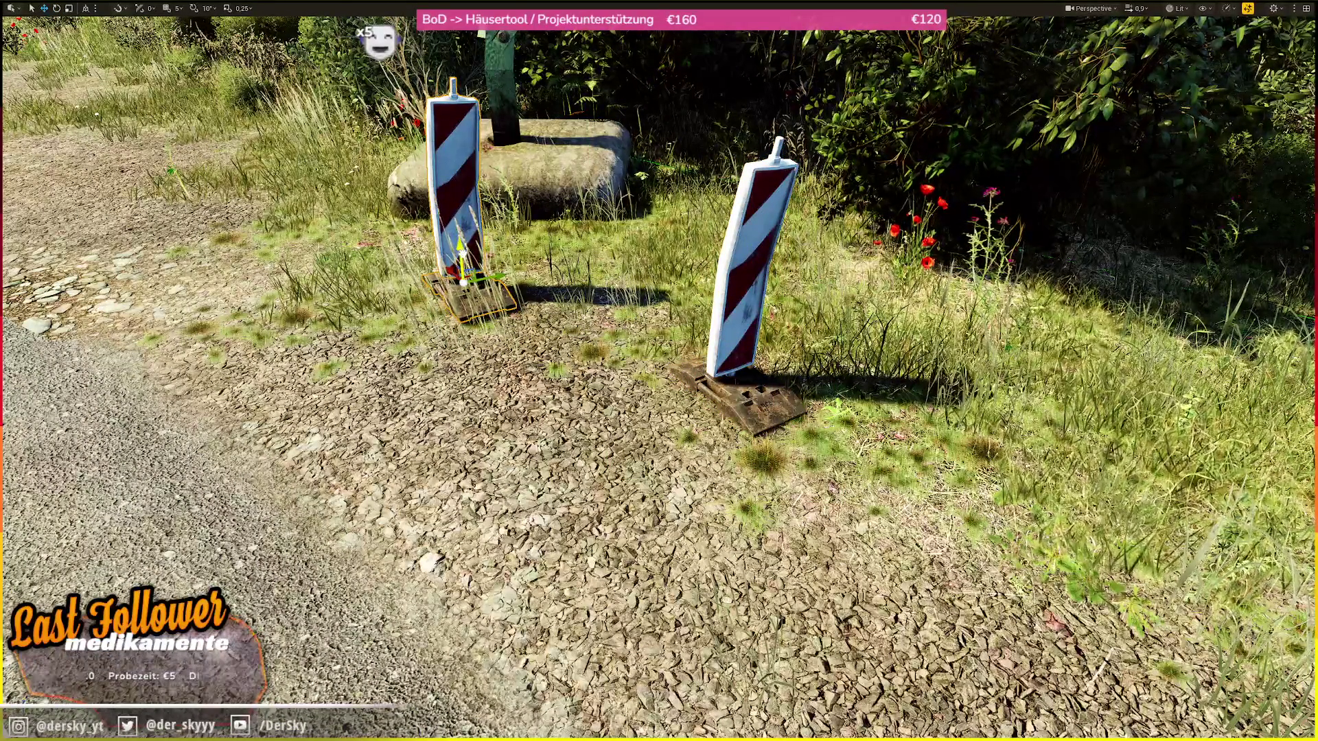
{"action": "key", "text": "e"}
{"action": "right_click", "coordinate": [439, 195]}
- Select the Warning_Barricade_2 mesh in the content browser
{"action": "left_click", "coordinate": [454, 218]}
{"action": "left_click", "coordinate": [357, 525]}
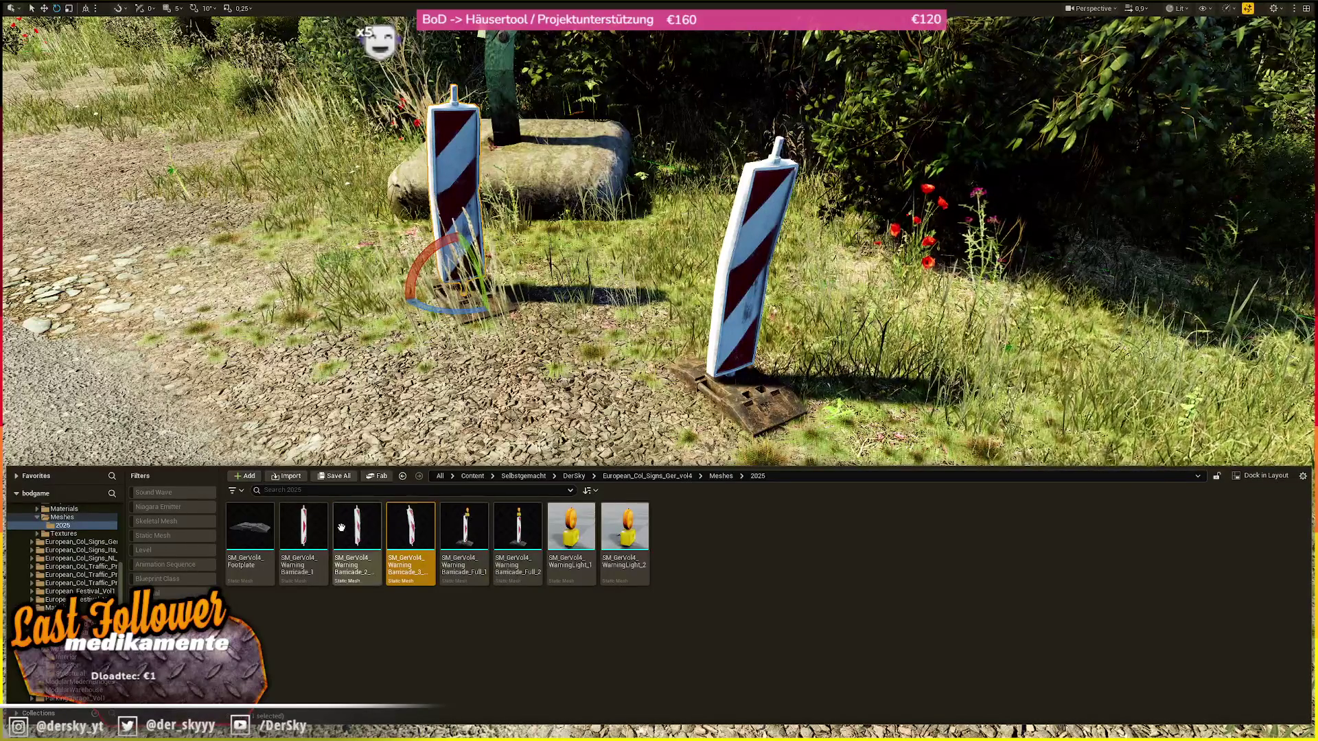
{"action": "key", "text": "ctrl+space"}
{"action": "scroll", "coordinate": [412, 309], "scroll_direction": "down", "scroll_amount": 2}
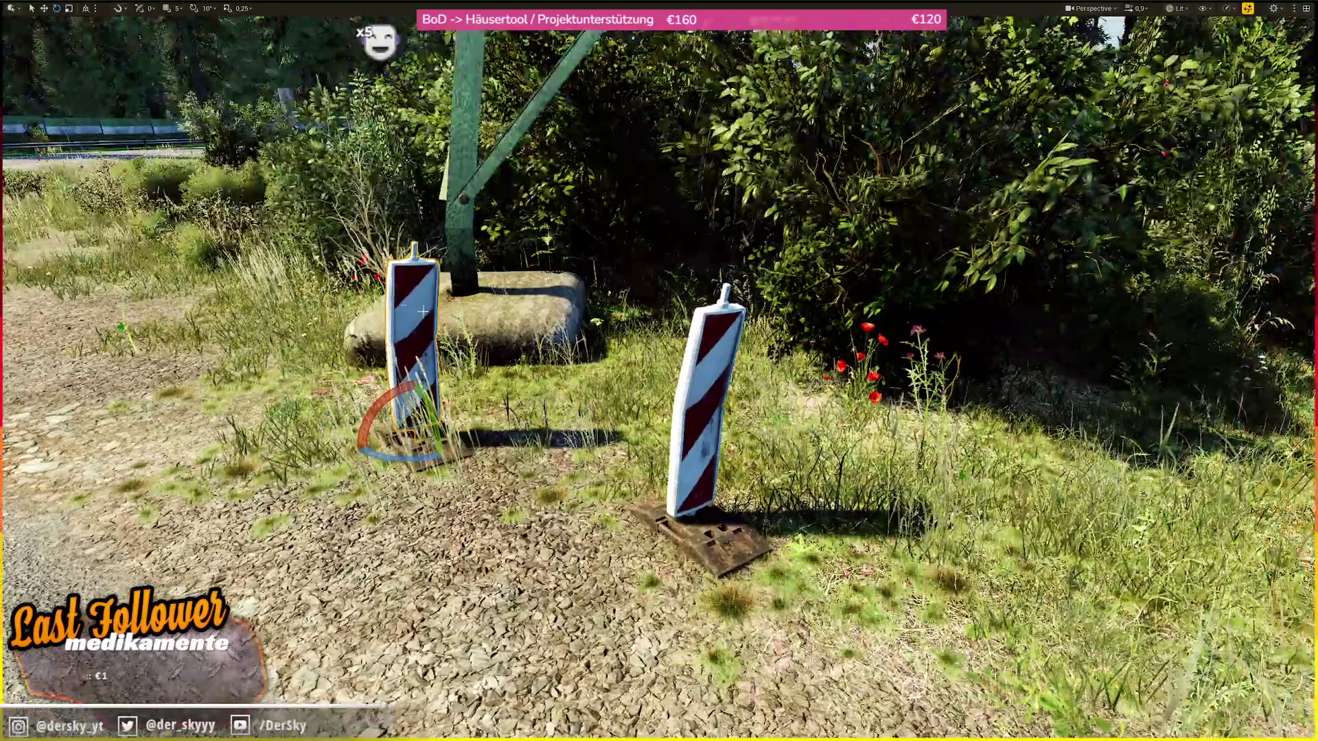
- Place Warning_Barricade_2 at the left spot by the footing, snap it to the ground, and check Details
{"action": "right_click", "coordinate": [406, 307]}
{"action": "mouse_move", "coordinate": [521, 392]}
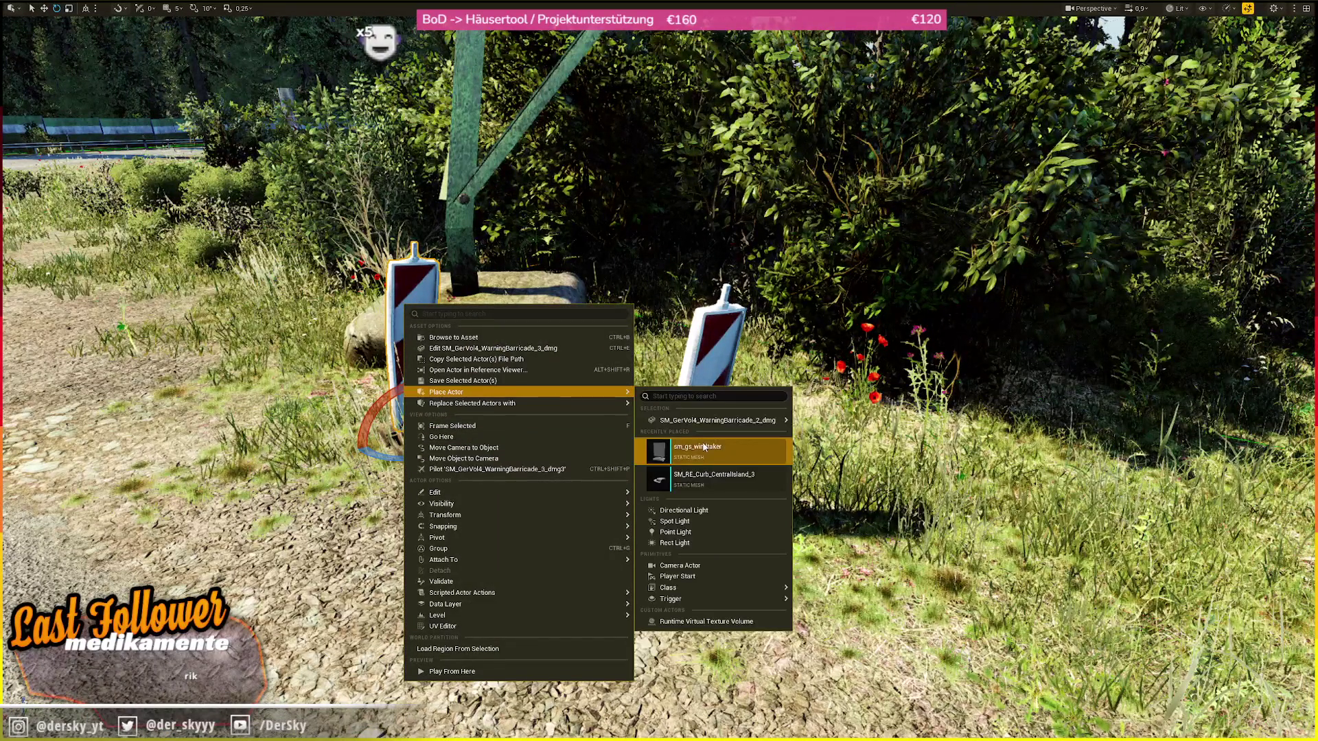
{"action": "left_click", "coordinate": [750, 419]}
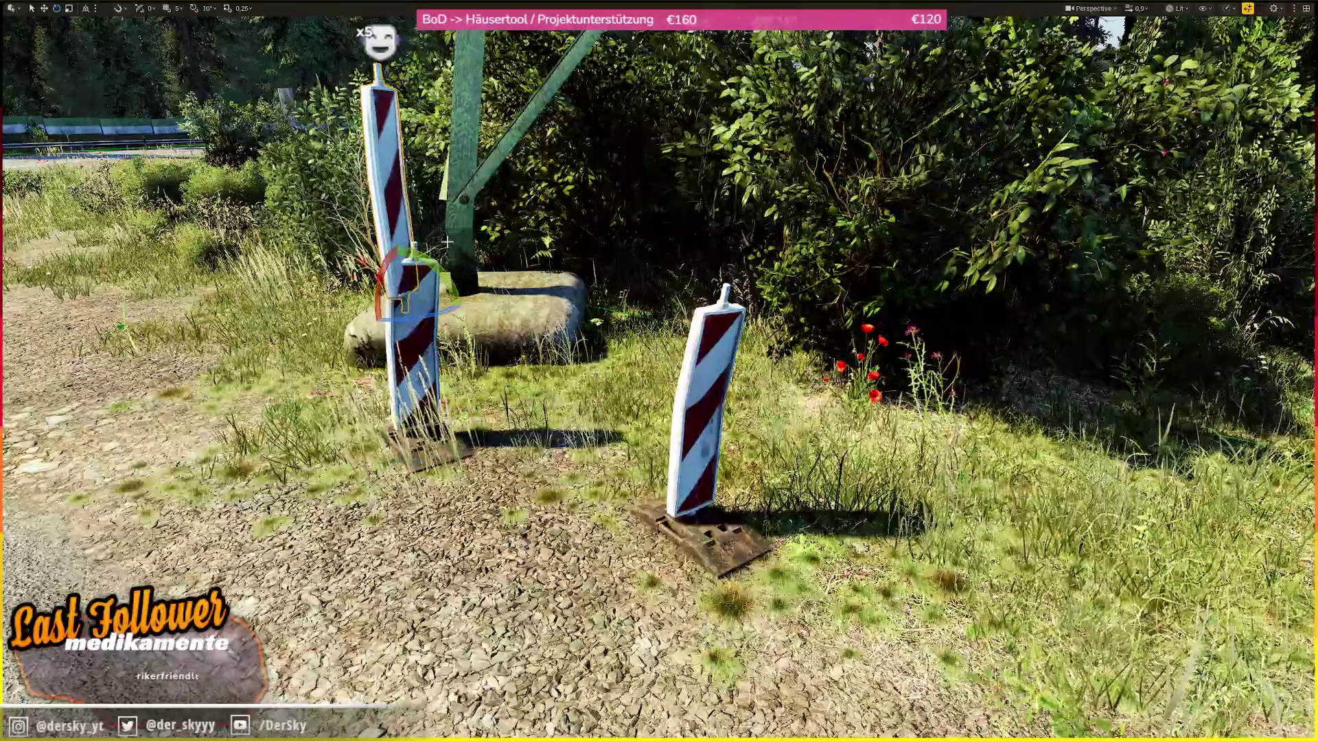
{"action": "key", "text": "End"}
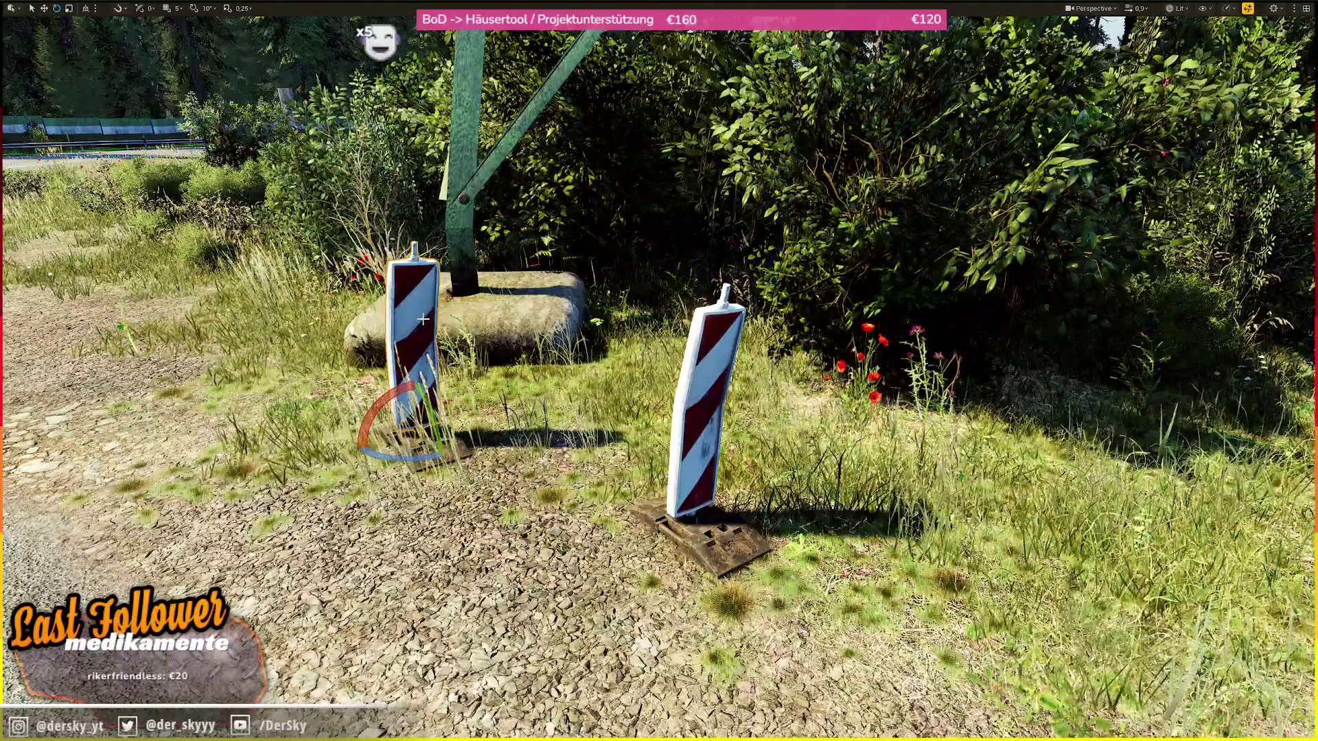
{"action": "key", "text": "F11"}
{"action": "left_click", "coordinate": [8, 160]}
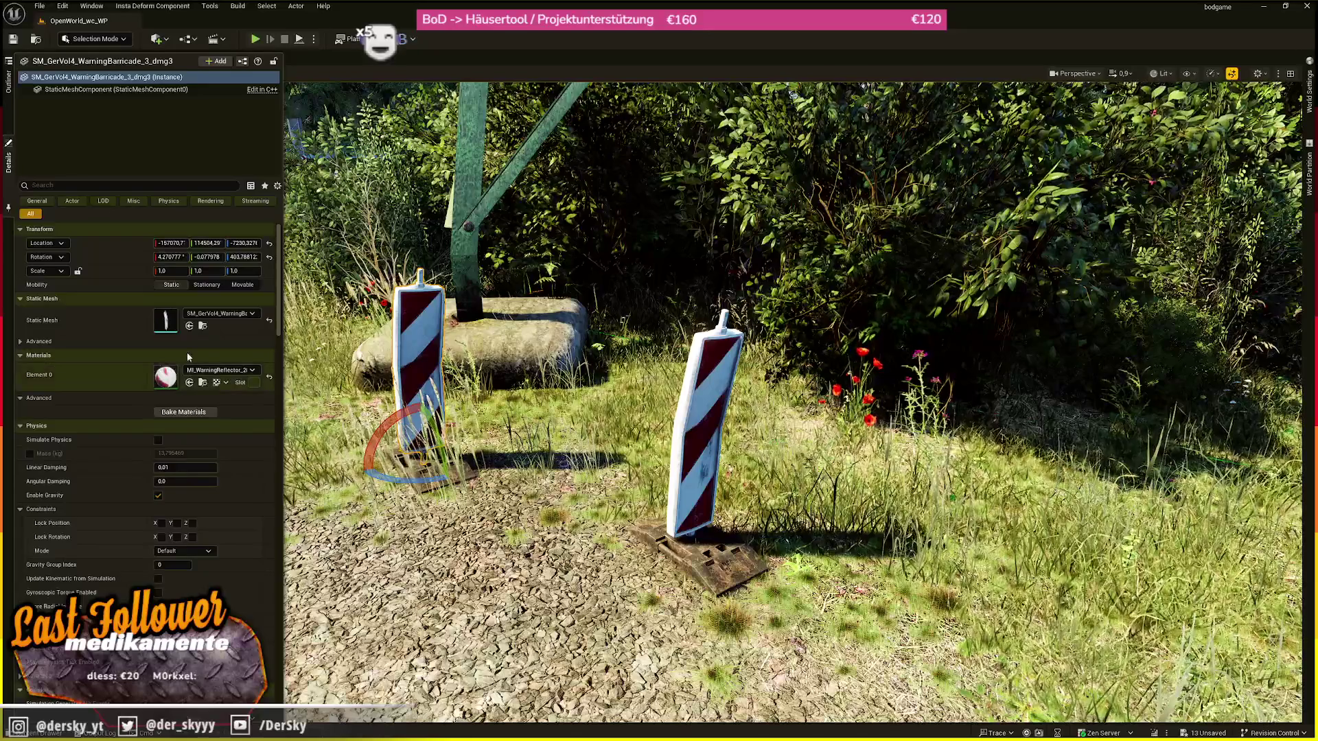
{"action": "key", "text": "F11"}
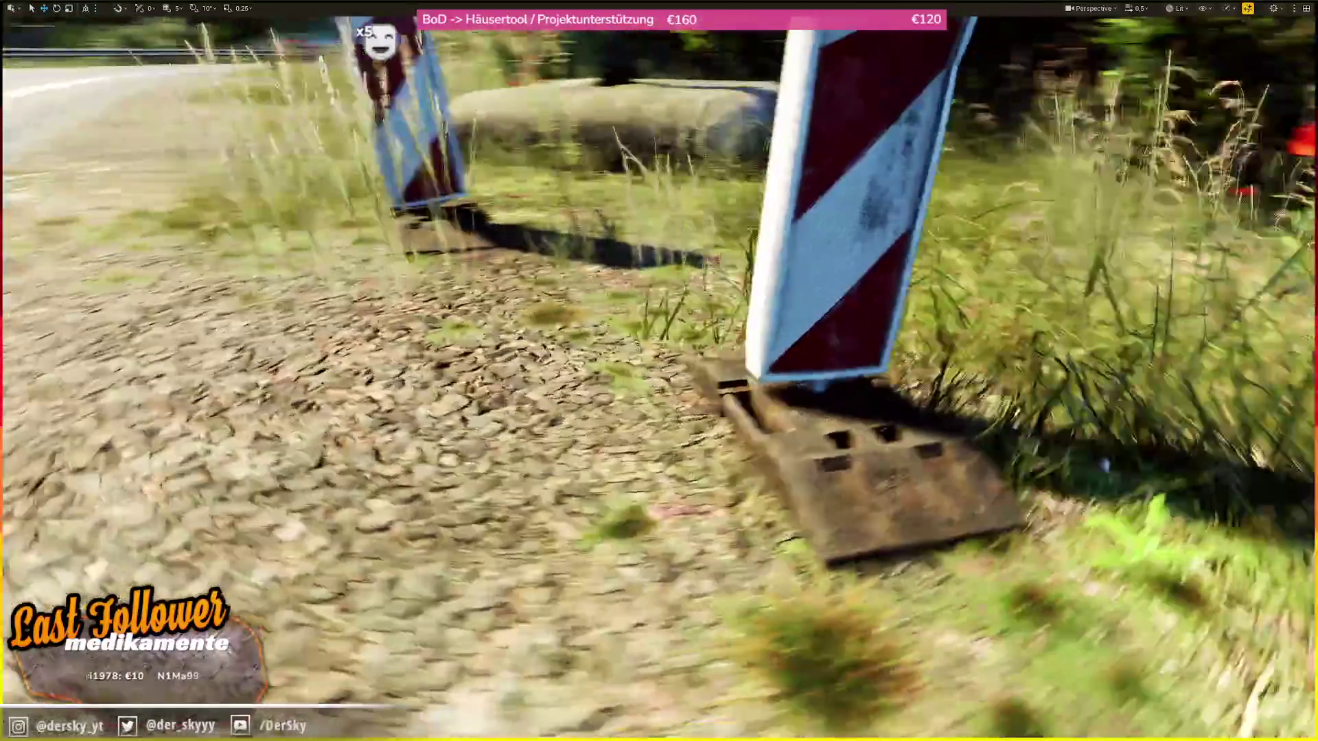
{"action": "scroll", "coordinate": [593, 396], "scroll_direction": "down", "scroll_amount": 10}
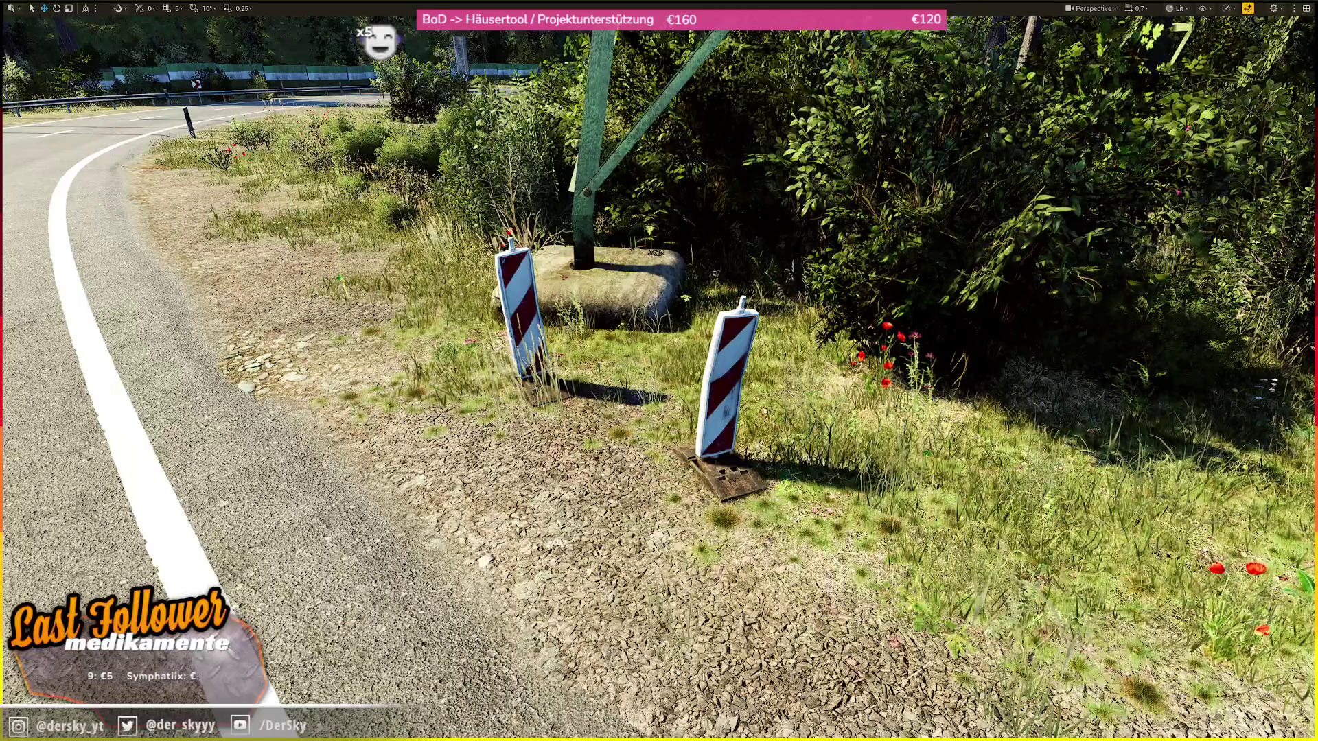
- Fly the view over to the large warehouse in the industrial area
{"action": "key", "text": "w"}
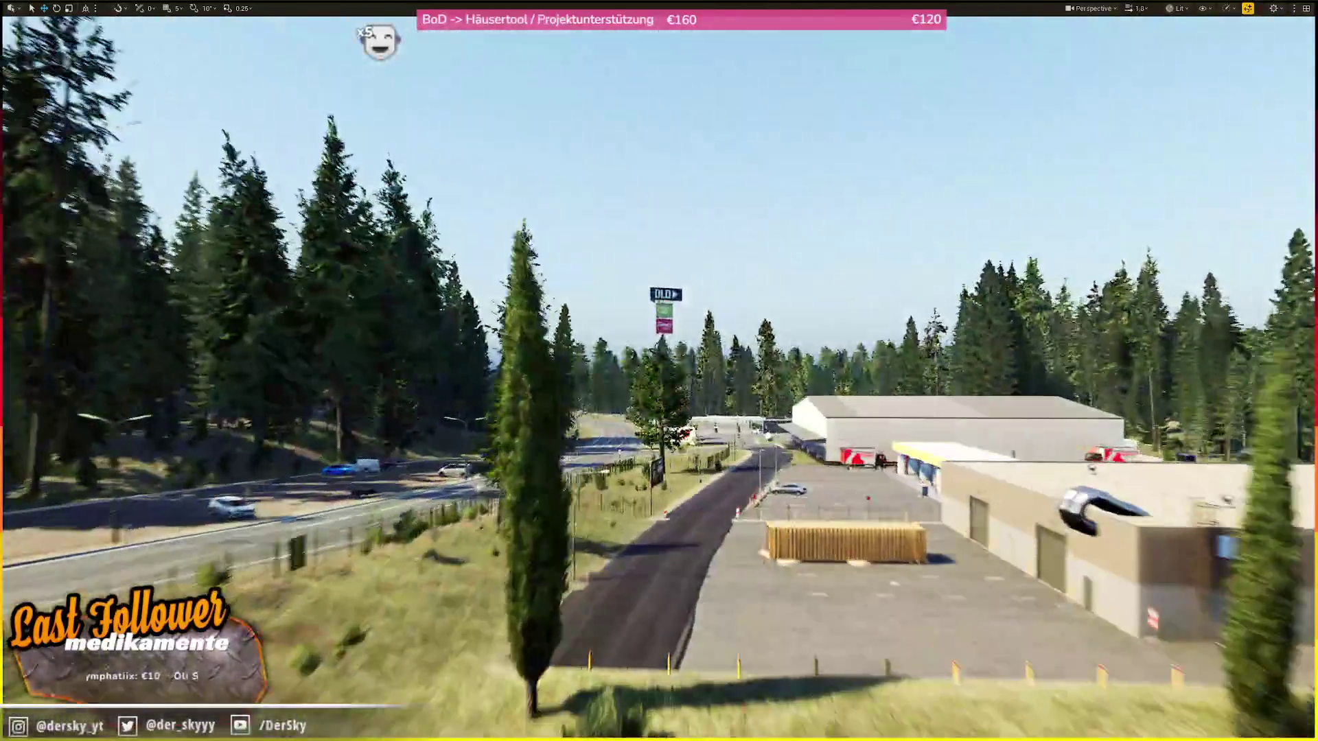
{"action": "scroll", "coordinate": [659, 371], "scroll_direction": "up", "scroll_amount": 3}
{"action": "scroll", "coordinate": [659, 371], "scroll_direction": "down", "scroll_amount": 2}
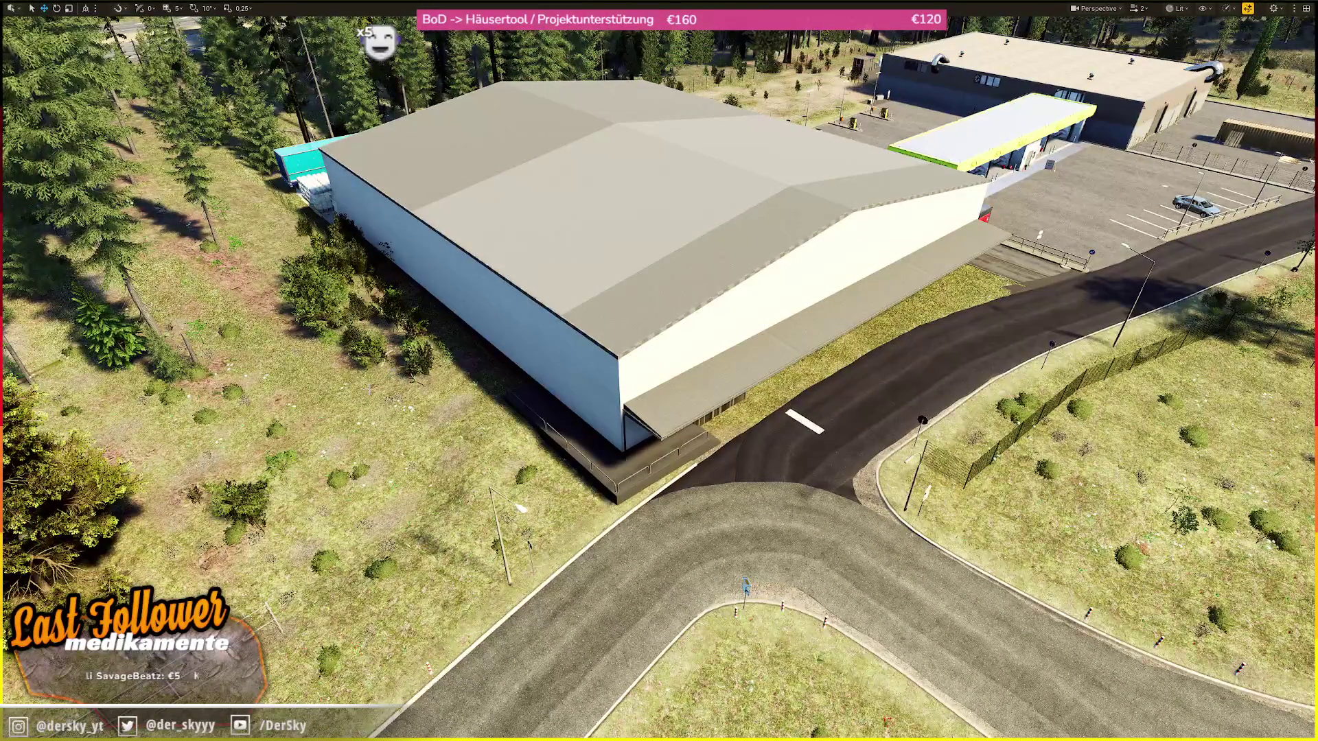
{"action": "scroll", "coordinate": [659, 371], "scroll_direction": "down", "scroll_amount": 2}
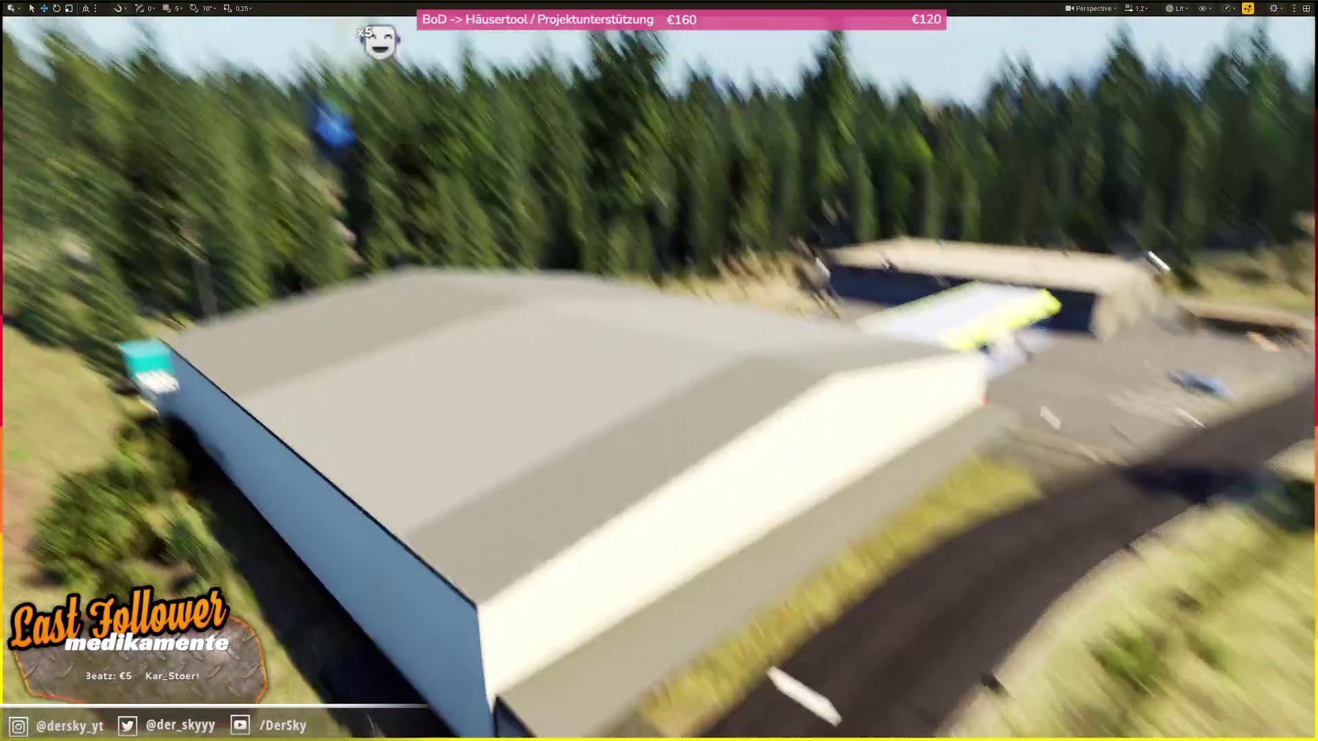
{"action": "scroll", "coordinate": [658, 370], "scroll_direction": "down", "scroll_amount": 1}
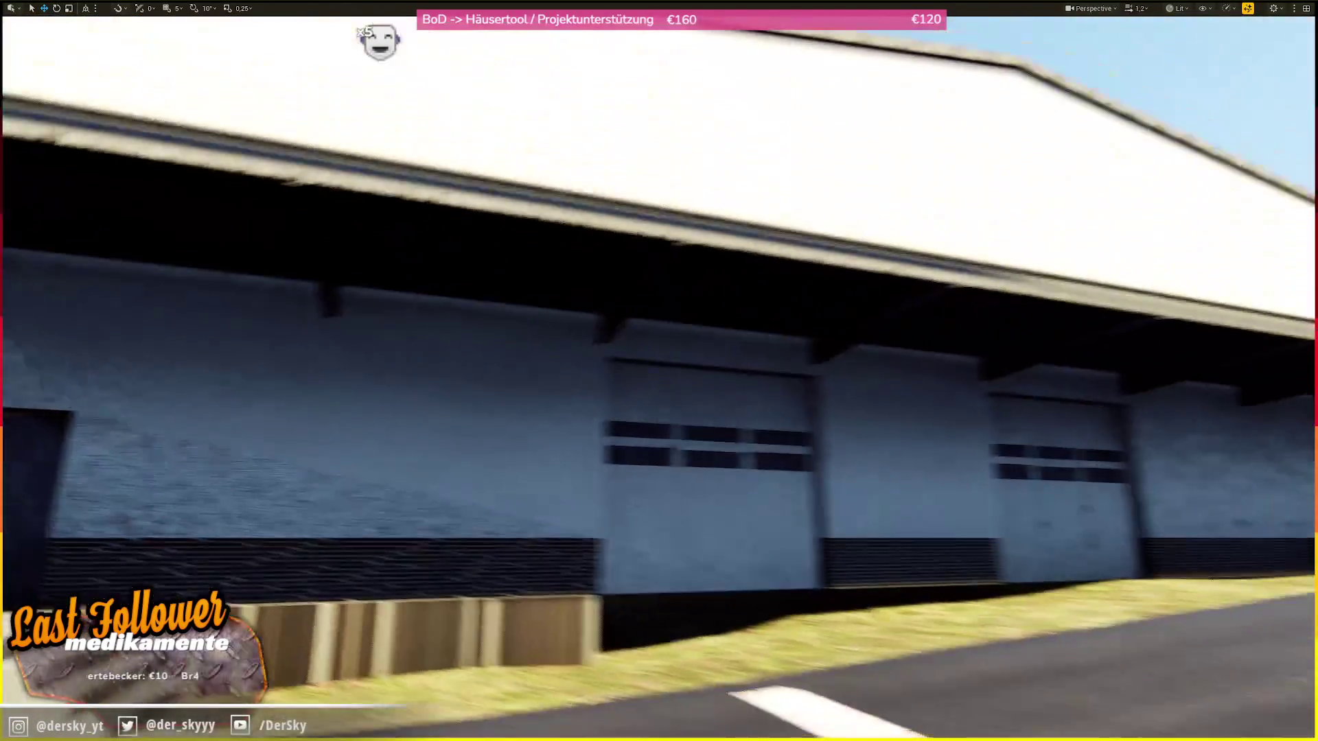
{"action": "key", "text": "s"}
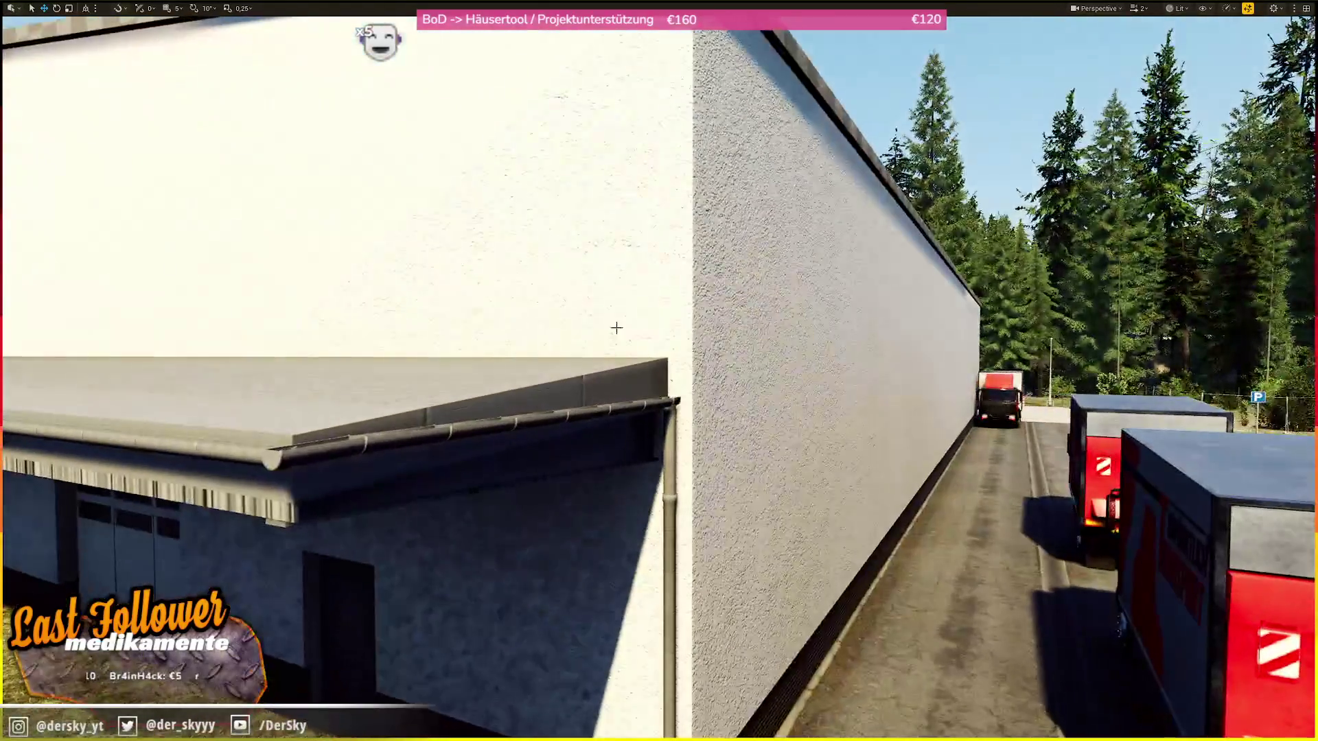
- Select the white warehouse building and frame it from above
{"action": "left_click", "coordinate": [617, 327]}
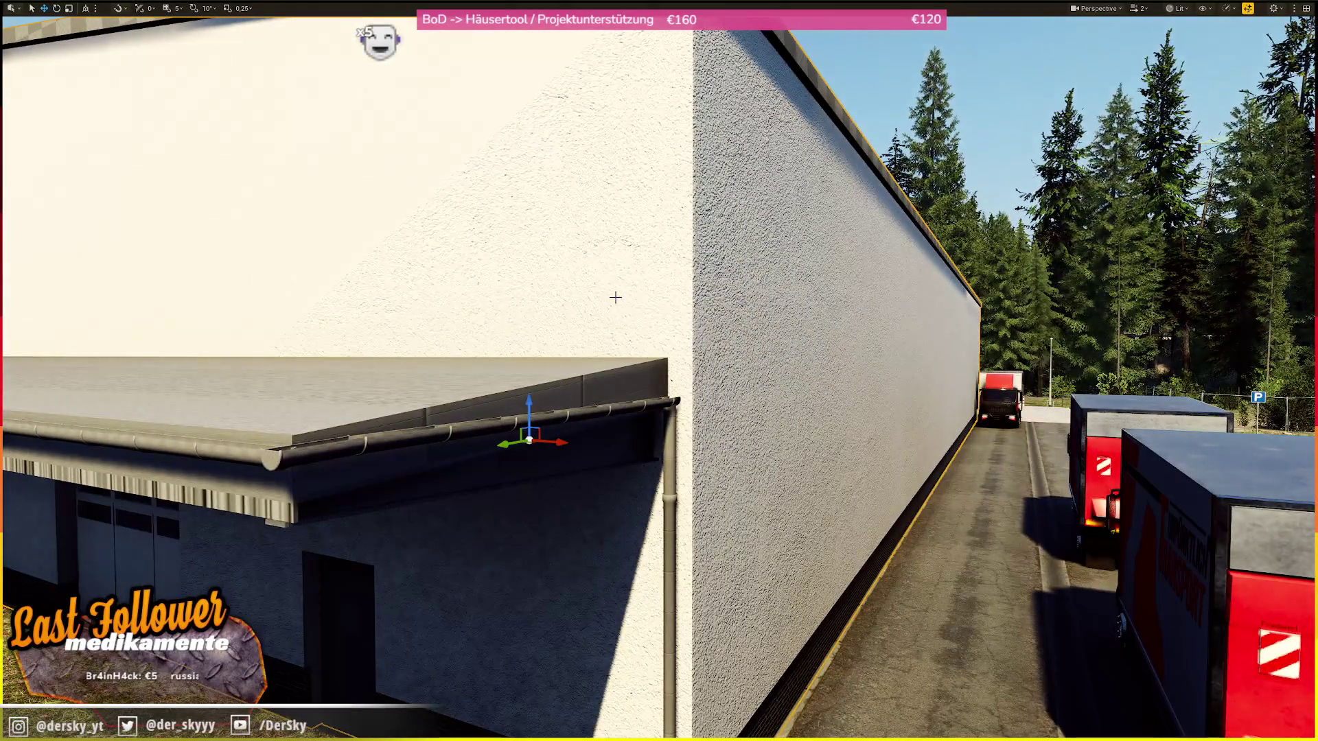
{"action": "scroll", "coordinate": [659, 370], "scroll_direction": "down", "scroll_amount": 3}
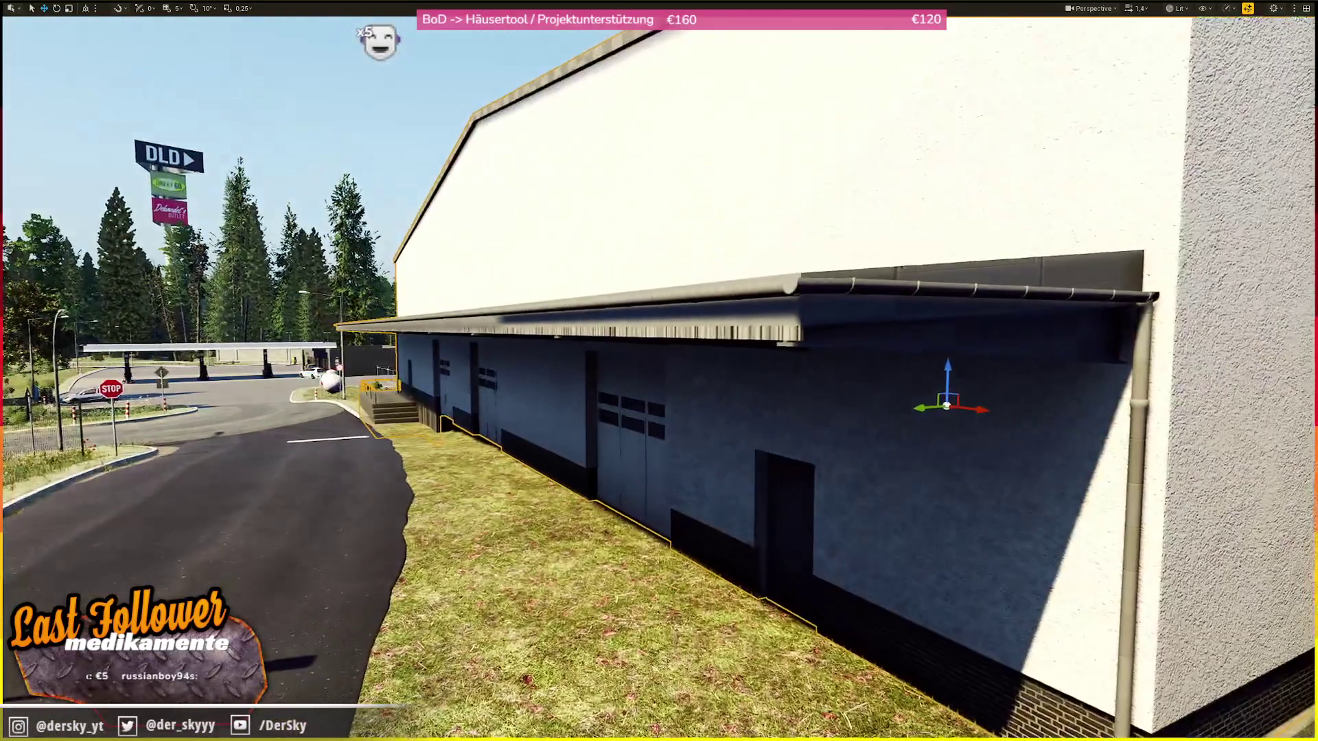
{"action": "key", "text": "q"}
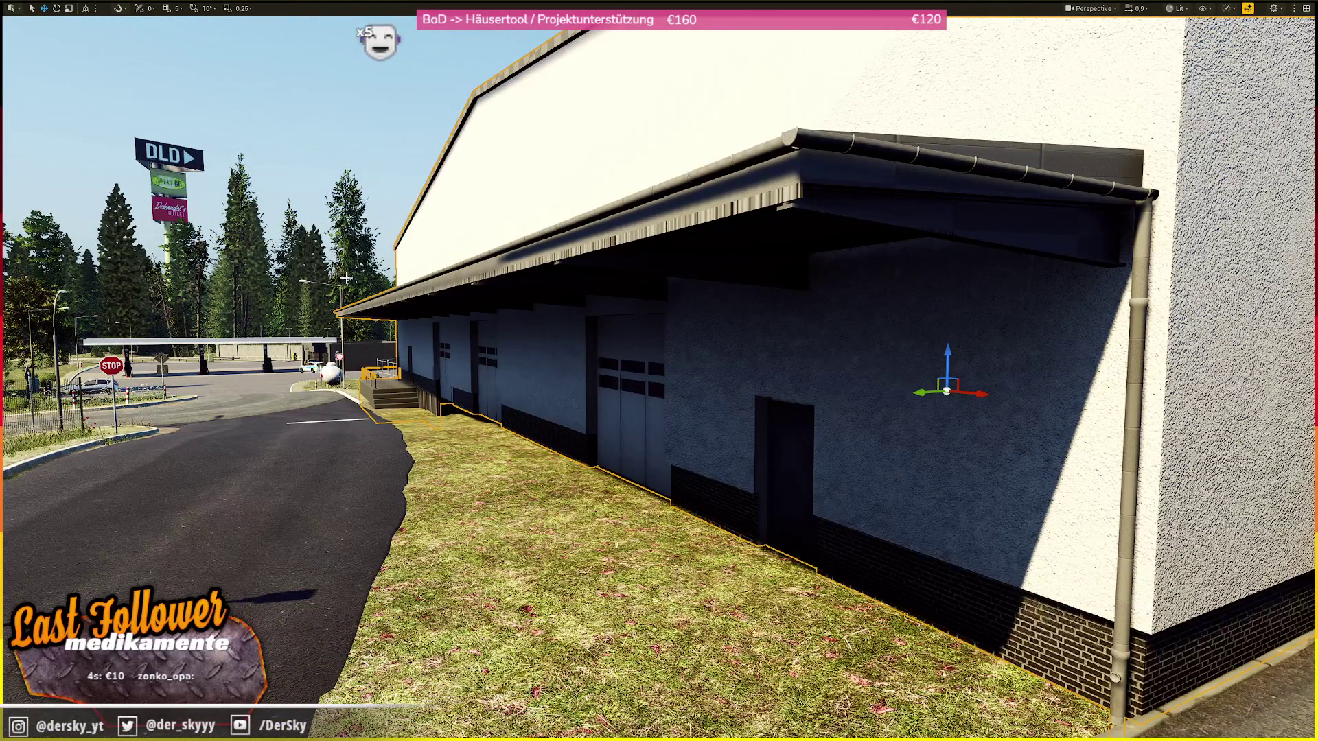
{"action": "scroll", "coordinate": [348, 270], "scroll_direction": "up", "scroll_amount": 1}
{"action": "key", "text": "f"}
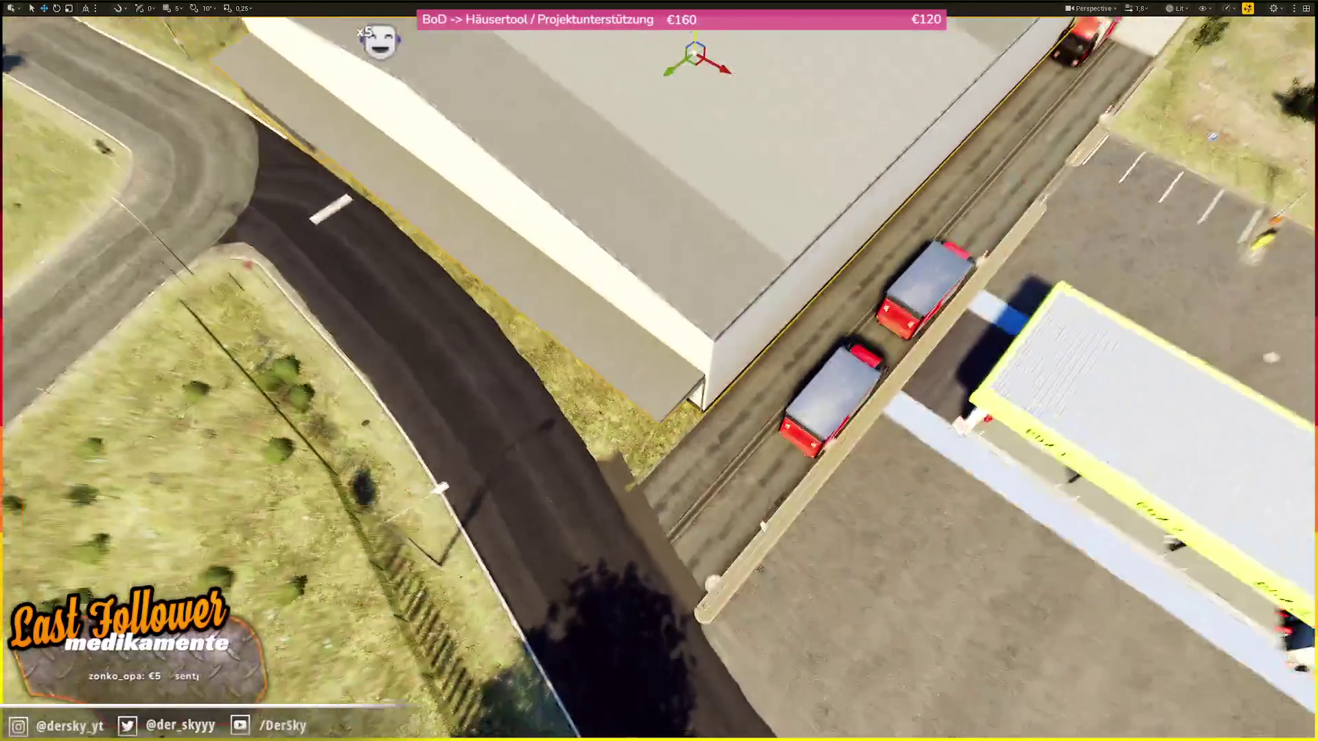
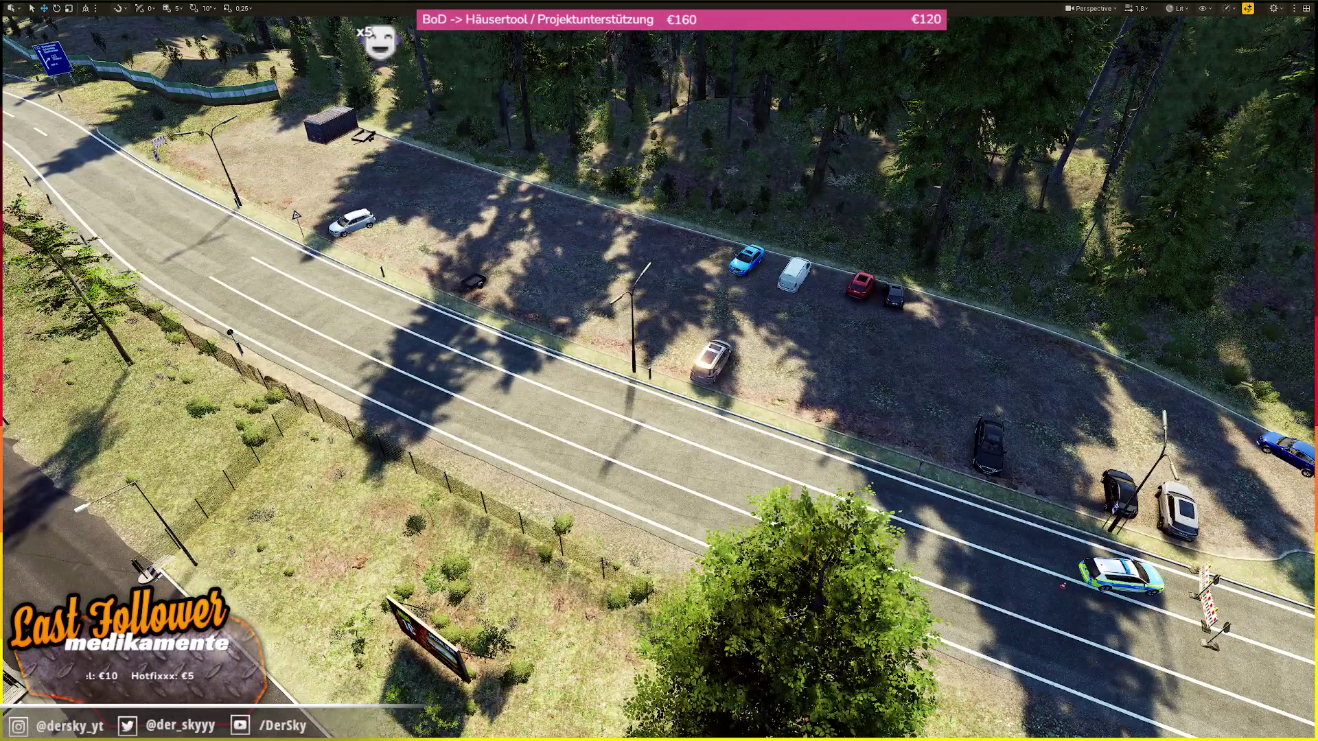
- Deselect the warehouse and select the roadside marker post
{"action": "scroll", "coordinate": [457, 188], "scroll_direction": "down", "scroll_amount": 10}
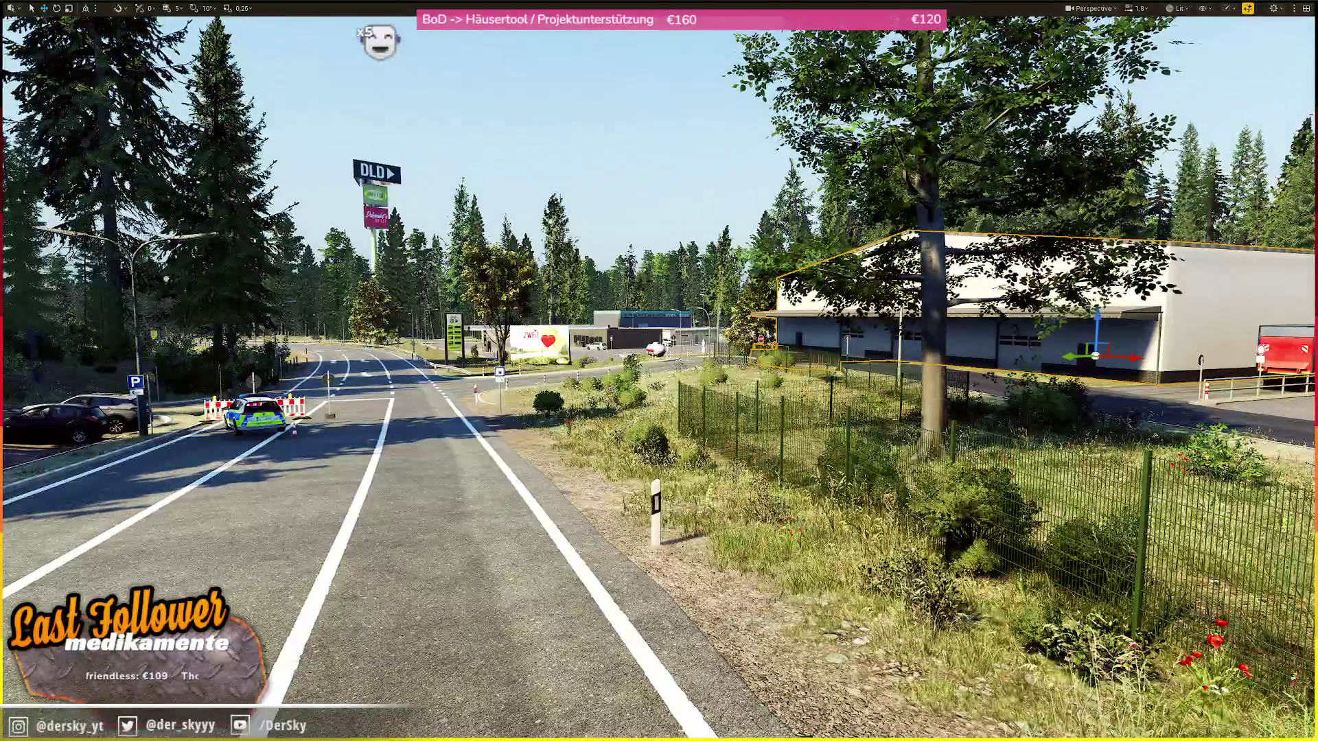
{"action": "scroll", "coordinate": [658, 370], "scroll_direction": "down", "scroll_amount": 5}
{"action": "key", "text": "Escape"}
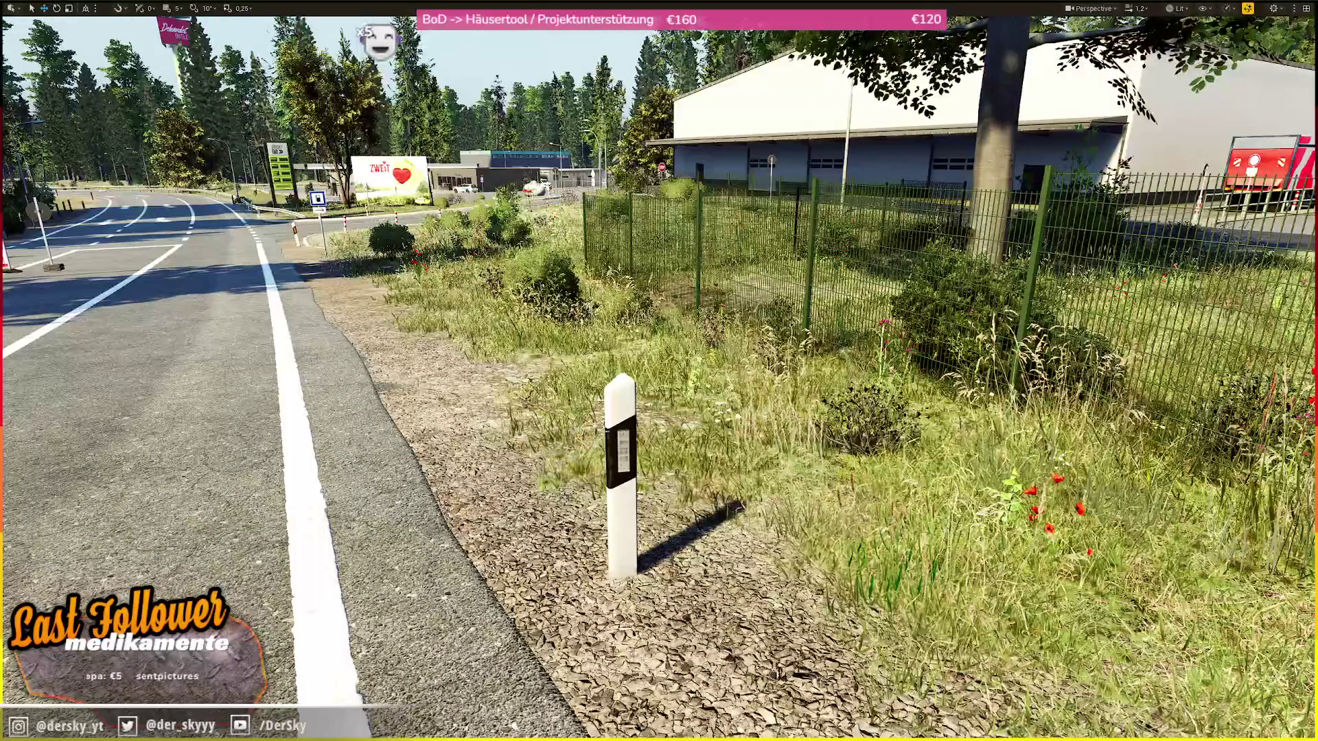
{"action": "left_click", "coordinate": [626, 427]}
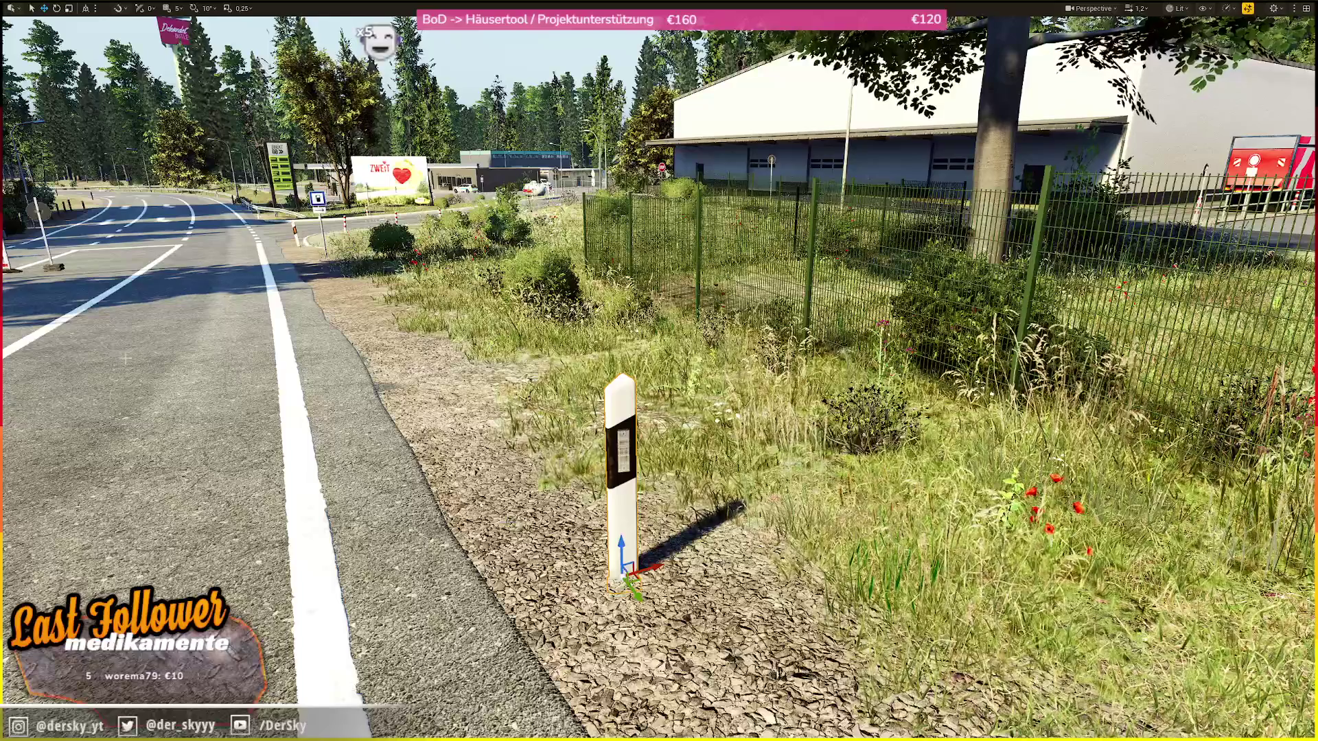
- Pull back to view the road and police barrier, saving the level's changes
{"action": "key", "text": "s"}
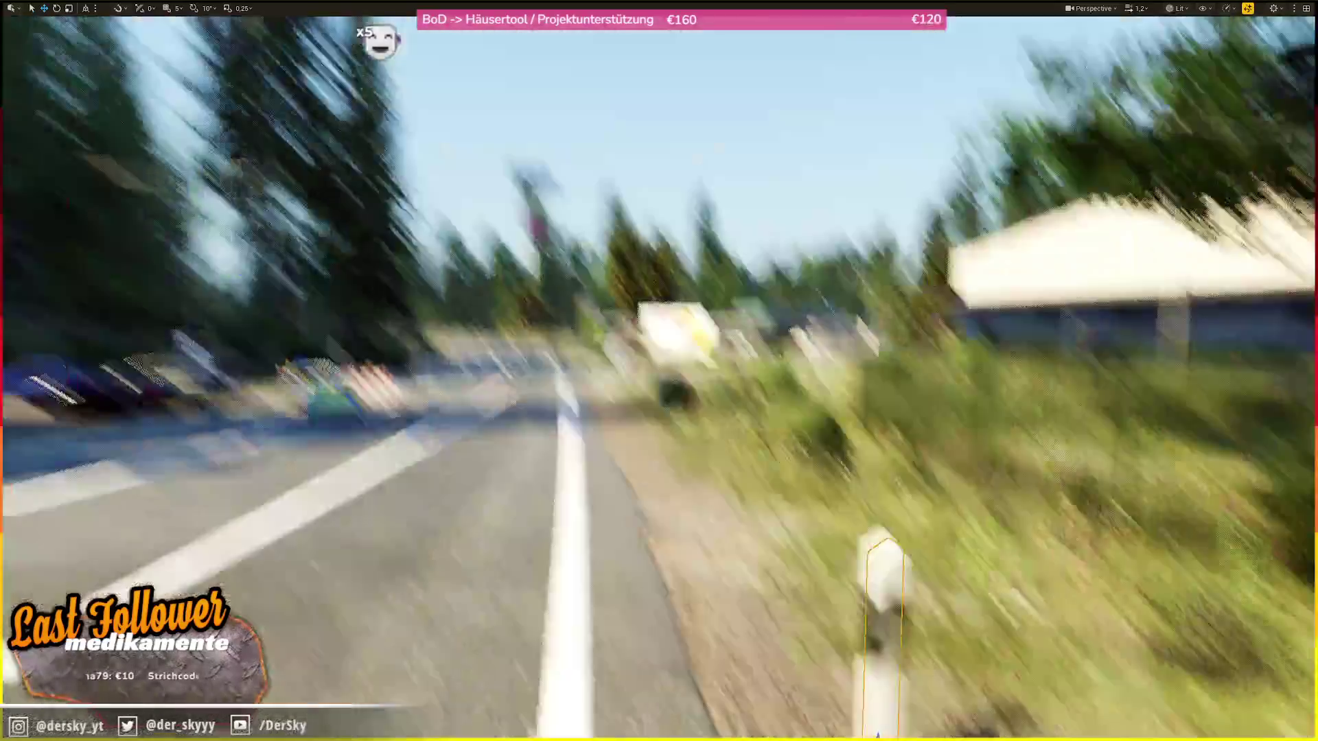
{"action": "key", "text": "ctrl+s"}
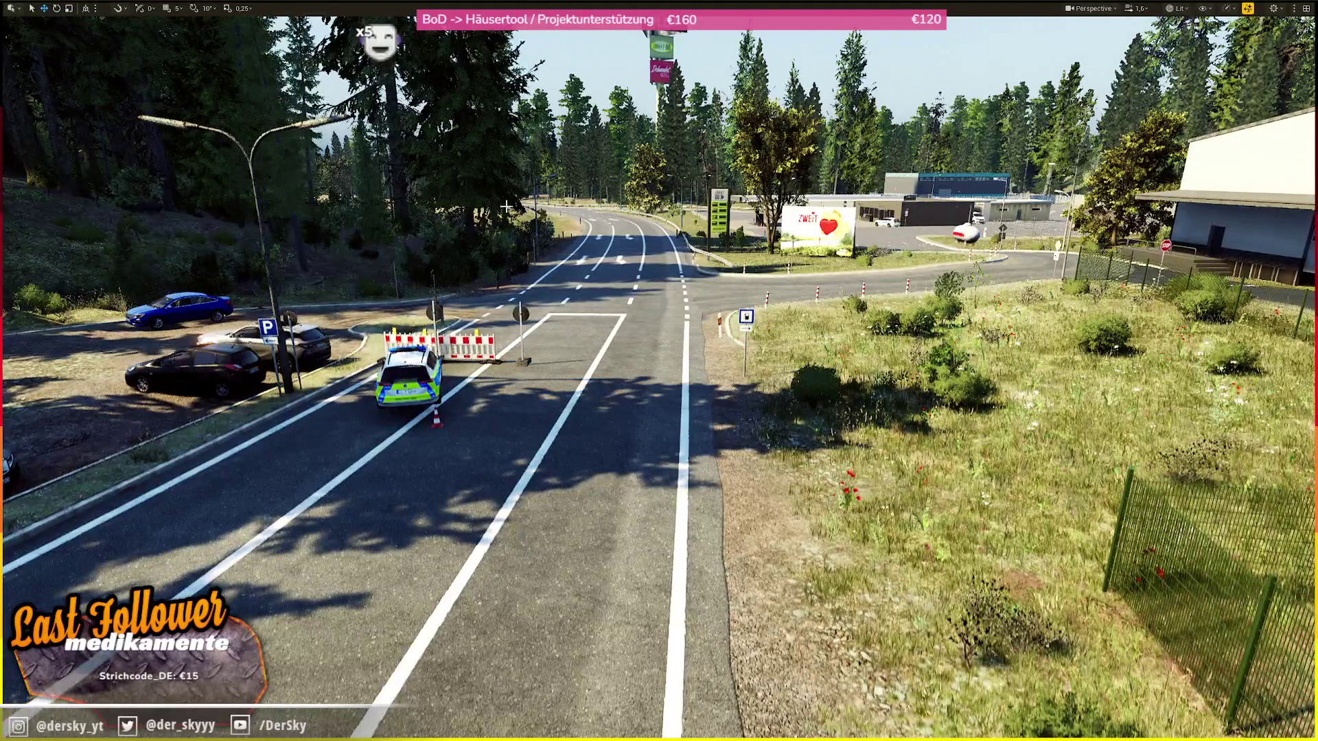
{"action": "key", "text": "w"}
{"action": "key", "text": "w"}
{"action": "key", "text": "w"}
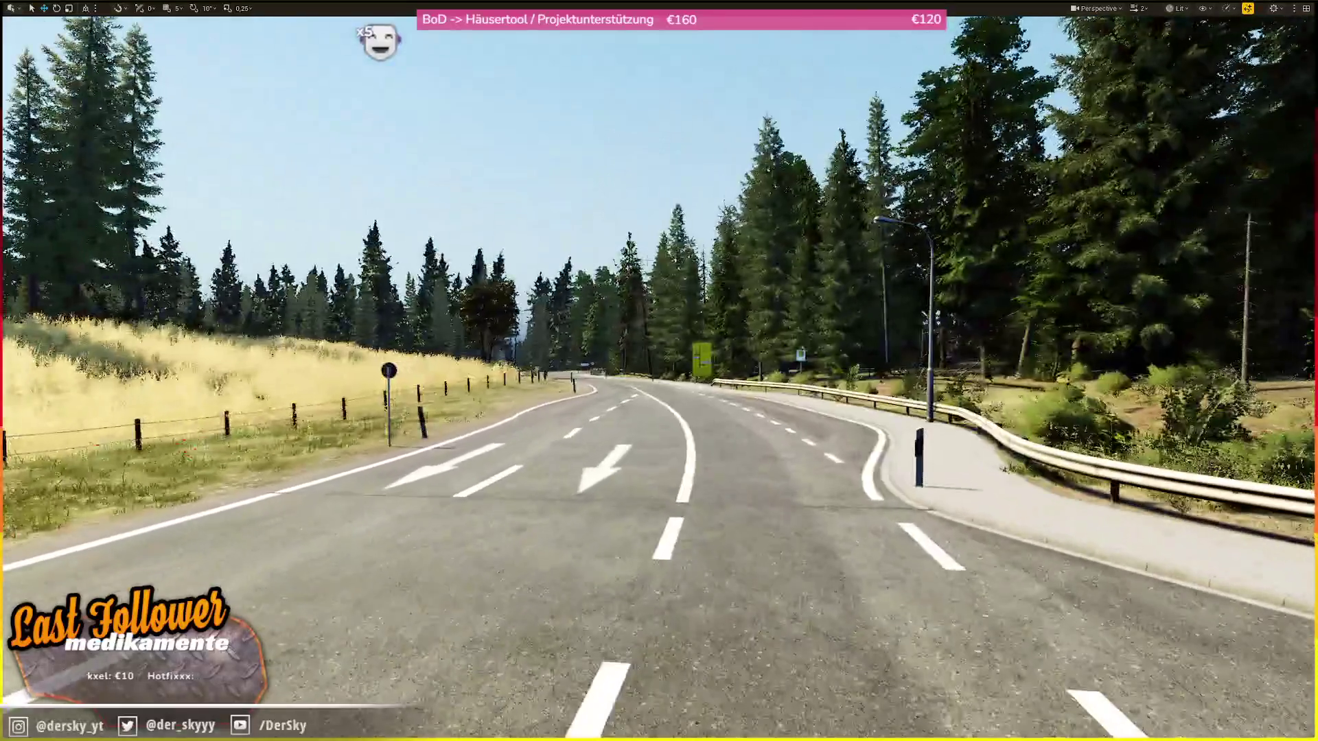
{"action": "key", "text": "ctrl+s"}
- Fly past the gas station and look down on it from above
{"action": "key", "text": "w"}
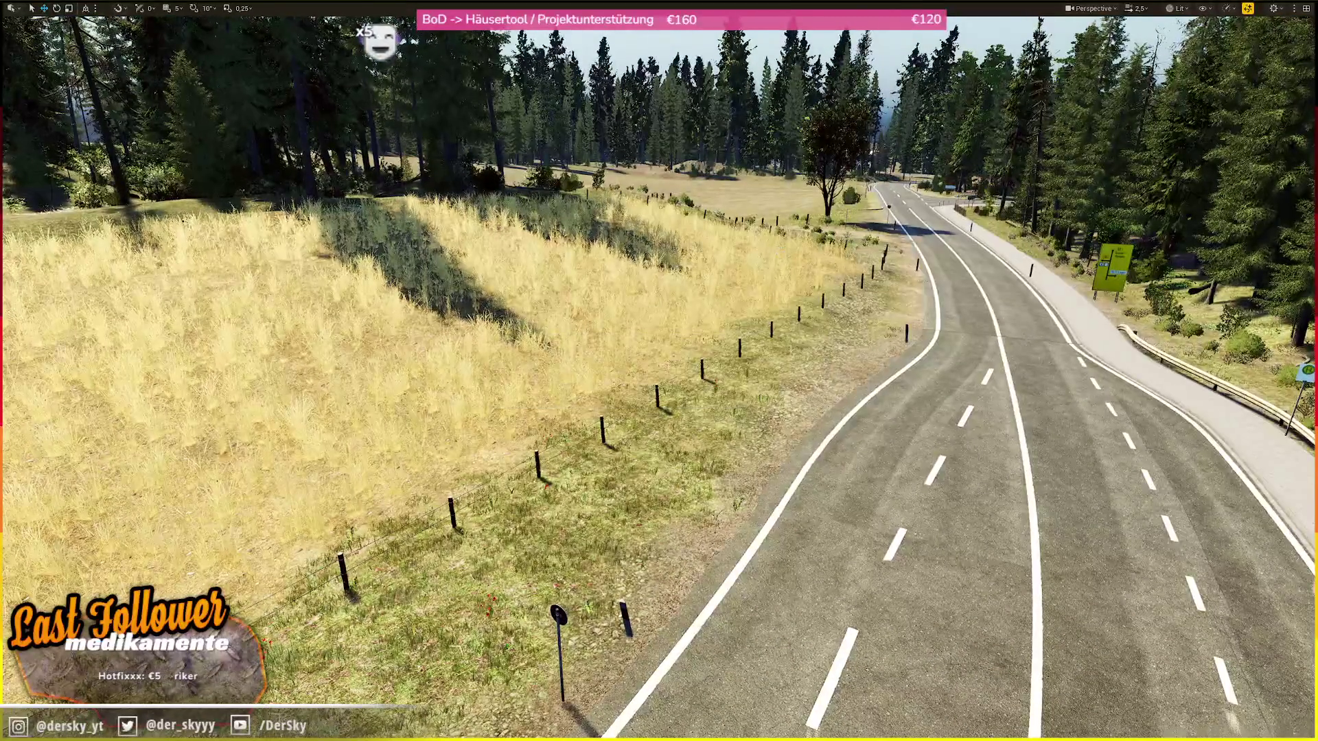
{"action": "key", "text": "w"}
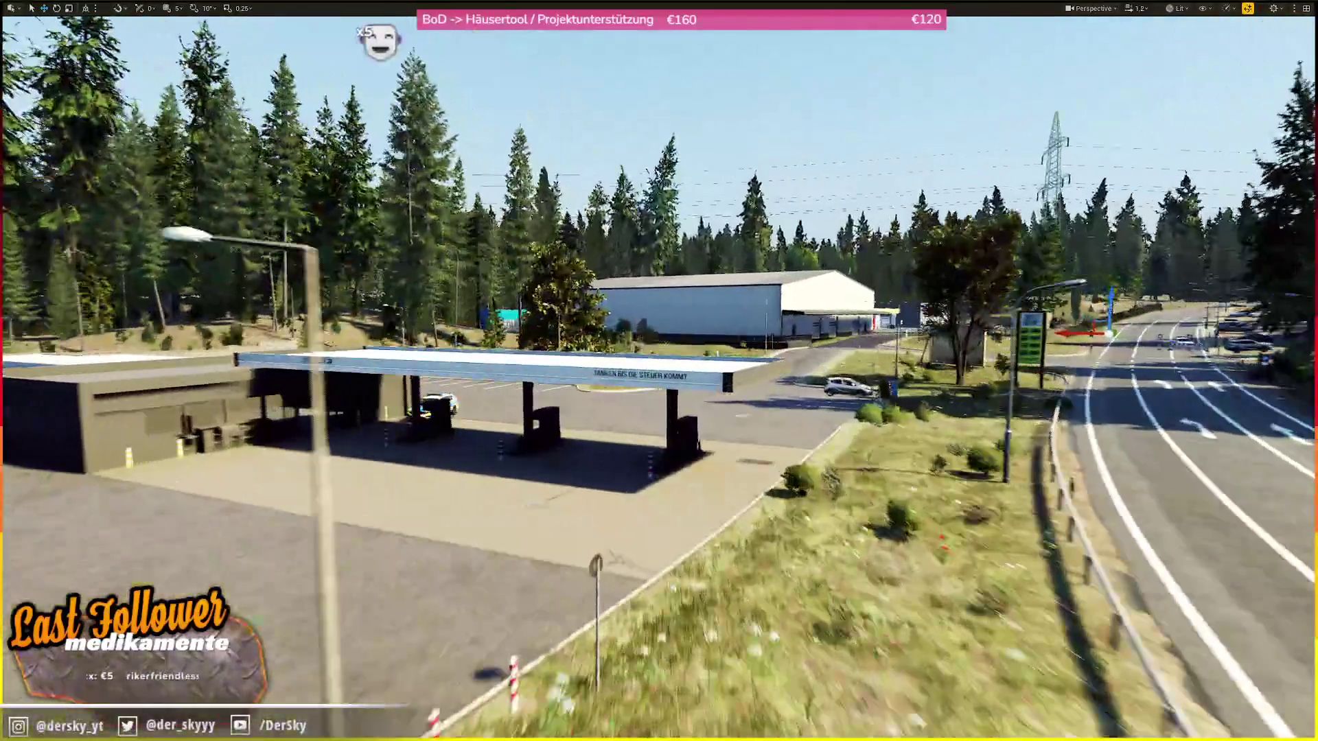
{"action": "scroll", "coordinate": [659, 371], "scroll_direction": "up", "scroll_amount": 1}
{"action": "key", "text": "e"}
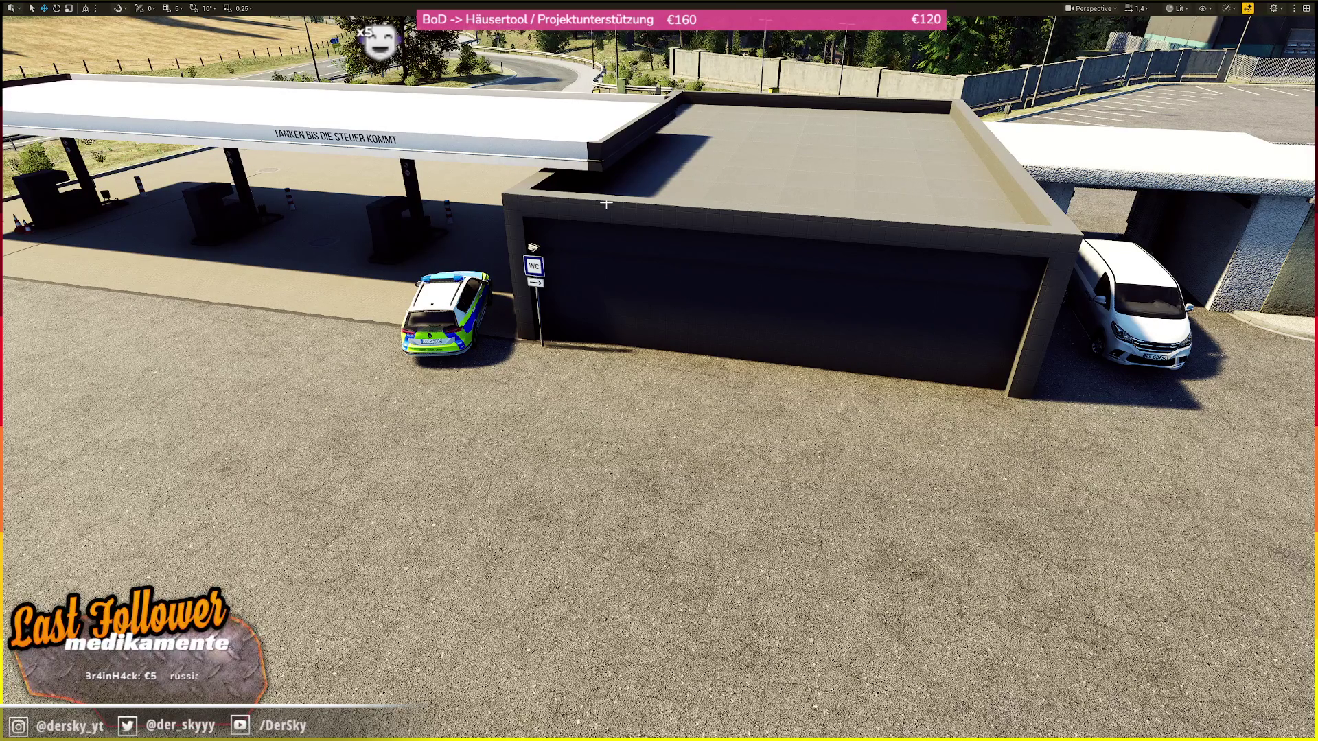
{"action": "left_click_drag", "start_coordinate": [824, 137], "coordinate": [919, 208]}
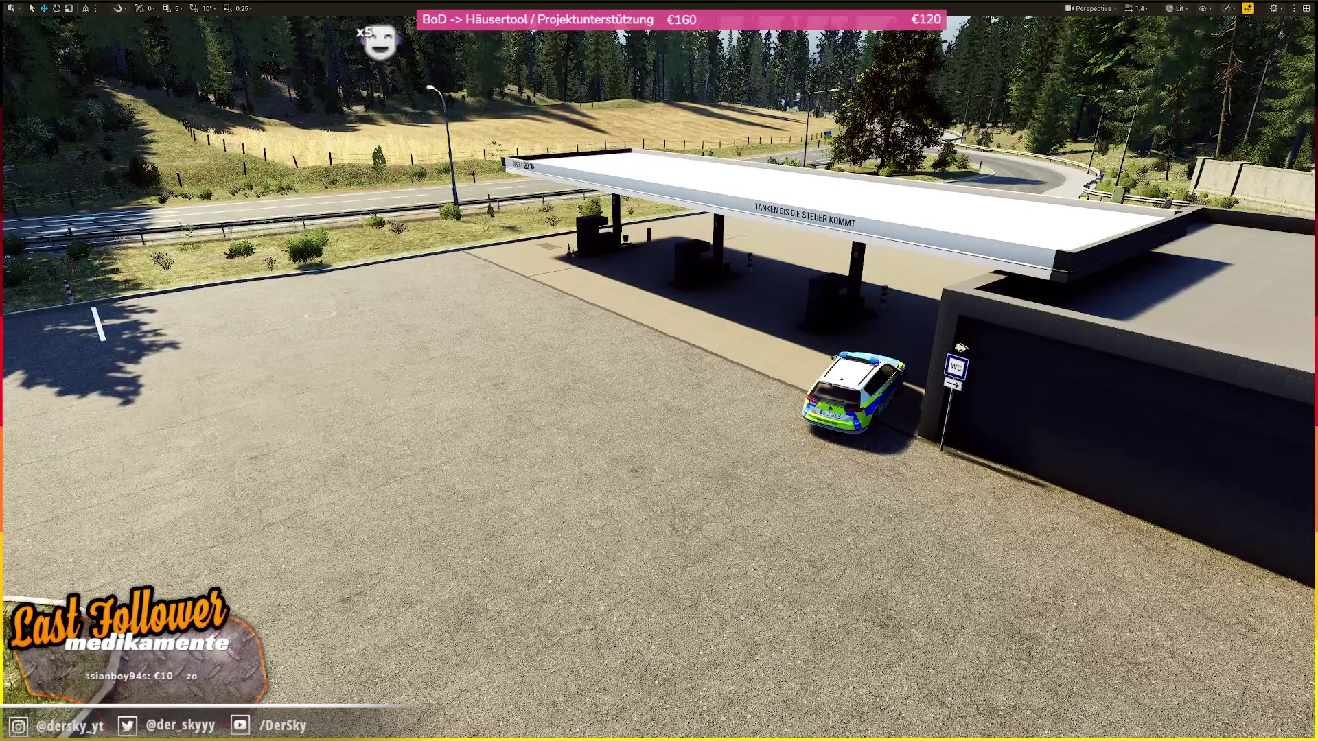
{"action": "scroll", "coordinate": [919, 208], "scroll_direction": "down", "scroll_amount": 1}
{"action": "scroll", "coordinate": [952, 218], "scroll_direction": "up", "scroll_amount": 1}
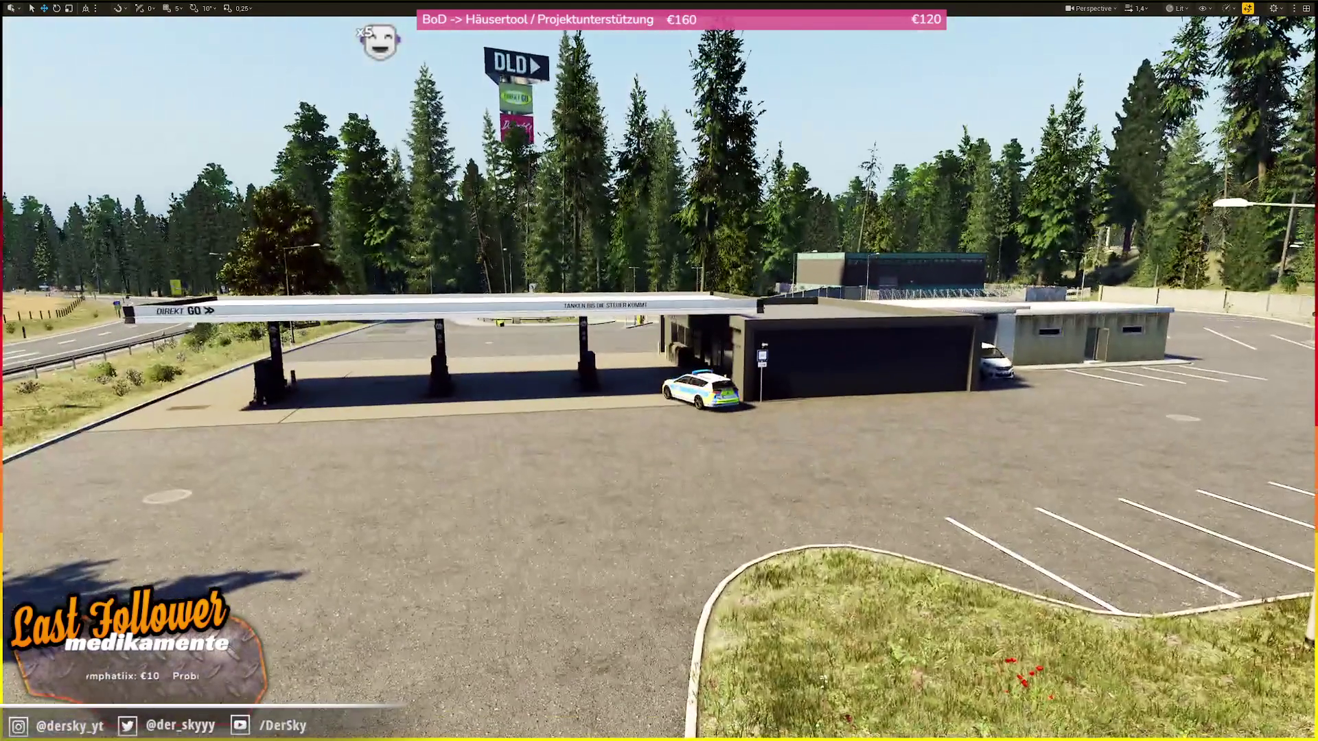
{"action": "scroll", "coordinate": [659, 370], "scroll_direction": "down", "scroll_amount": 3}
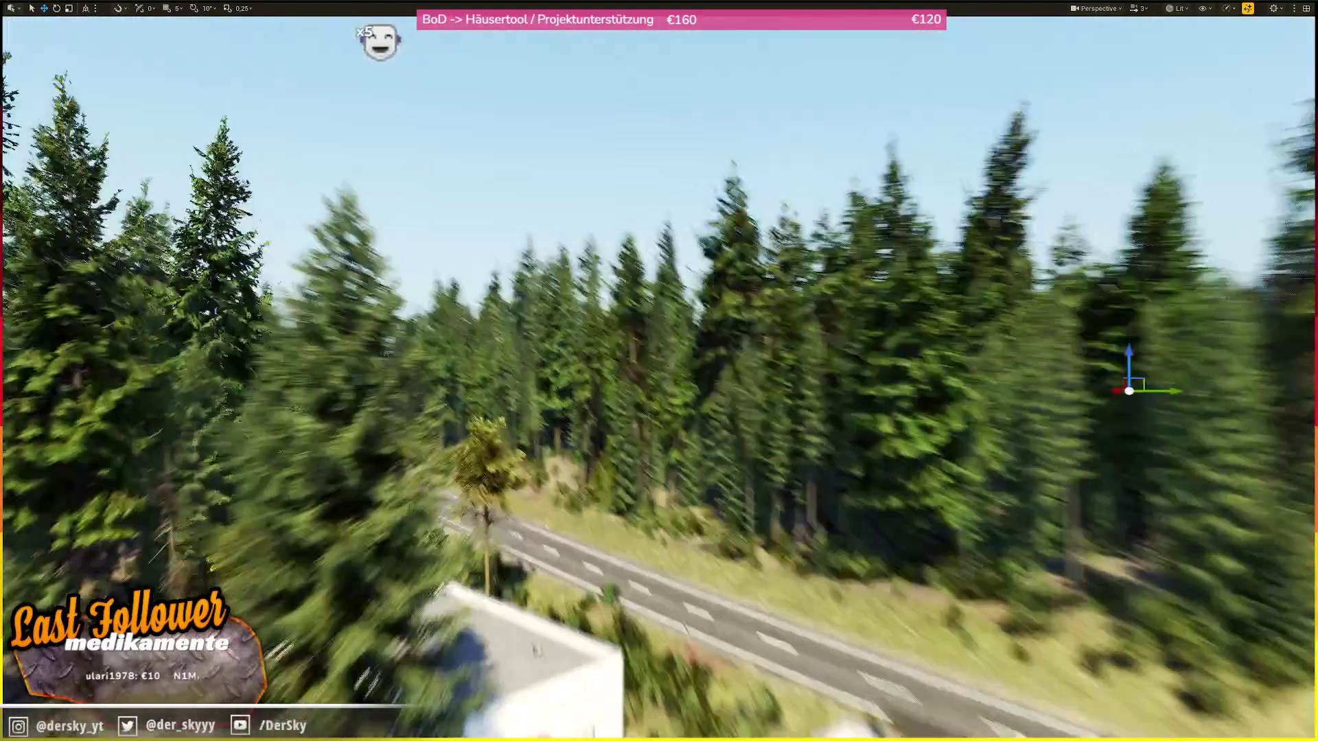
{"action": "scroll", "coordinate": [659, 371], "scroll_direction": "down", "scroll_amount": 2}
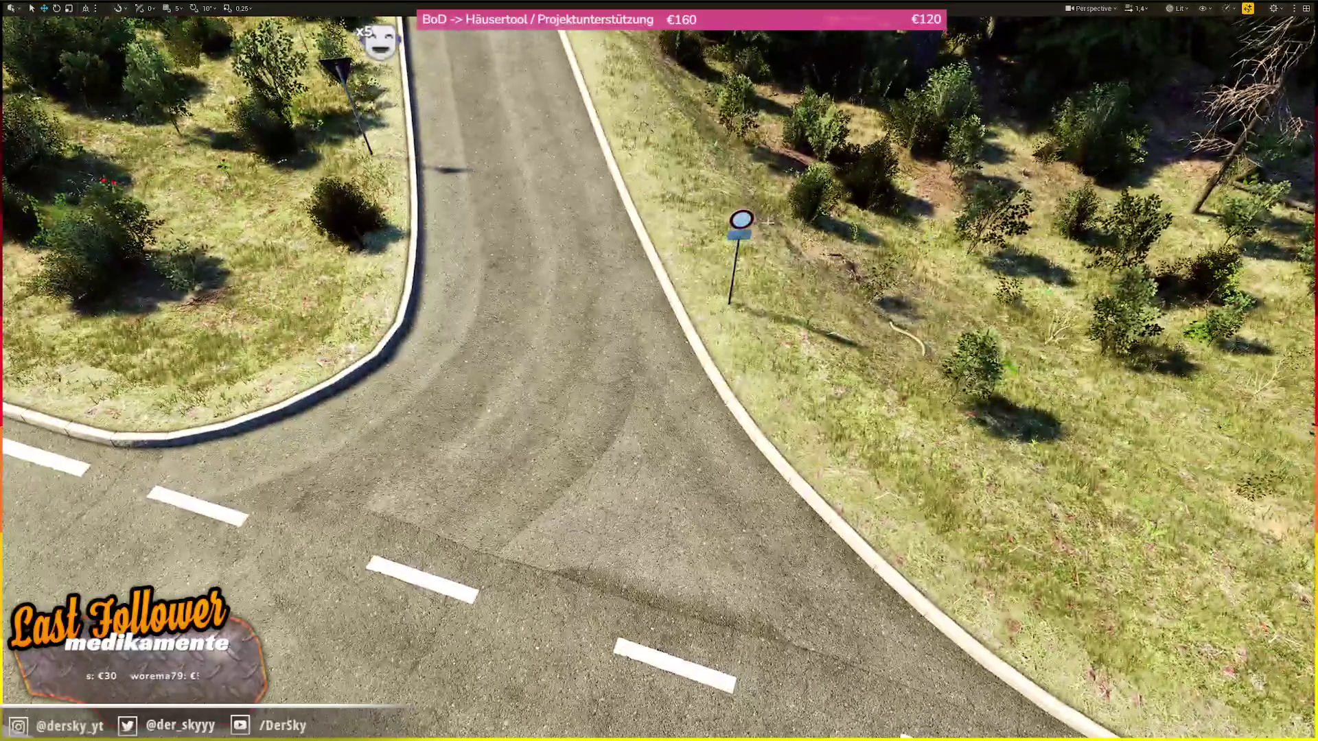
{"action": "left_click", "coordinate": [738, 226]}
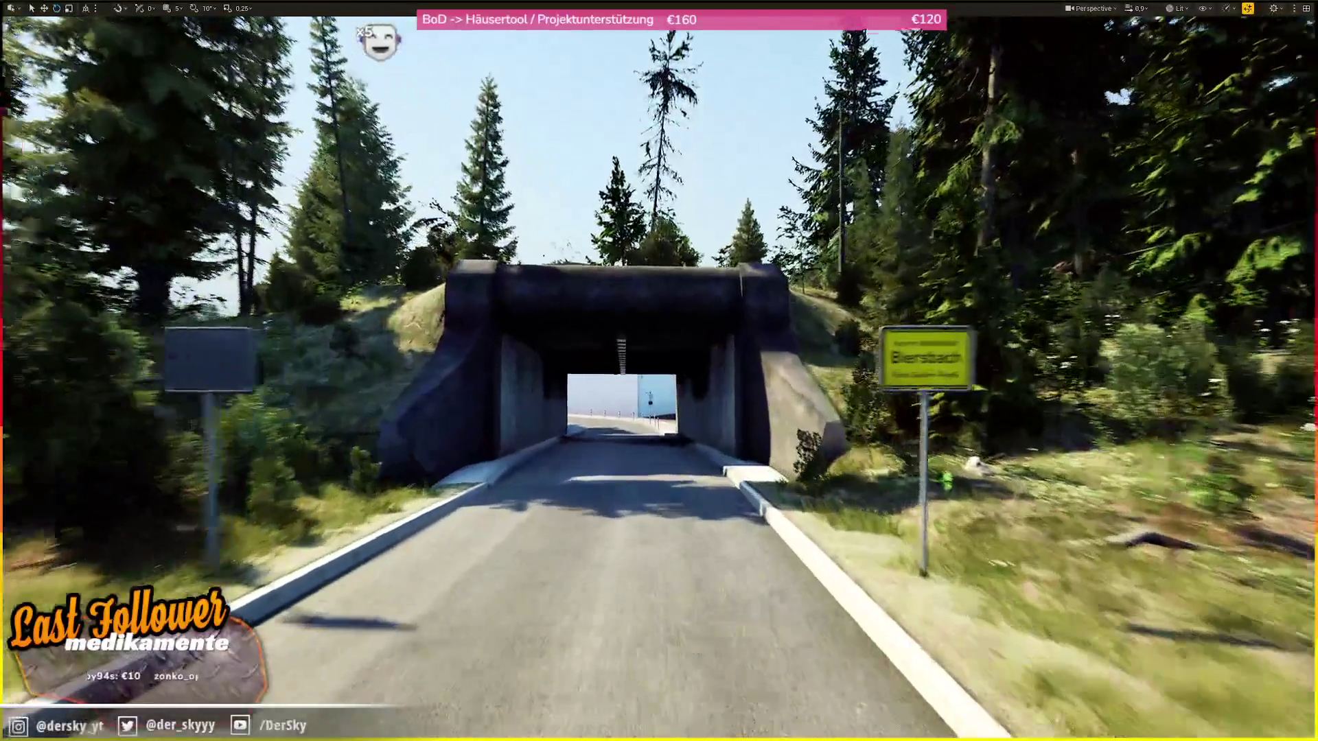
{"action": "key", "text": "w"}
{"action": "scroll", "coordinate": [659, 370], "scroll_direction": "up", "scroll_amount": 1}
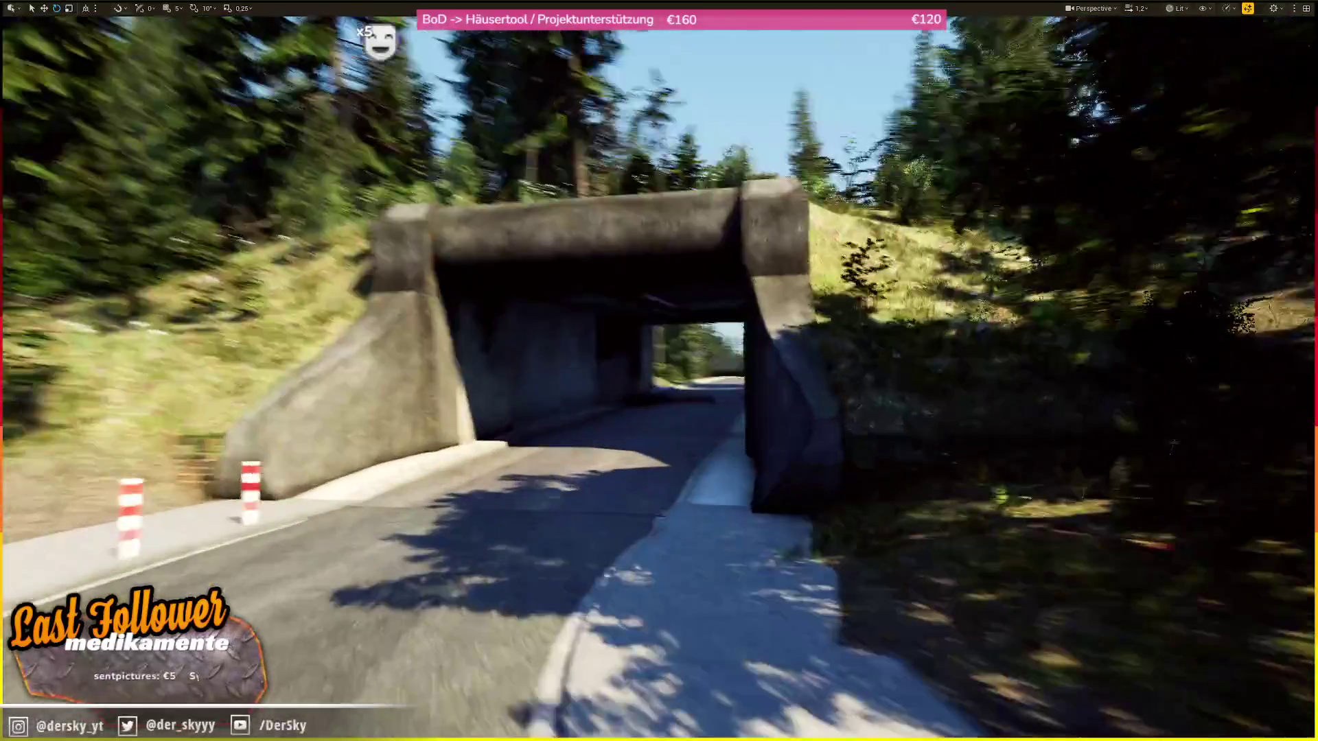
{"action": "key", "text": "s"}
{"action": "scroll", "coordinate": [659, 371], "scroll_direction": "up", "scroll_amount": 2}
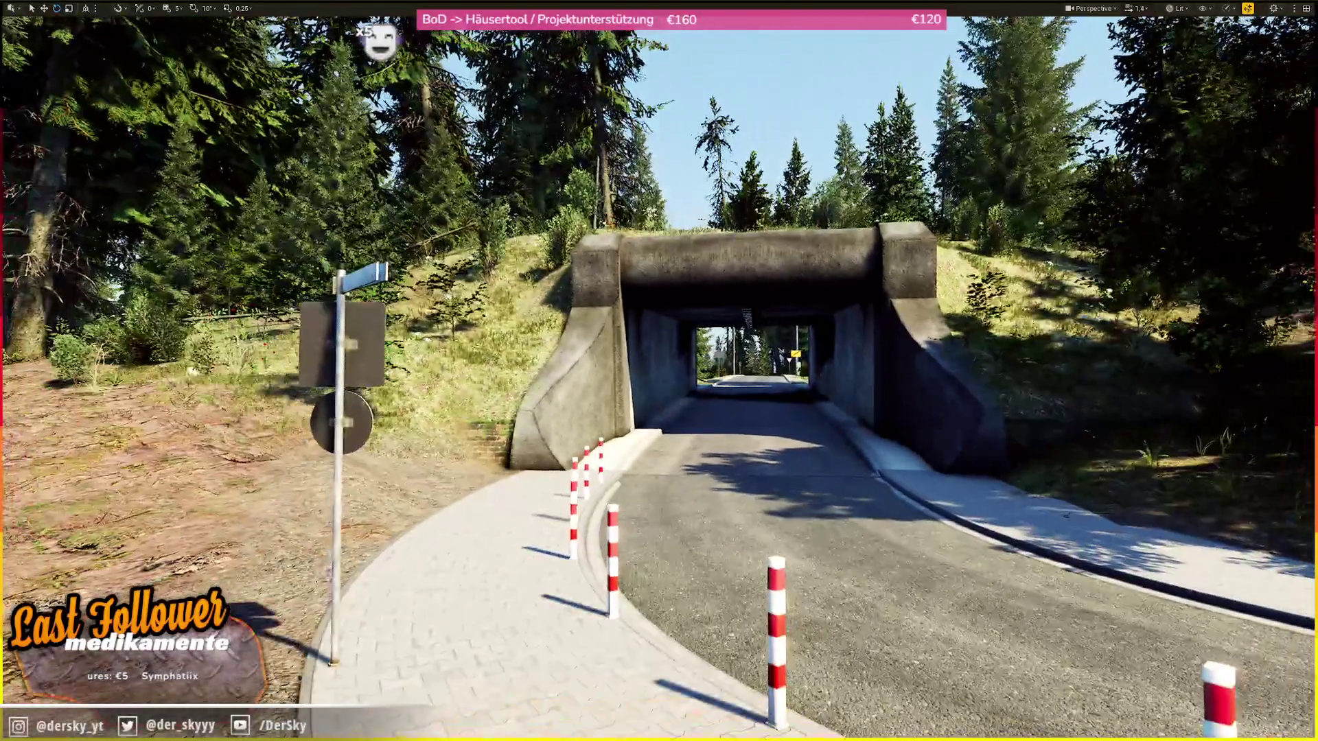
{"action": "key", "text": "w"}
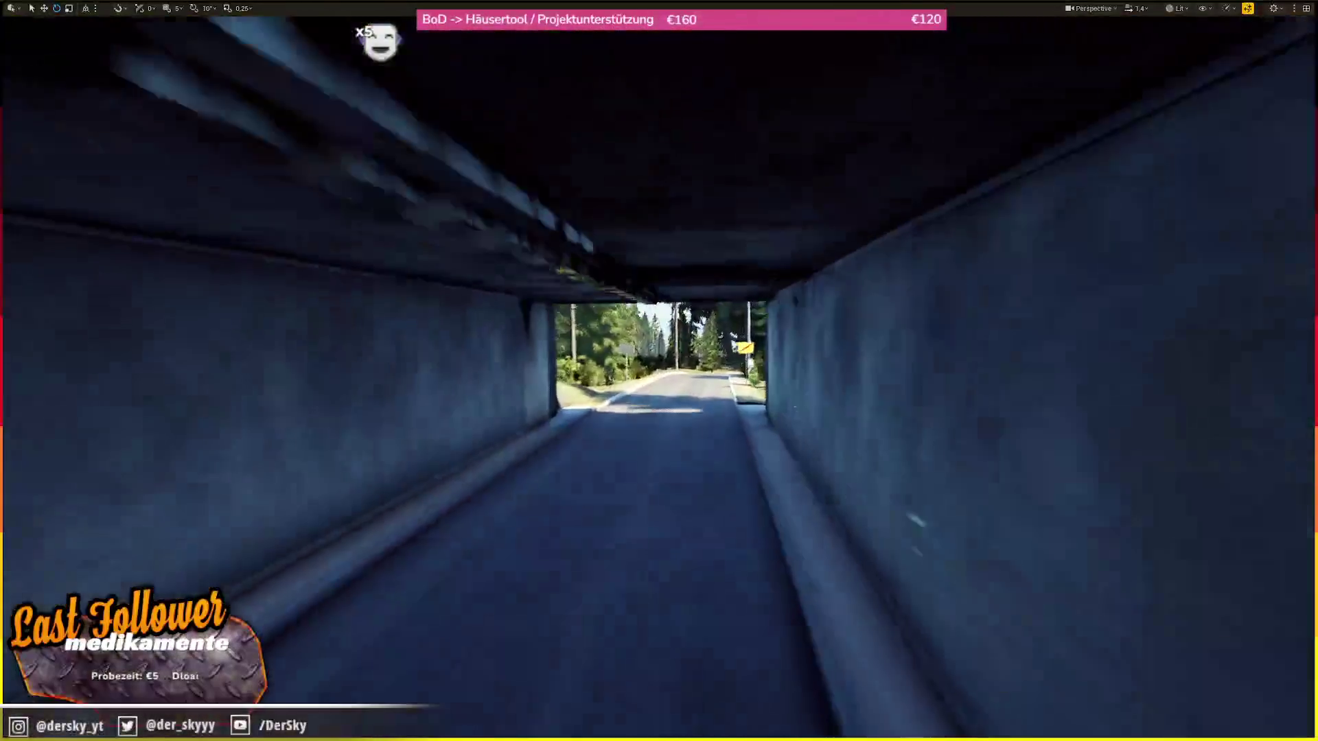
{"action": "scroll", "coordinate": [659, 371], "scroll_direction": "down", "scroll_amount": 2}
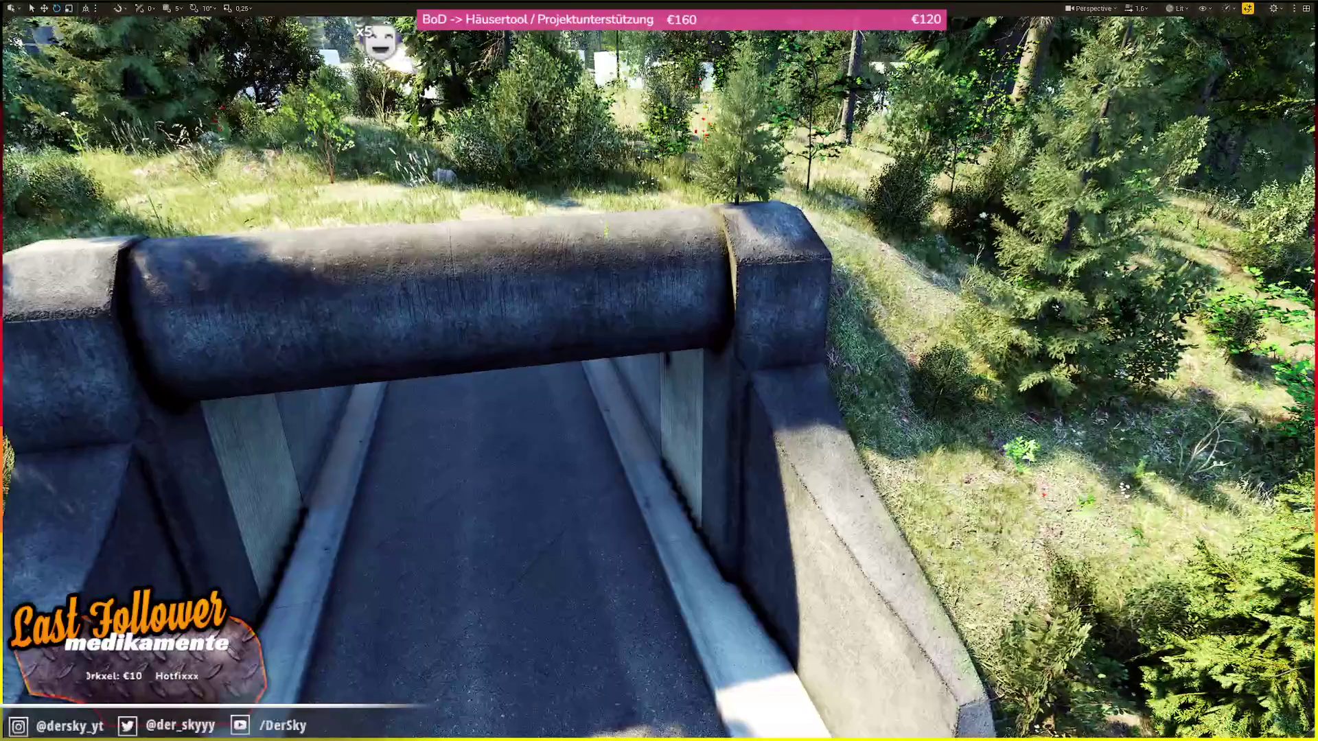
- Set SM_TC2_Tunnel_Loop_End's Distance Field Self Shadow Bias to 1000
{"action": "left_click", "coordinate": [726, 343]}
{"action": "right_click", "coordinate": [727, 340]}
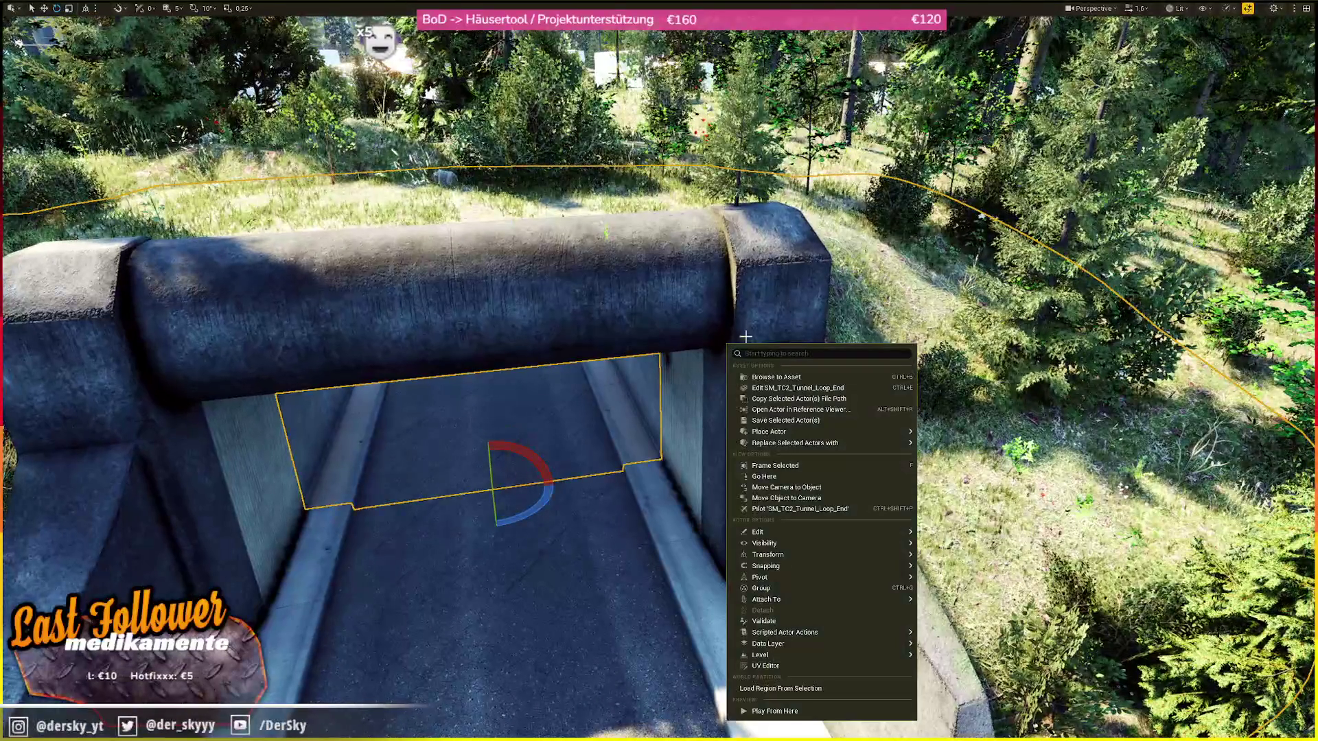
{"action": "left_click", "coordinate": [810, 390]}
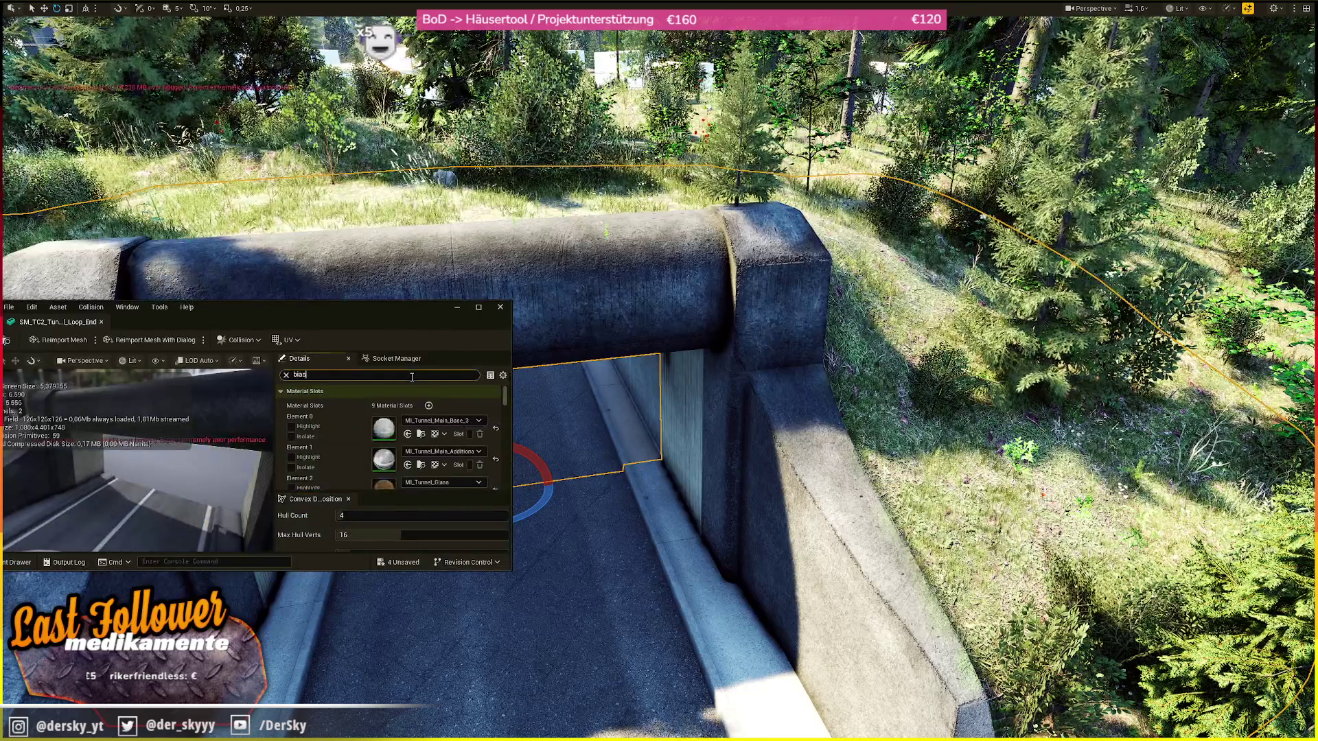
{"action": "type", "text": "bias"}
{"action": "left_click", "coordinate": [392, 458]}
{"action": "type", "text": "100"}
{"action": "key", "text": "Return"}
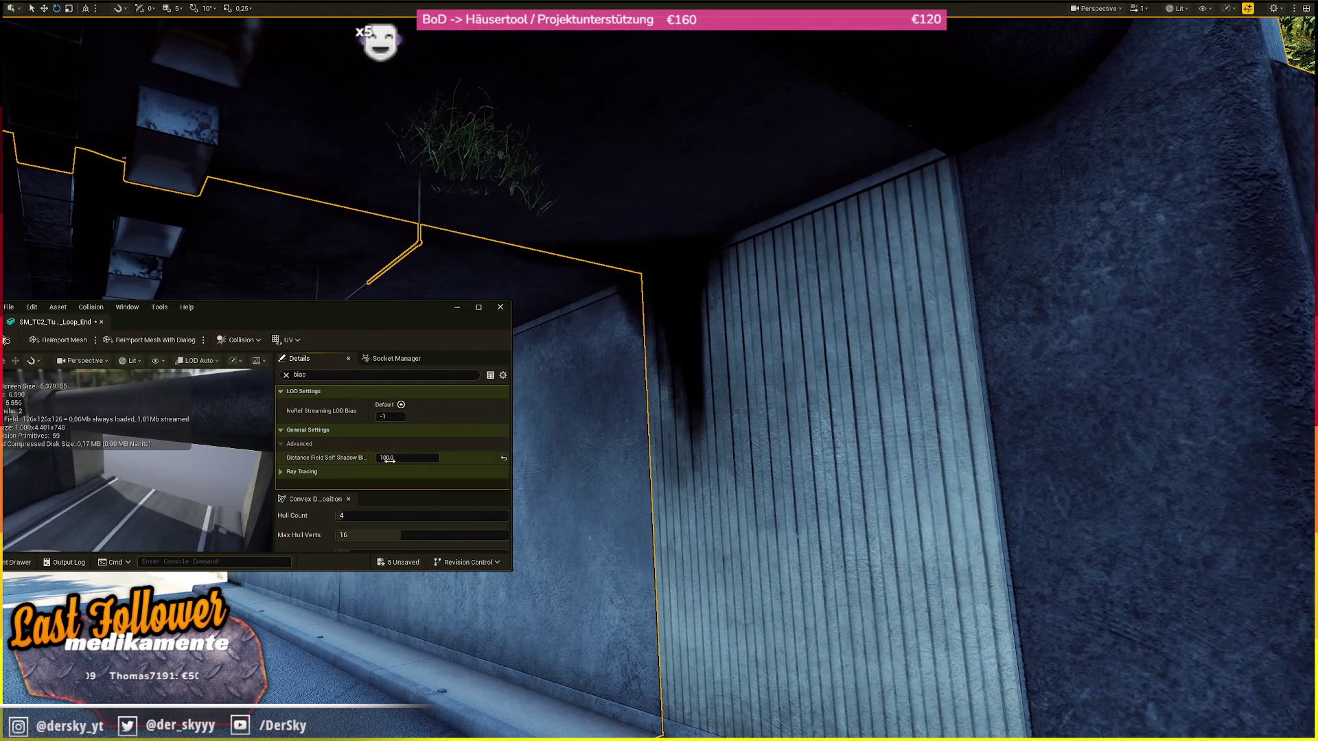
{"action": "left_click", "coordinate": [389, 458]}
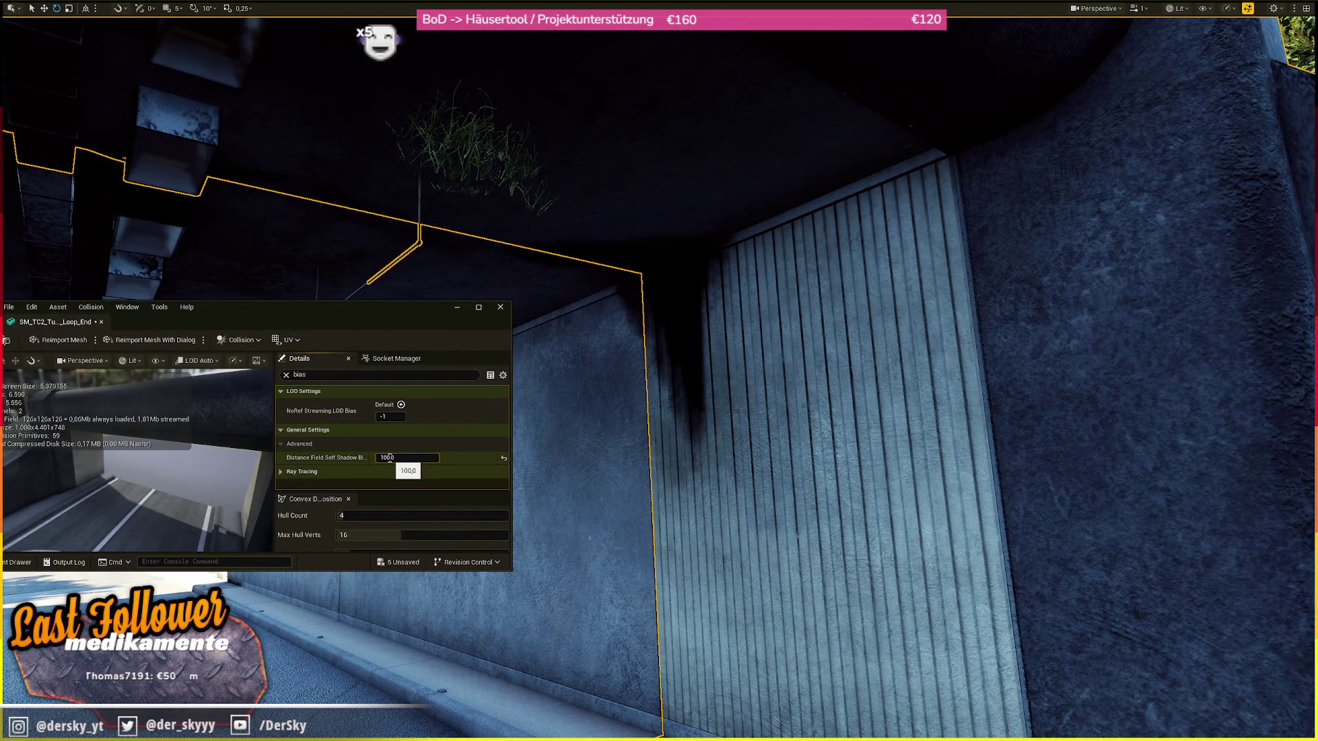
{"action": "type", "text": "0"}
{"action": "key", "text": "Return"}
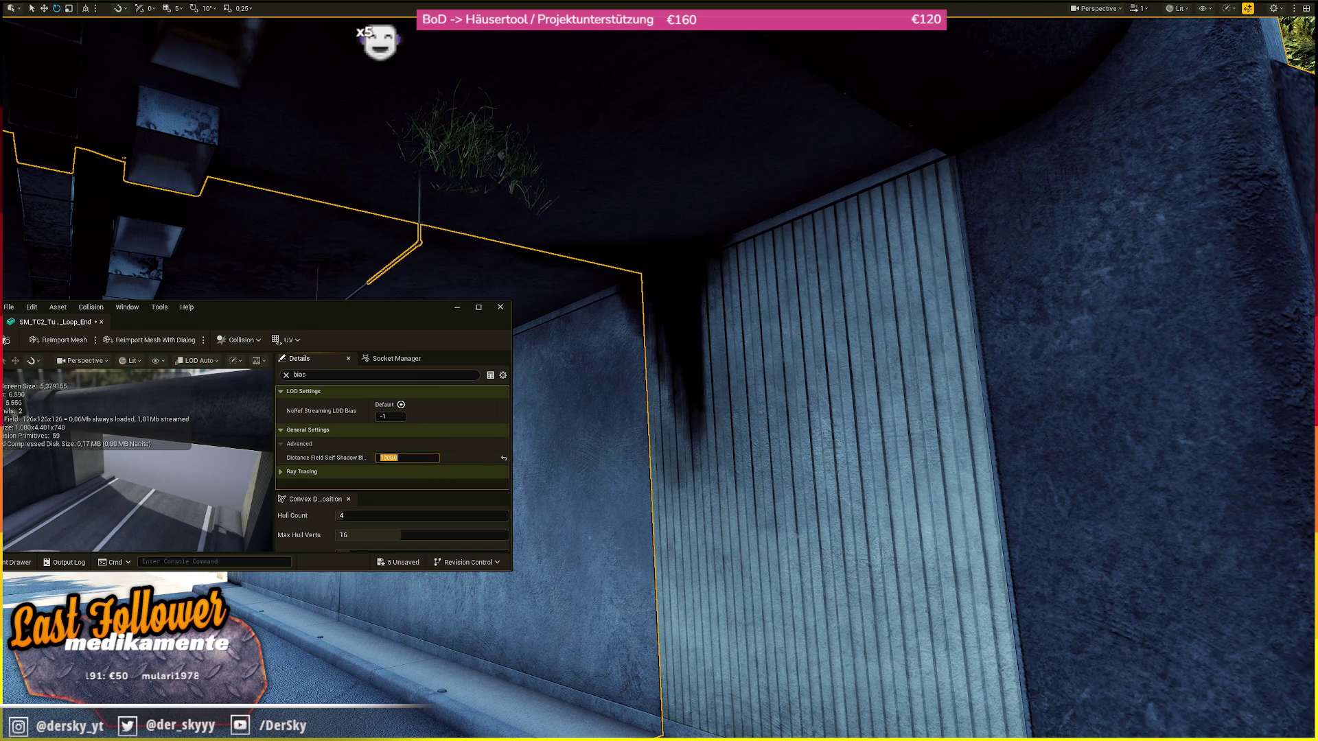
- Open SM_TC2_Tunnel_Loop_2's mesh and begin setting its Distance Field Self Shadow Bias to 1000
{"action": "left_click", "coordinate": [736, 328]}
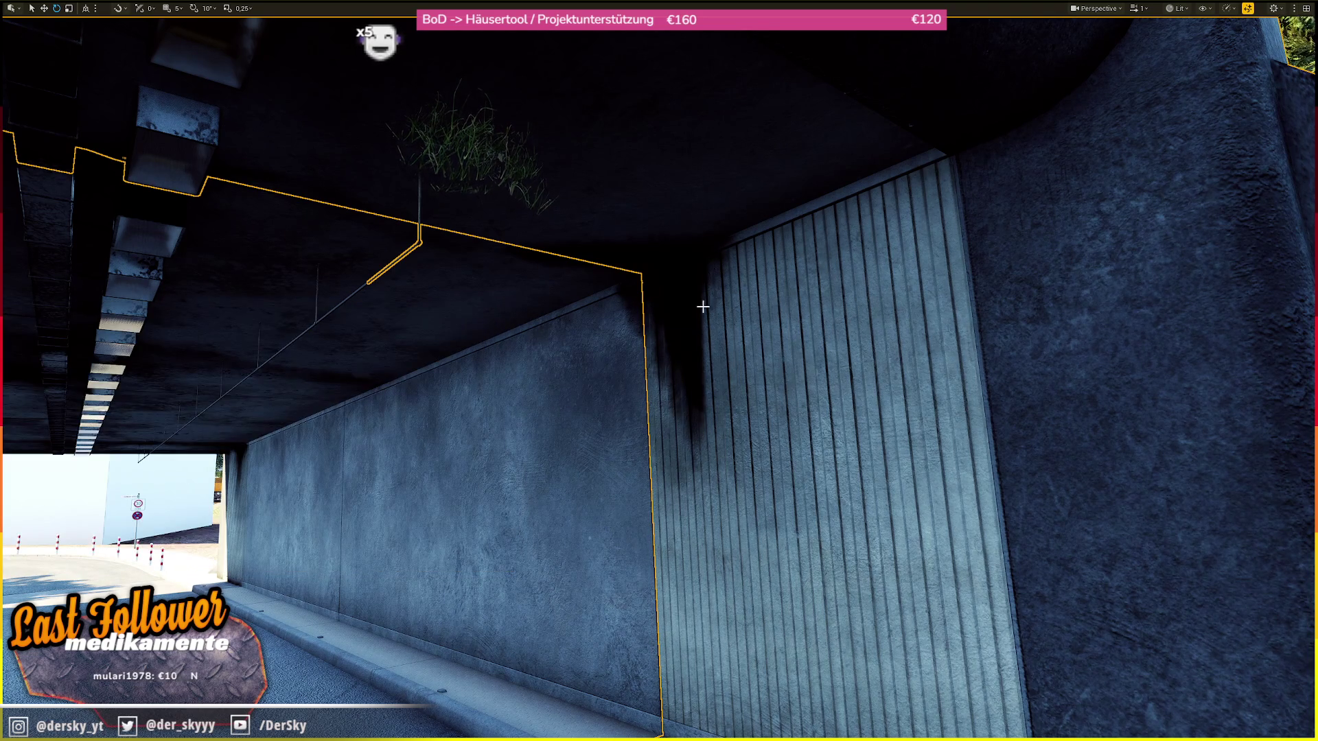
{"action": "left_click_drag", "start_coordinate": [735, 329], "coordinate": [619, 346]}
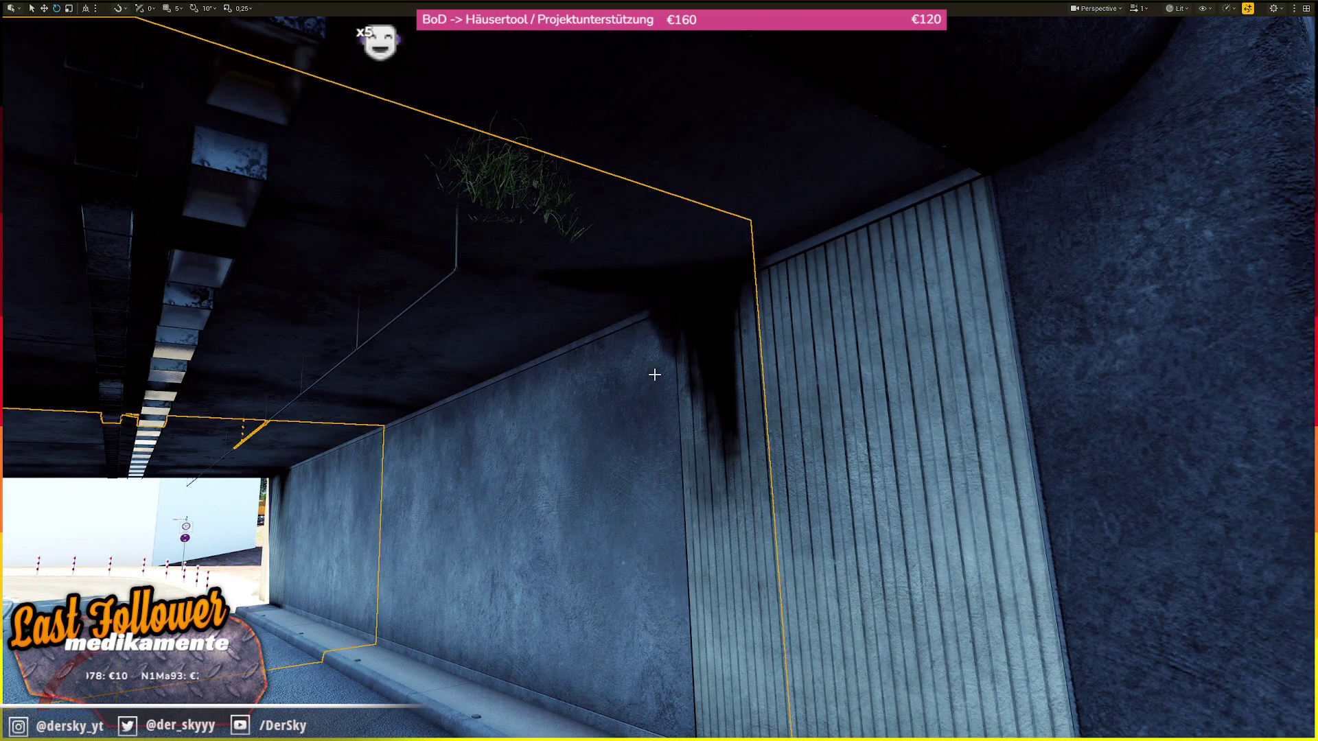
{"action": "right_click", "coordinate": [664, 98]}
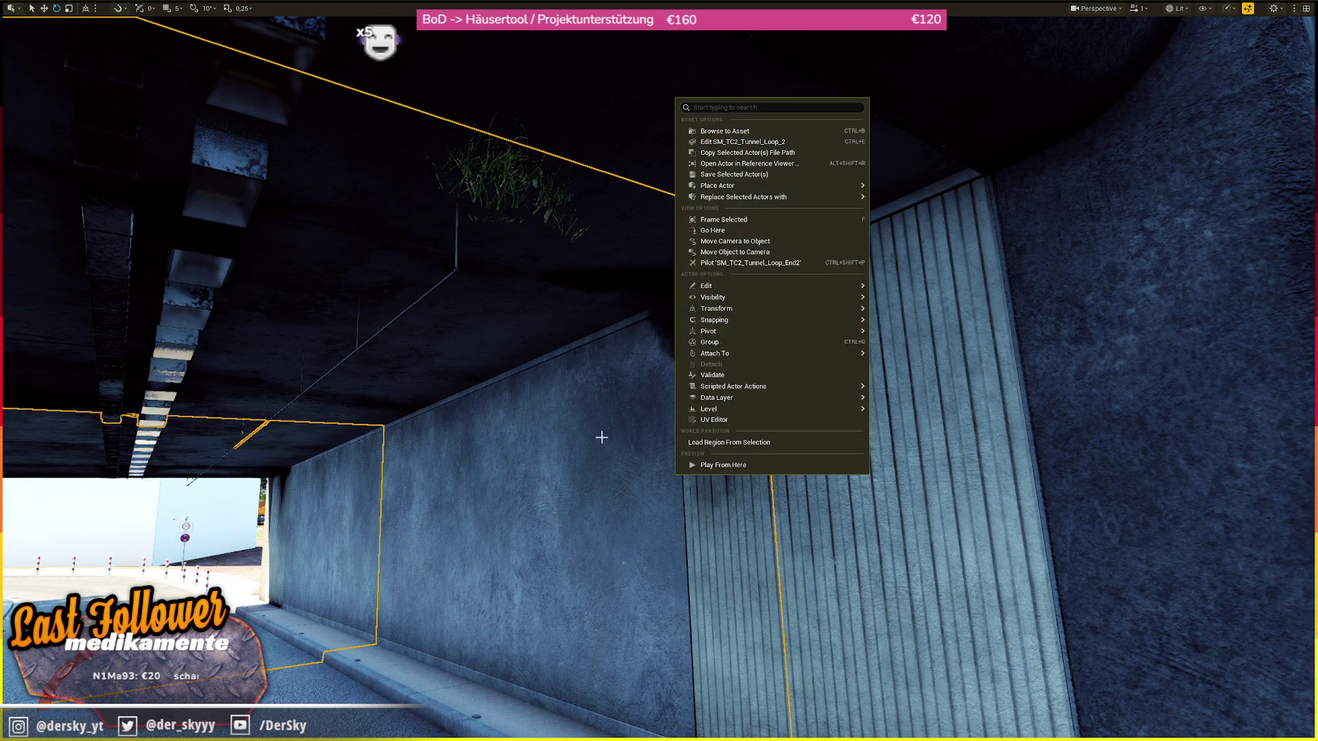
{"action": "left_click", "coordinate": [753, 158]}
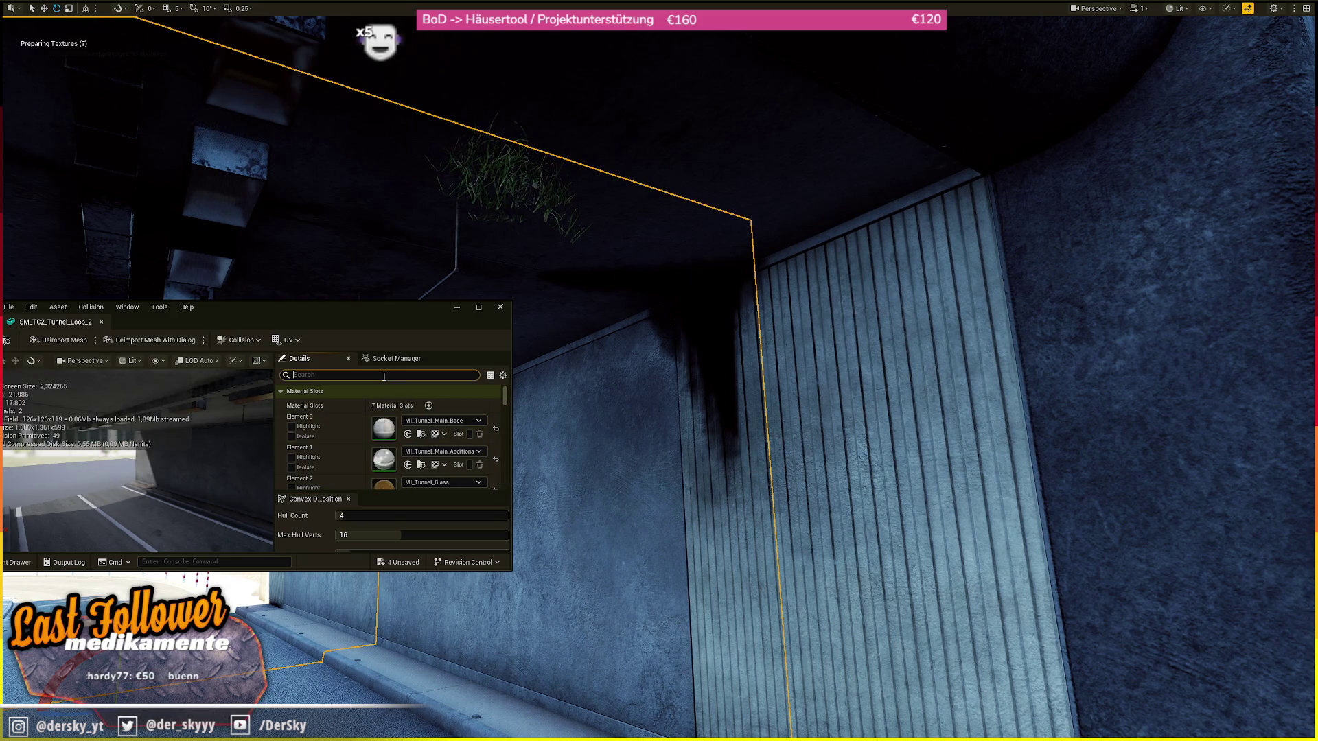
{"action": "type", "text": "bias"}
{"action": "left_click", "coordinate": [395, 458]}
{"action": "type", "text": "1000,0"}
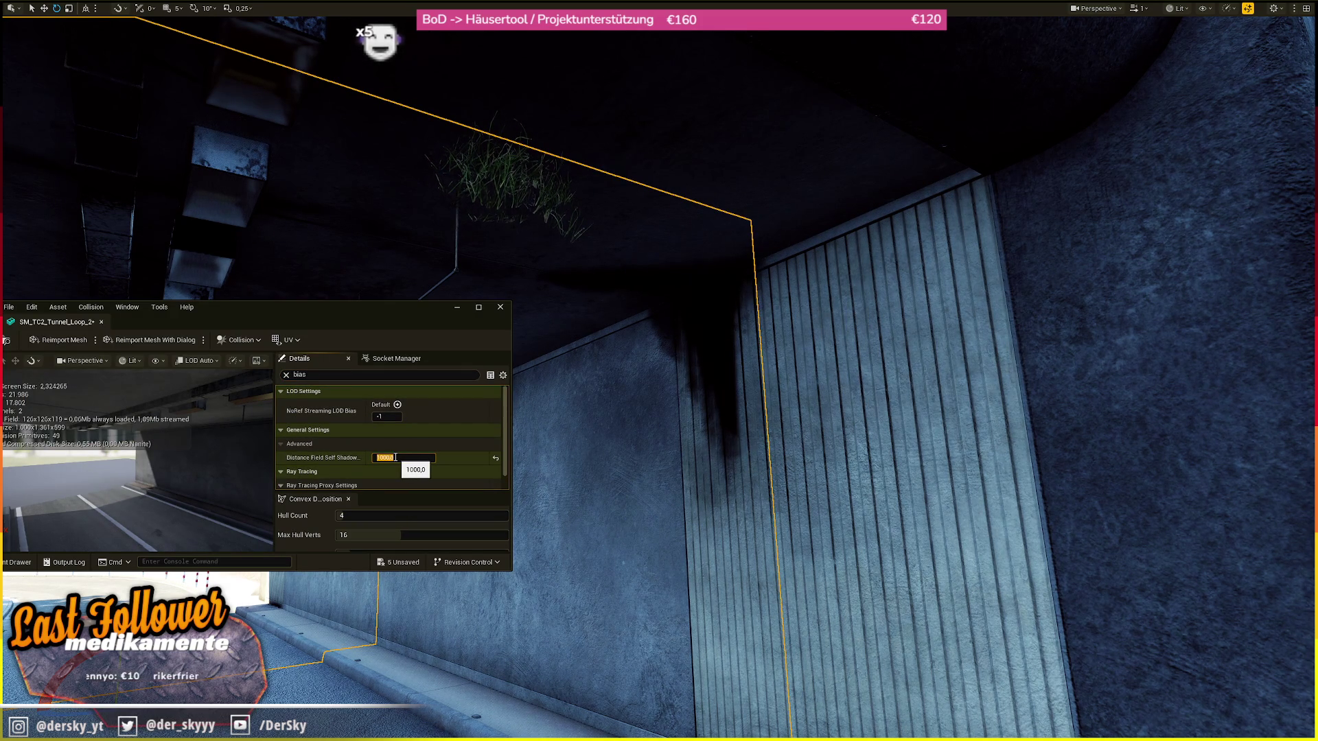
- Close the tunnel mesh editor, frame the tunnel wall and fly through to recheck it
{"action": "left_click", "coordinate": [501, 307]}
{"action": "left_click_drag", "start_coordinate": [509, 306], "coordinate": [617, 302]}
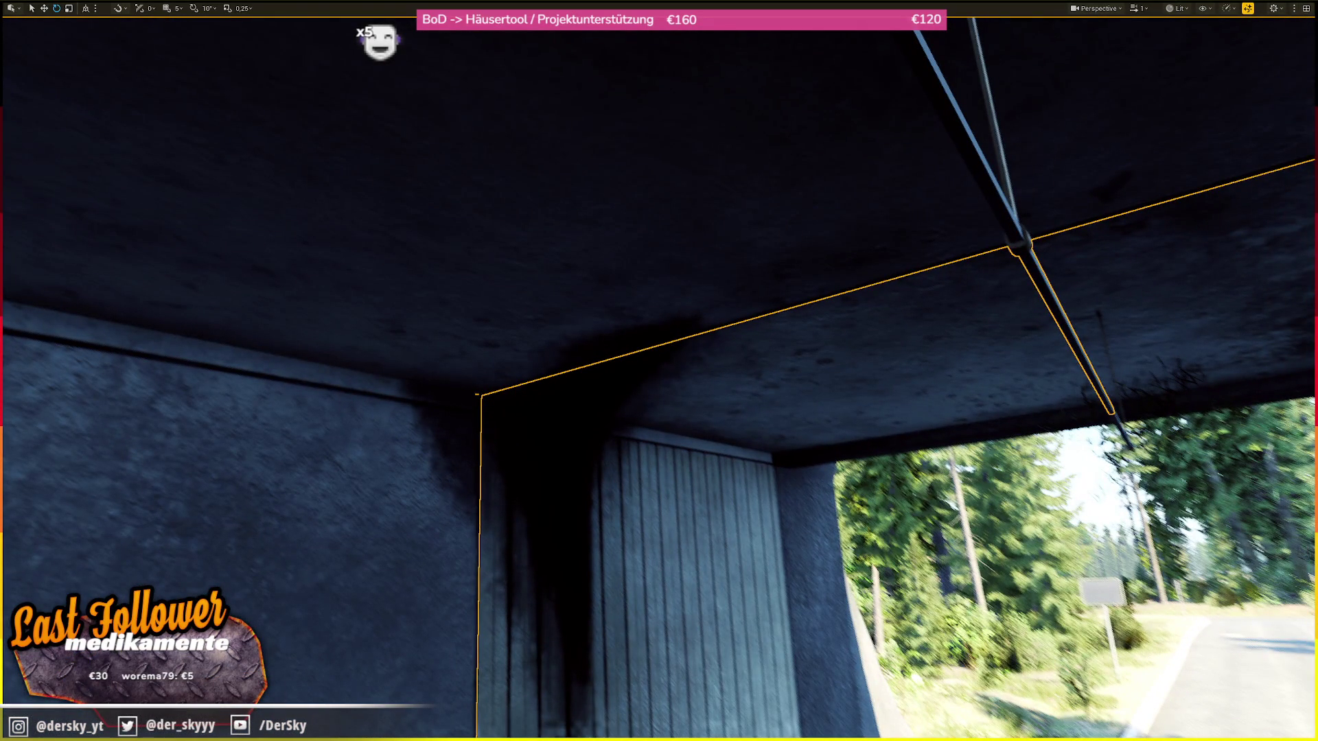
{"action": "key", "text": "f"}
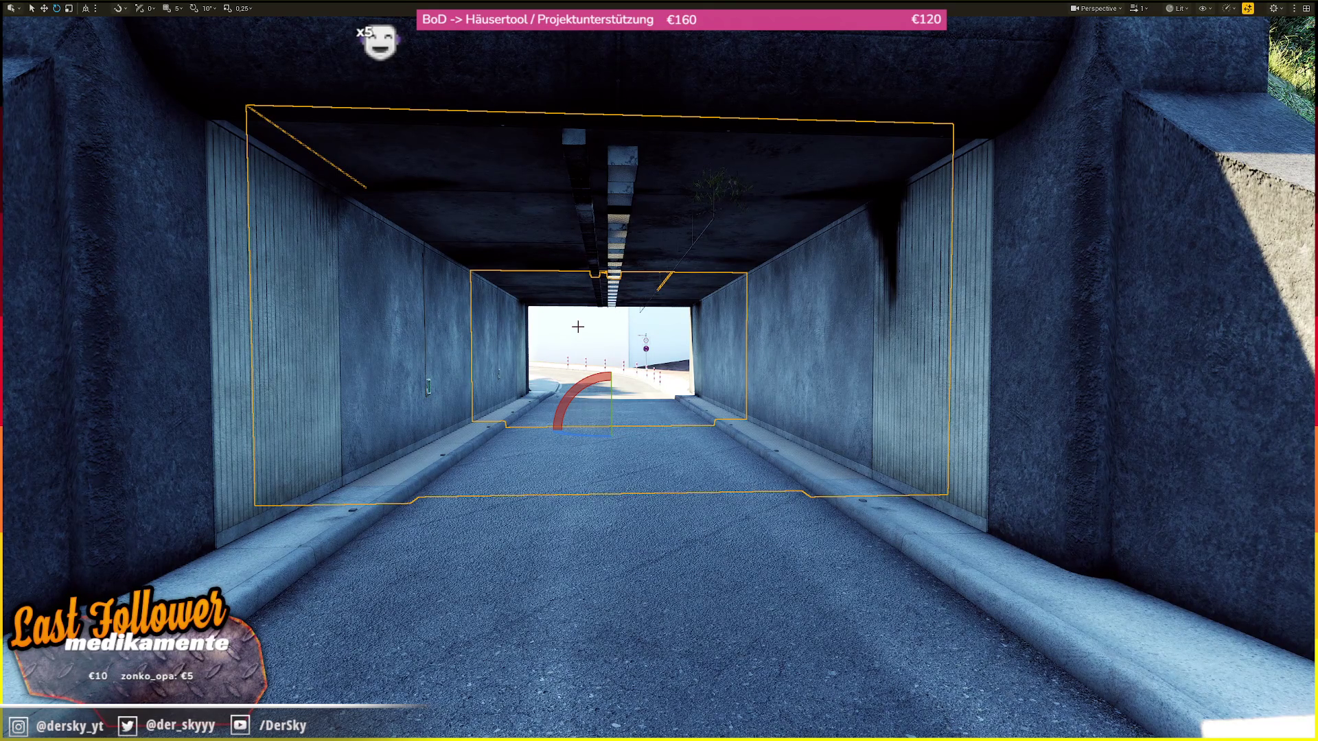
{"action": "mouse_move", "coordinate": [577, 327]}
{"action": "left_mouse_down"}
{"action": "mouse_move", "coordinate": [578, 206]}
{"action": "mouse_move", "coordinate": [126, 147]}
{"action": "mouse_move", "coordinate": [152, 156]}
{"action": "left_mouse_up"}
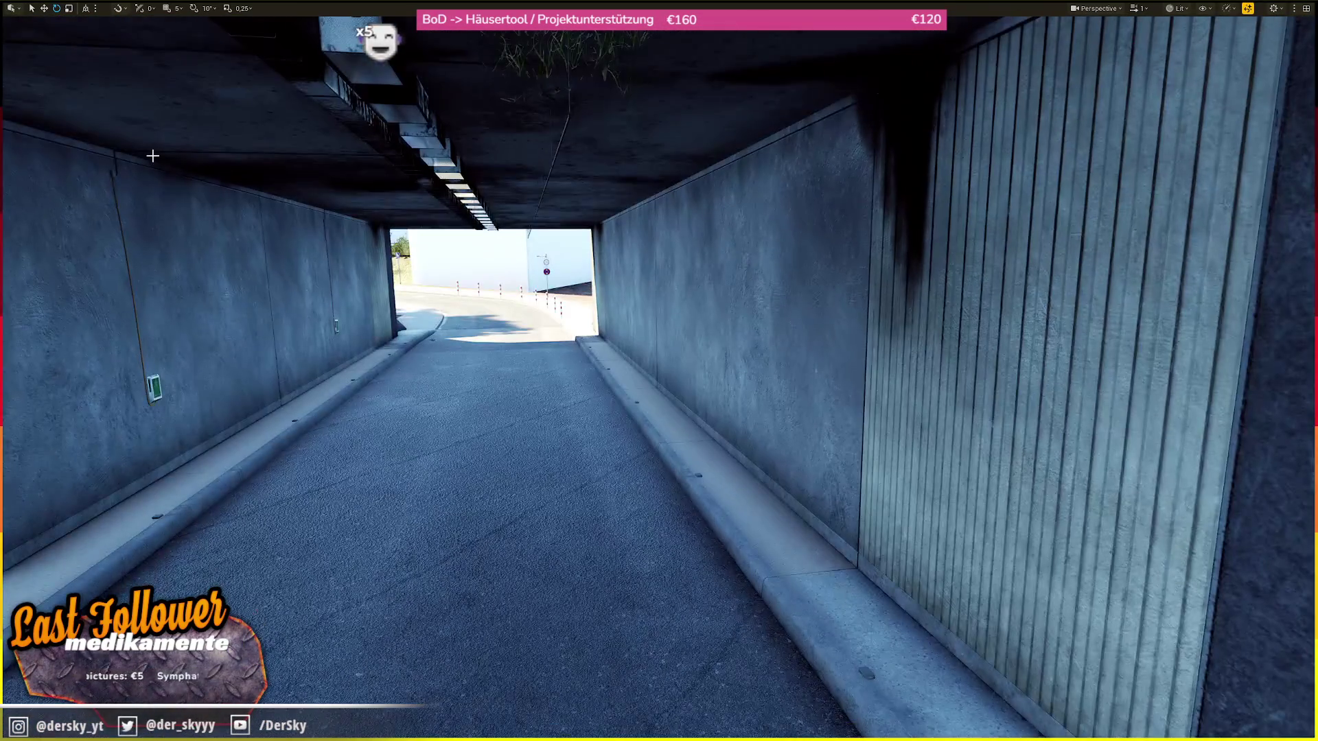
{"action": "key", "text": "F11"}
- Switch to Foliage Mode and select all 306 foliage types for painting
{"action": "key", "text": "shift+3"}
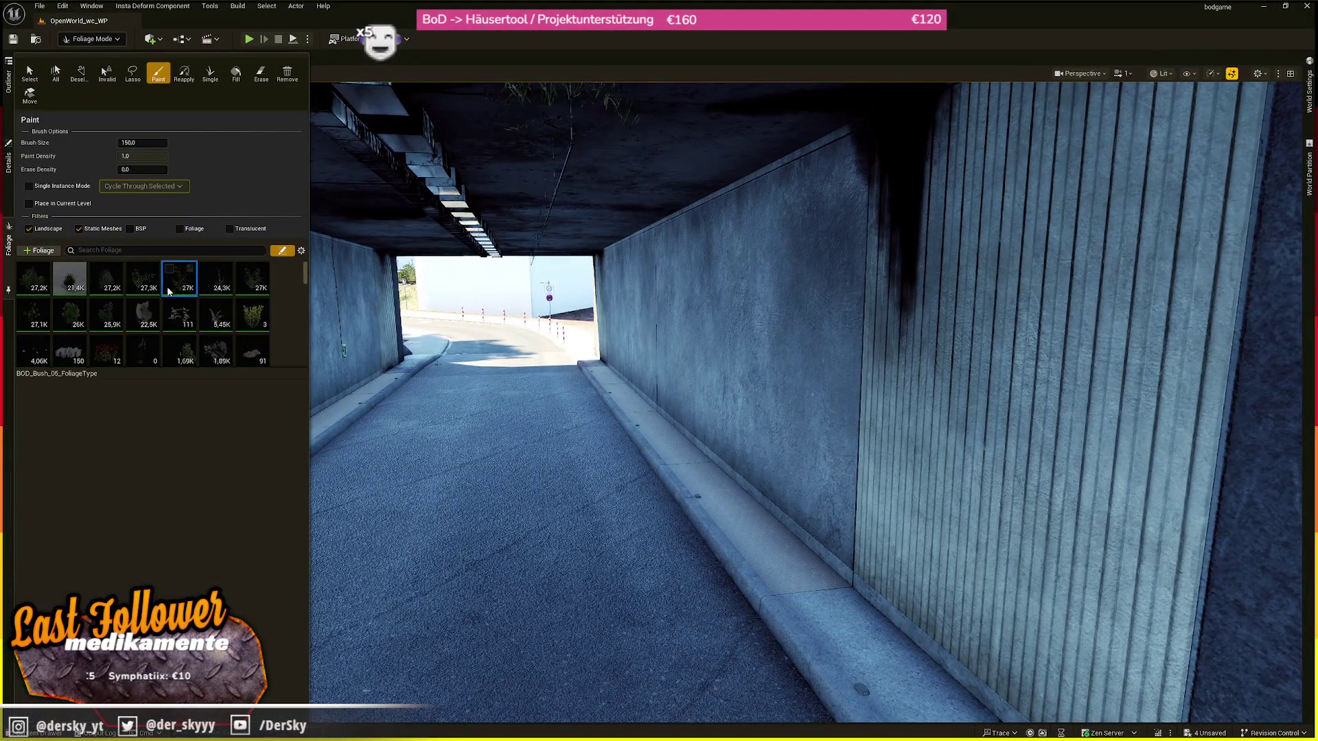
{"action": "left_click_drag", "start_coordinate": [618, 412], "coordinate": [618, 412]}
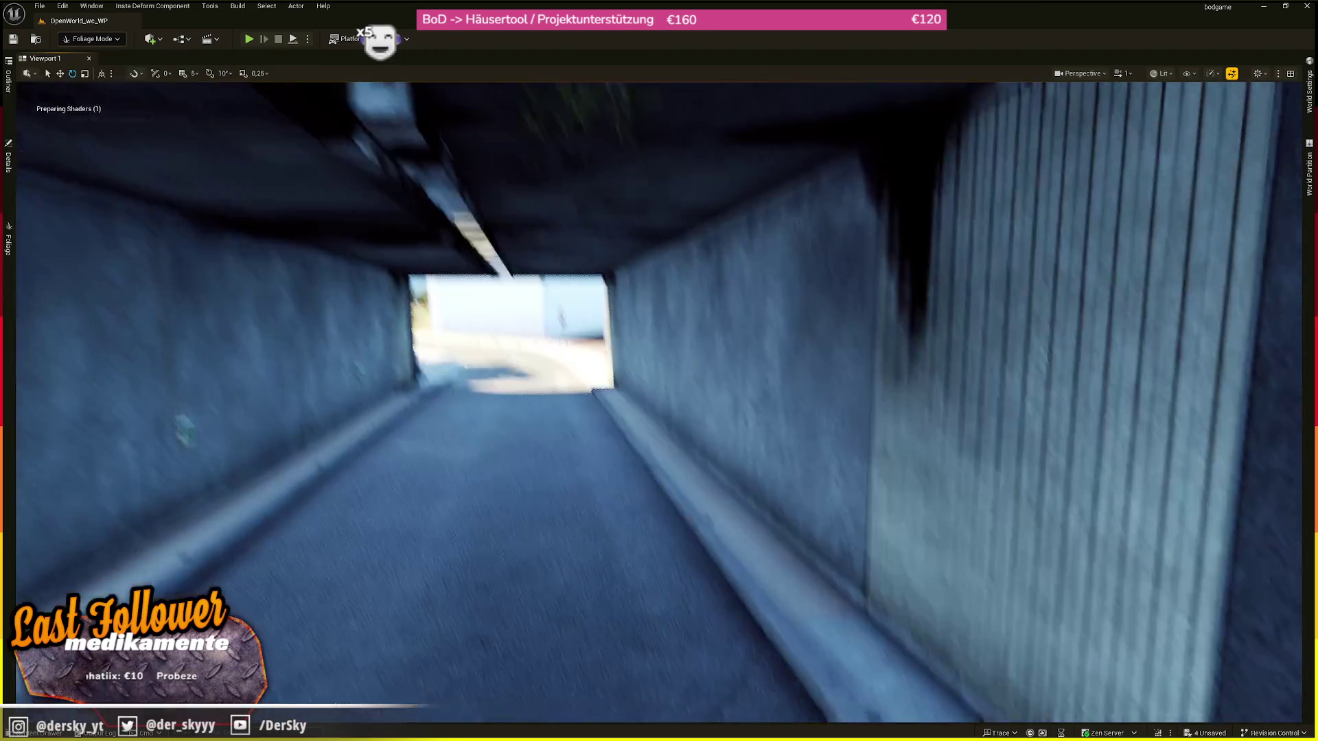
{"action": "left_click_drag", "start_coordinate": [118, 206], "coordinate": [117, 206]}
{"action": "left_click", "coordinate": [9, 236]}
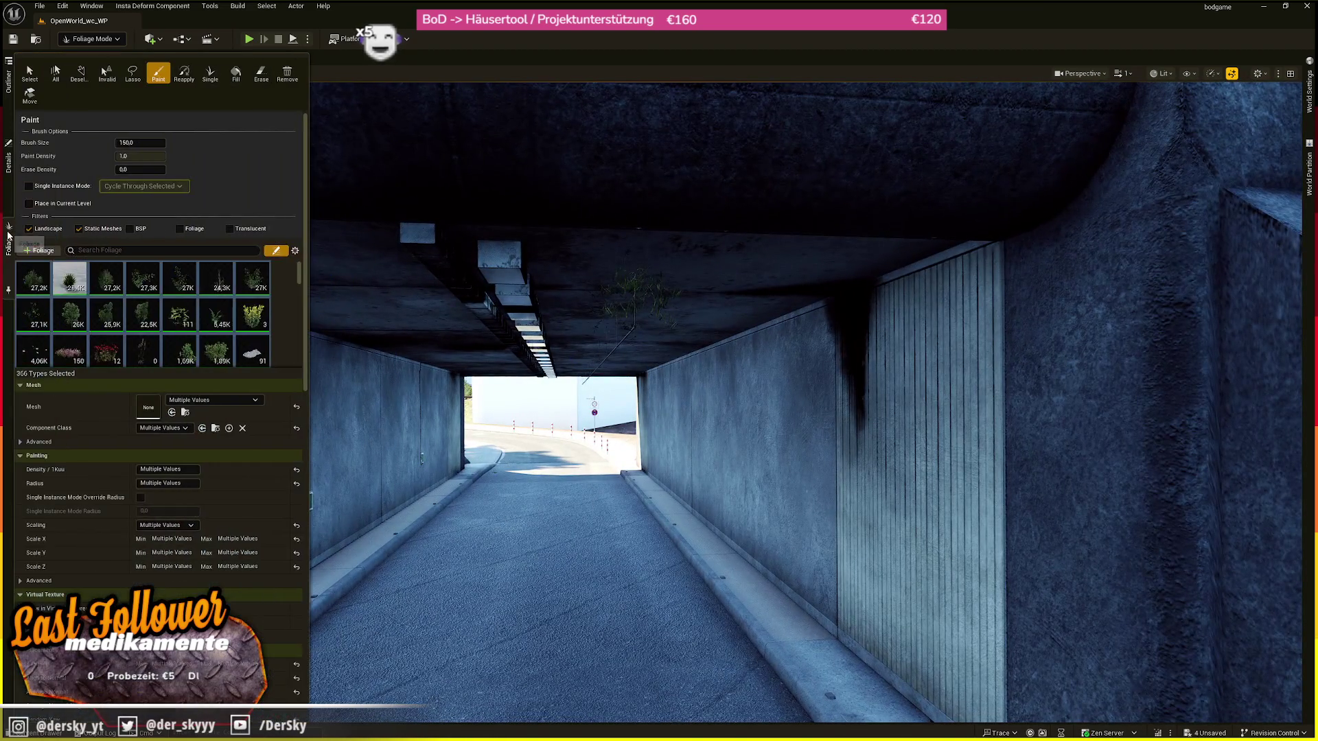
{"action": "left_click", "coordinate": [668, 274]}
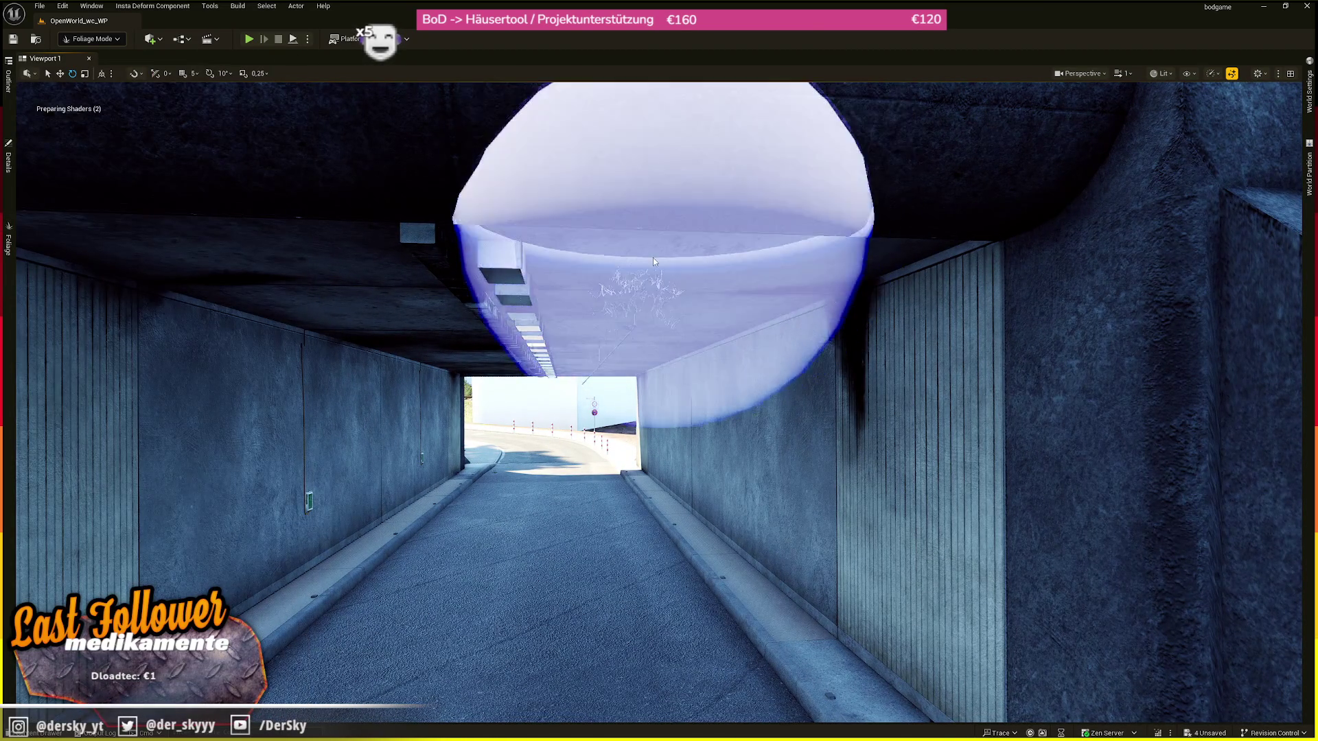
- Reposition the view inside the tunnel and deselect all foliage types
{"action": "key", "text": "1"}
{"action": "key", "text": "2"}
{"action": "scroll", "coordinate": [659, 404], "scroll_direction": "down", "scroll_amount": 1}
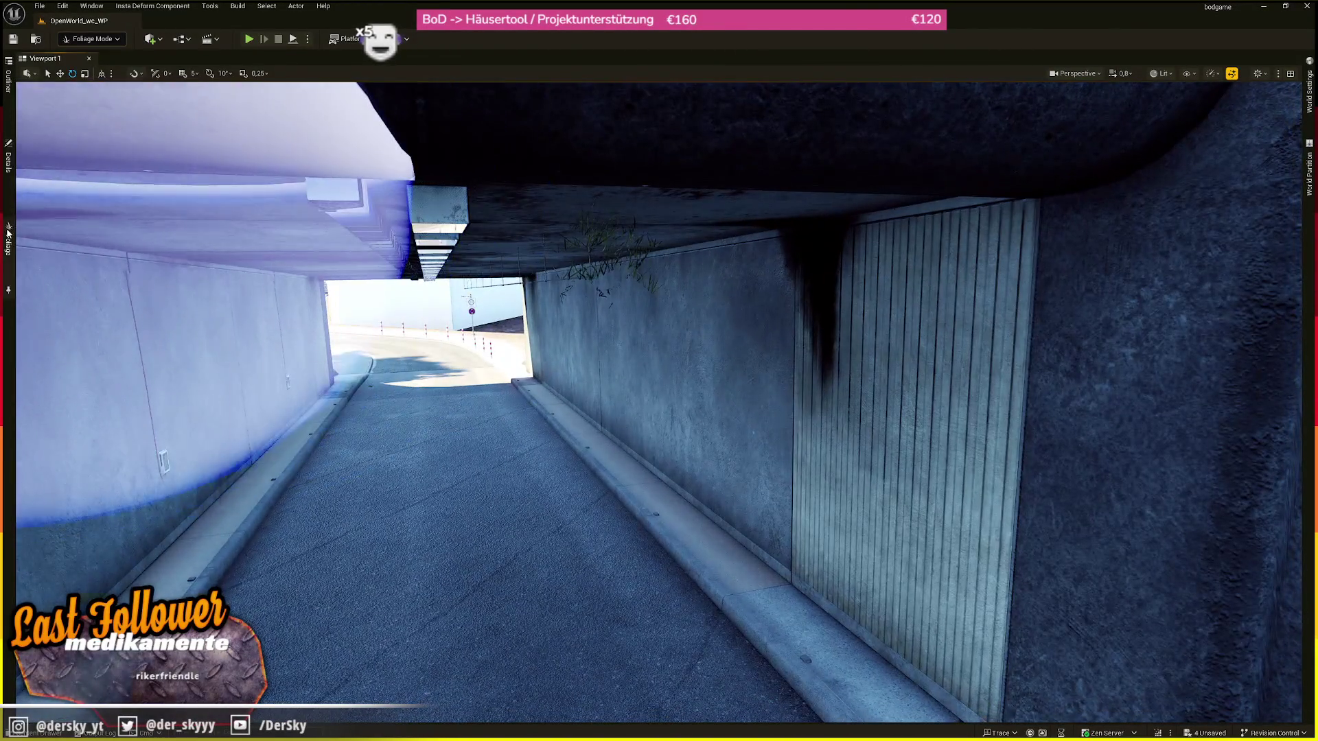
{"action": "left_click", "coordinate": [8, 241]}
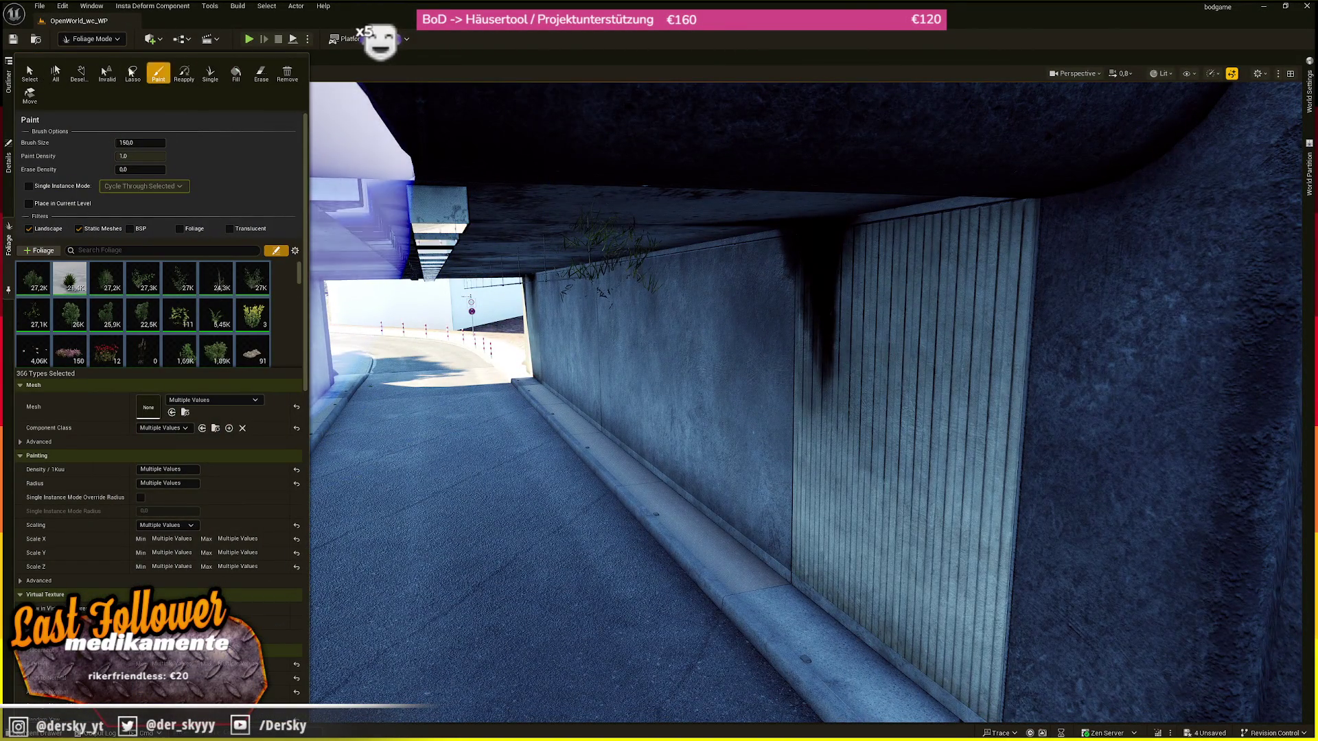
{"action": "left_click", "coordinate": [80, 72]}
- Paint the Grass_3 layer at the tunnel with a reduced brush size, then return to Selection Mode
{"action": "key", "text": "shift+2"}
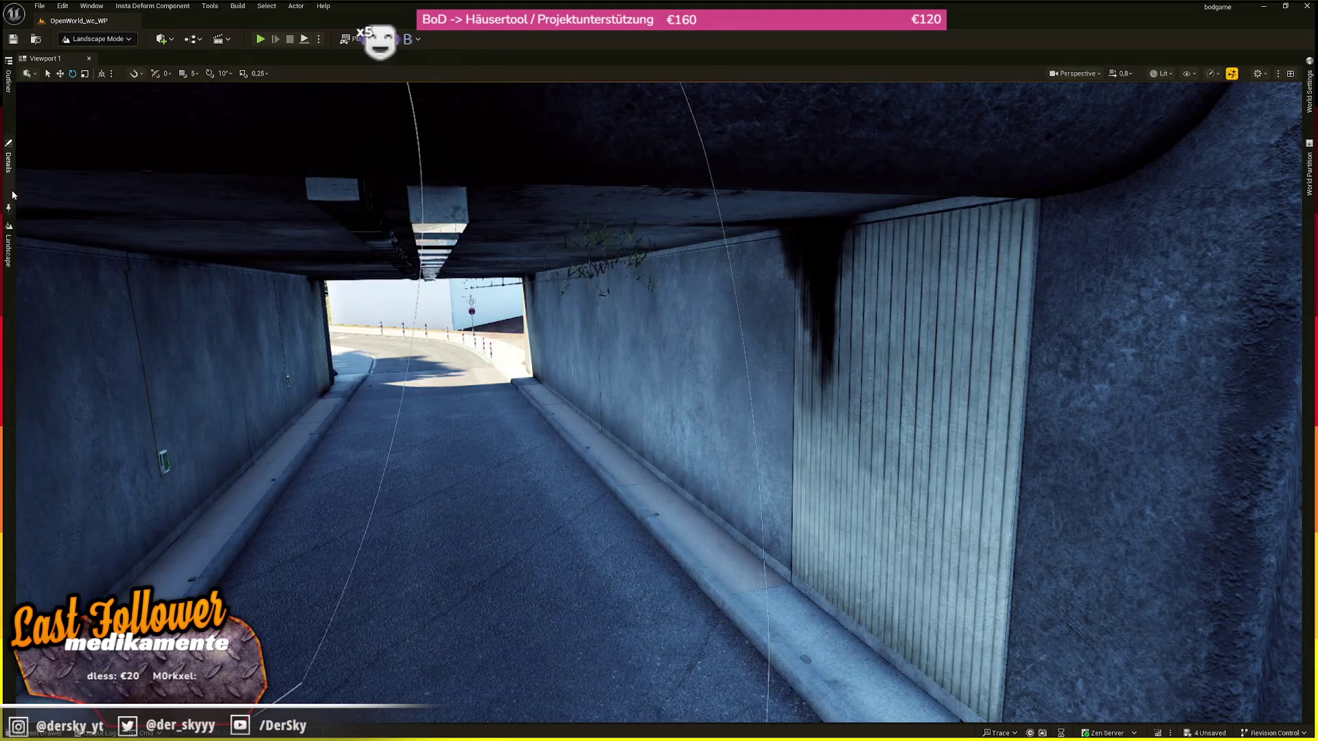
{"action": "left_click", "coordinate": [194, 63]}
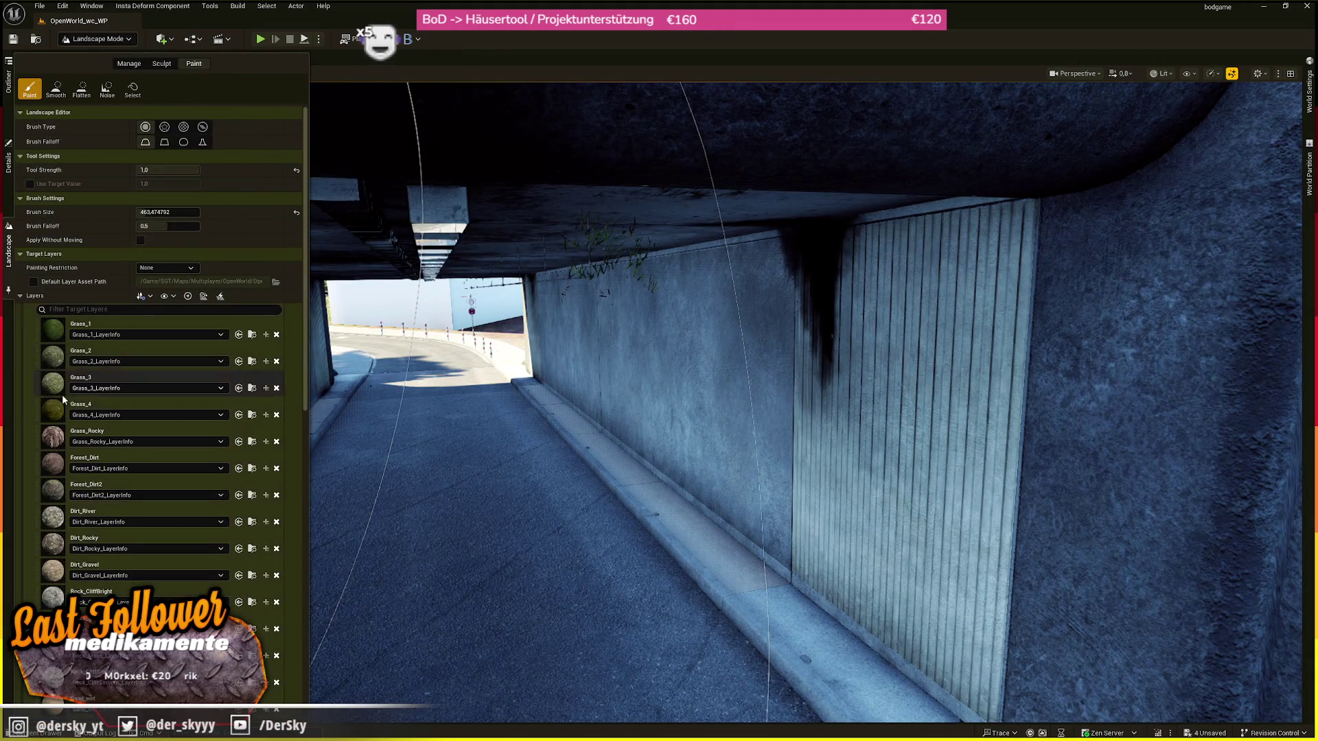
{"action": "left_click", "coordinate": [138, 378]}
{"action": "left_click_drag", "start_coordinate": [168, 212], "coordinate": [158, 212]}
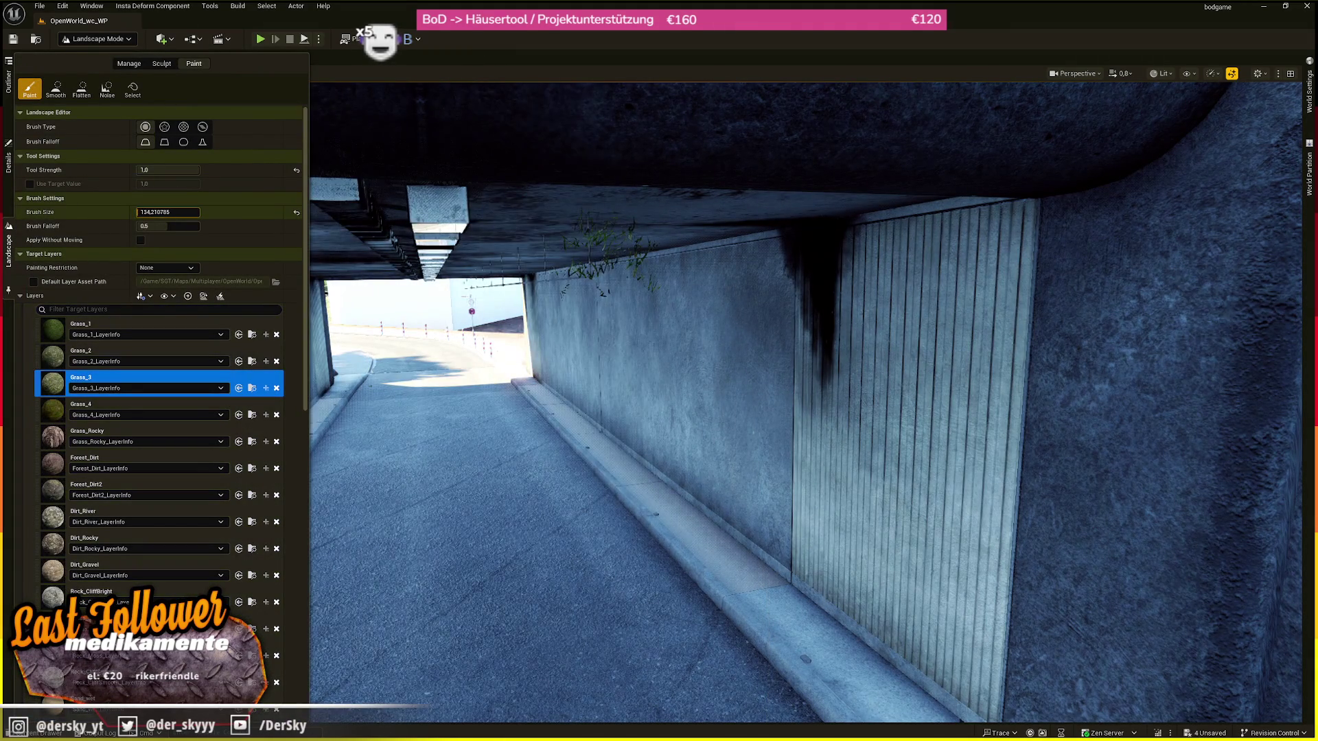
{"action": "left_click", "coordinate": [614, 278]}
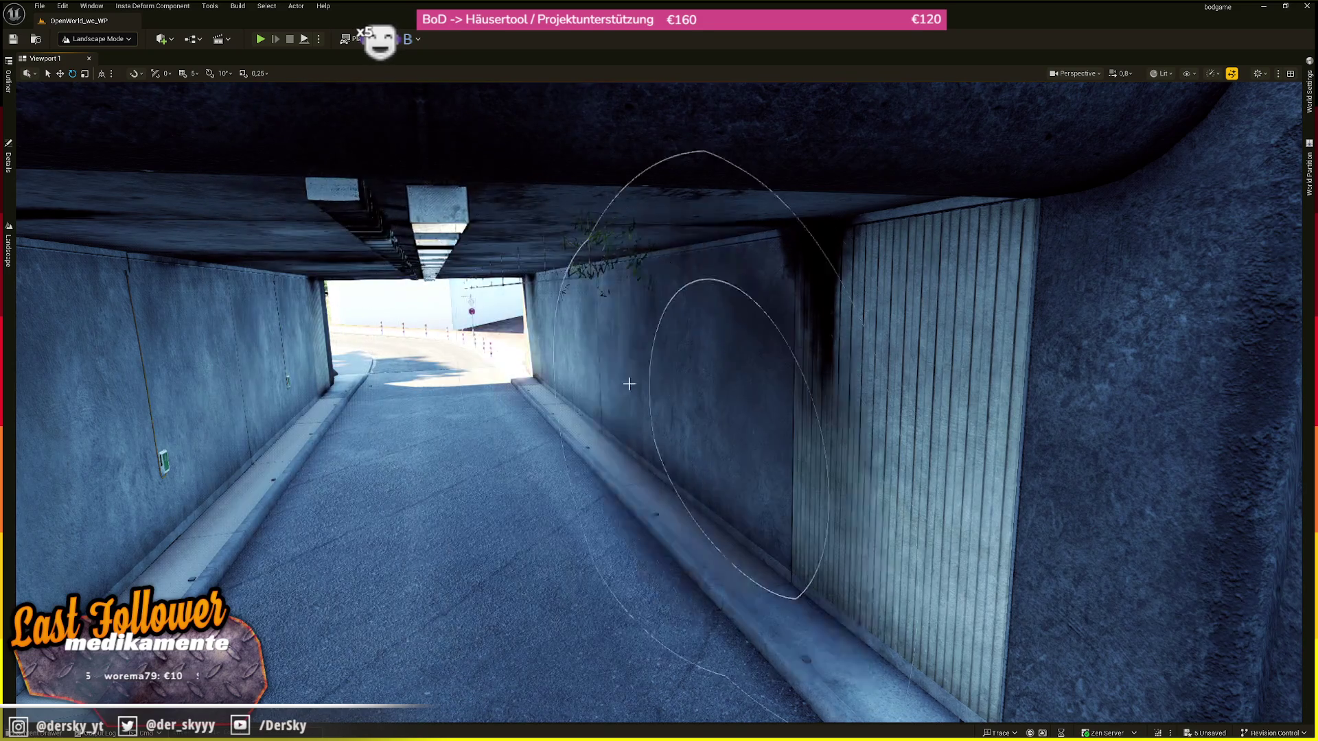
{"action": "scroll", "coordinate": [235, 265], "scroll_direction": "up", "scroll_amount": 3}
{"action": "scroll", "coordinate": [659, 401], "scroll_direction": "up", "scroll_amount": 3}
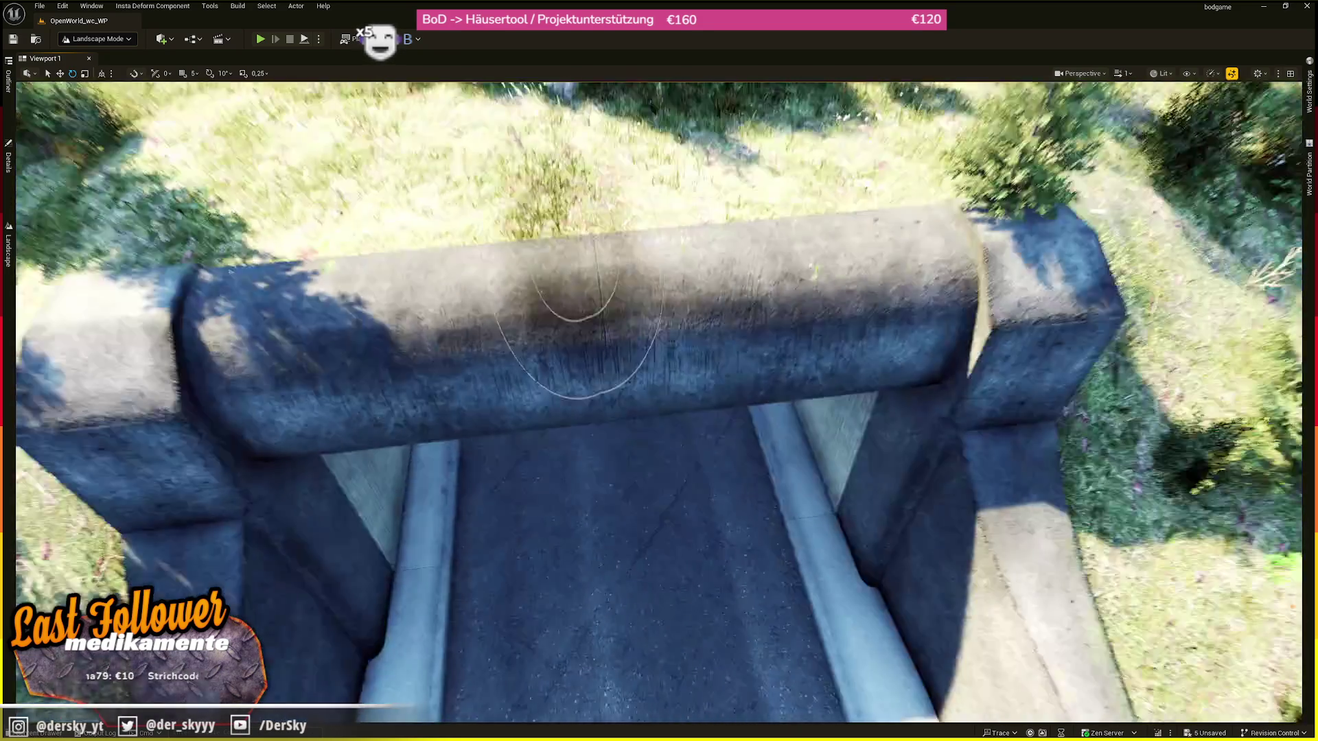
{"action": "scroll", "coordinate": [706, 338], "scroll_direction": "down", "scroll_amount": 5}
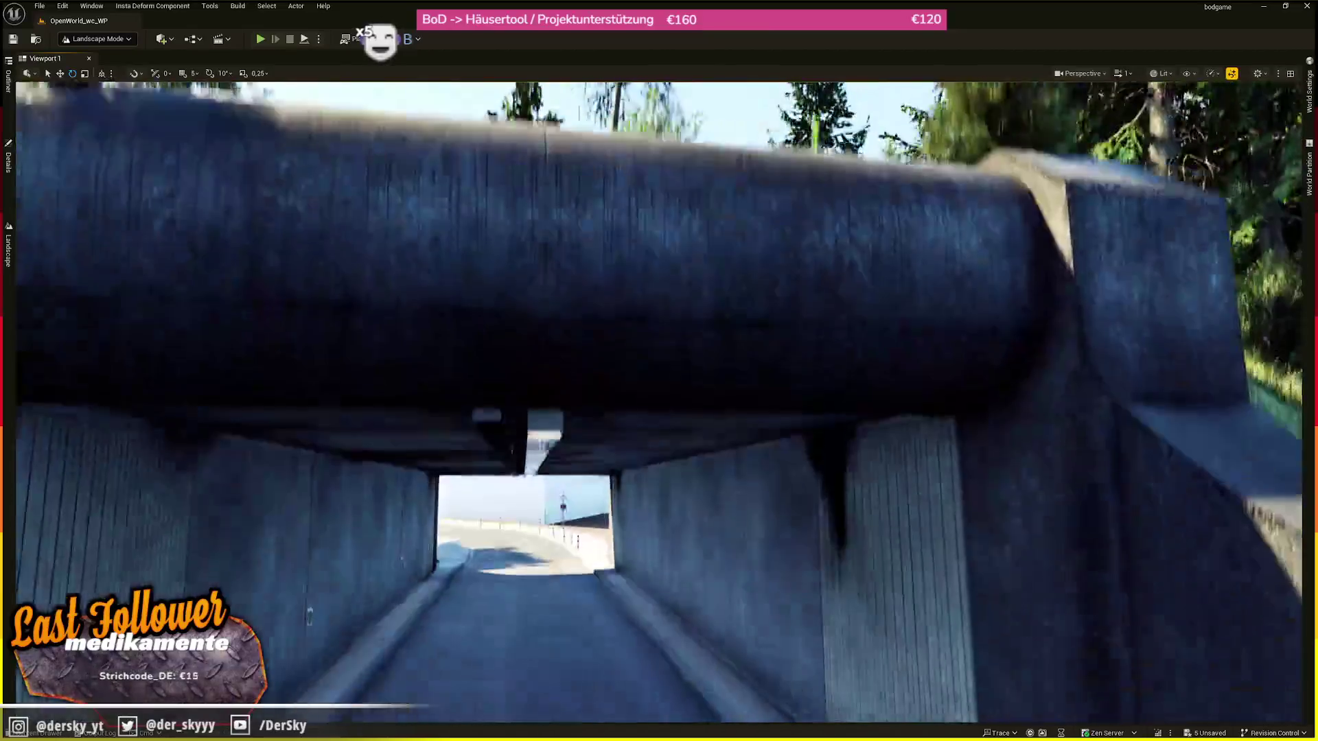
{"action": "key", "text": "shift+1"}
{"action": "scroll", "coordinate": [816, 341], "scroll_direction": "up", "scroll_amount": 4}
{"action": "scroll", "coordinate": [816, 341], "scroll_direction": "down", "scroll_amount": 5}
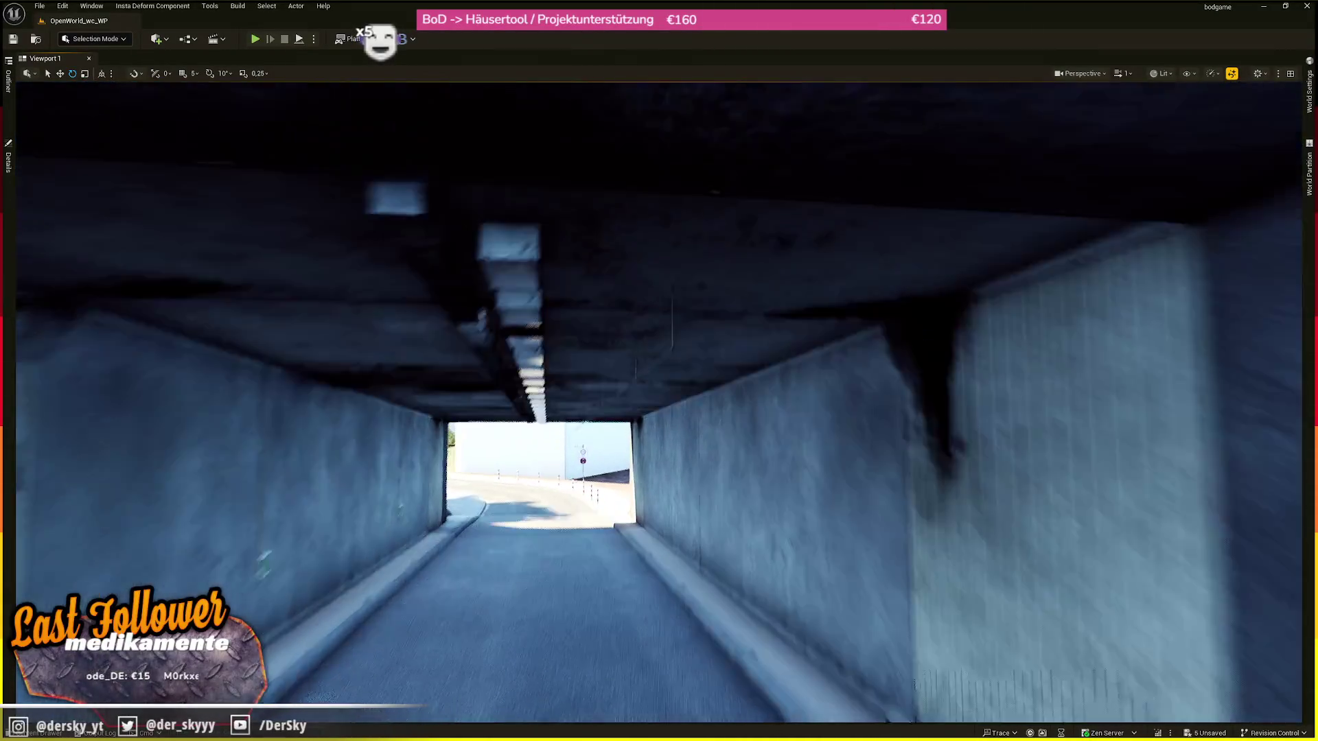
- Save all level changes and fly through the tunnel inspecting the walls and green exit sign
{"action": "key", "text": "ctrl+s"}
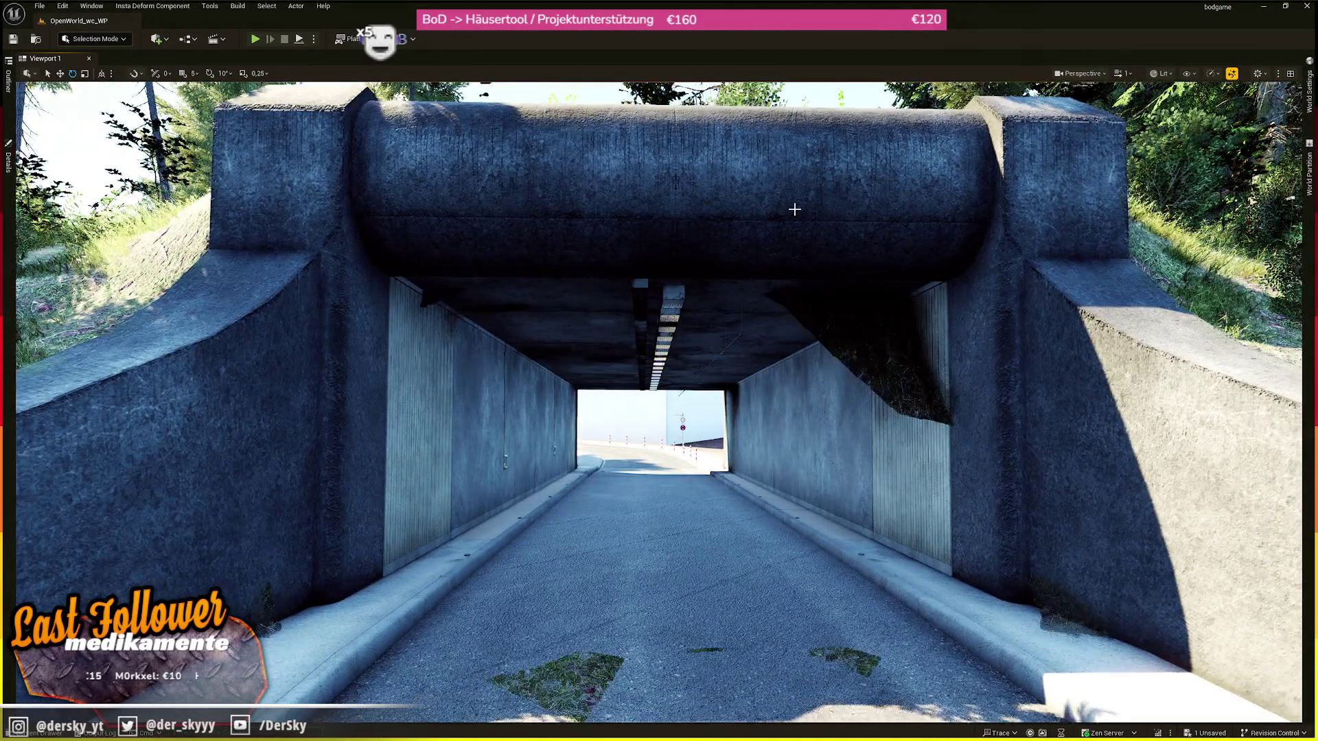
{"action": "scroll", "coordinate": [834, 292], "scroll_direction": "up", "scroll_amount": 5}
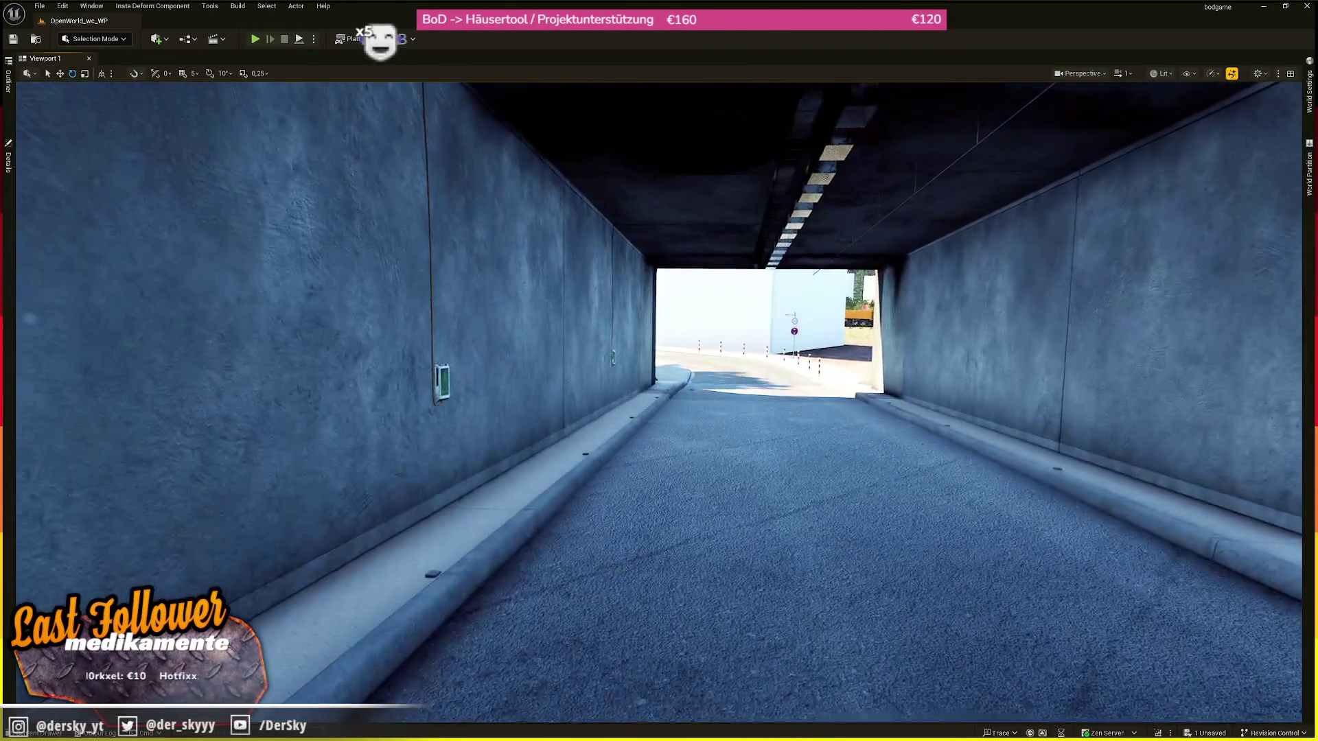
{"action": "mouse_move", "coordinate": [834, 292]}
{"action": "left_mouse_down"}
{"action": "mouse_move", "coordinate": [720, 247]}
{"action": "mouse_move", "coordinate": [865, 251]}
{"action": "mouse_move", "coordinate": [714, 261]}
{"action": "mouse_move", "coordinate": [865, 254]}
{"action": "mouse_move", "coordinate": [721, 261]}
{"action": "mouse_move", "coordinate": [809, 219]}
{"action": "mouse_move", "coordinate": [988, 240]}
{"action": "mouse_move", "coordinate": [789, 247]}
{"action": "left_mouse_up"}
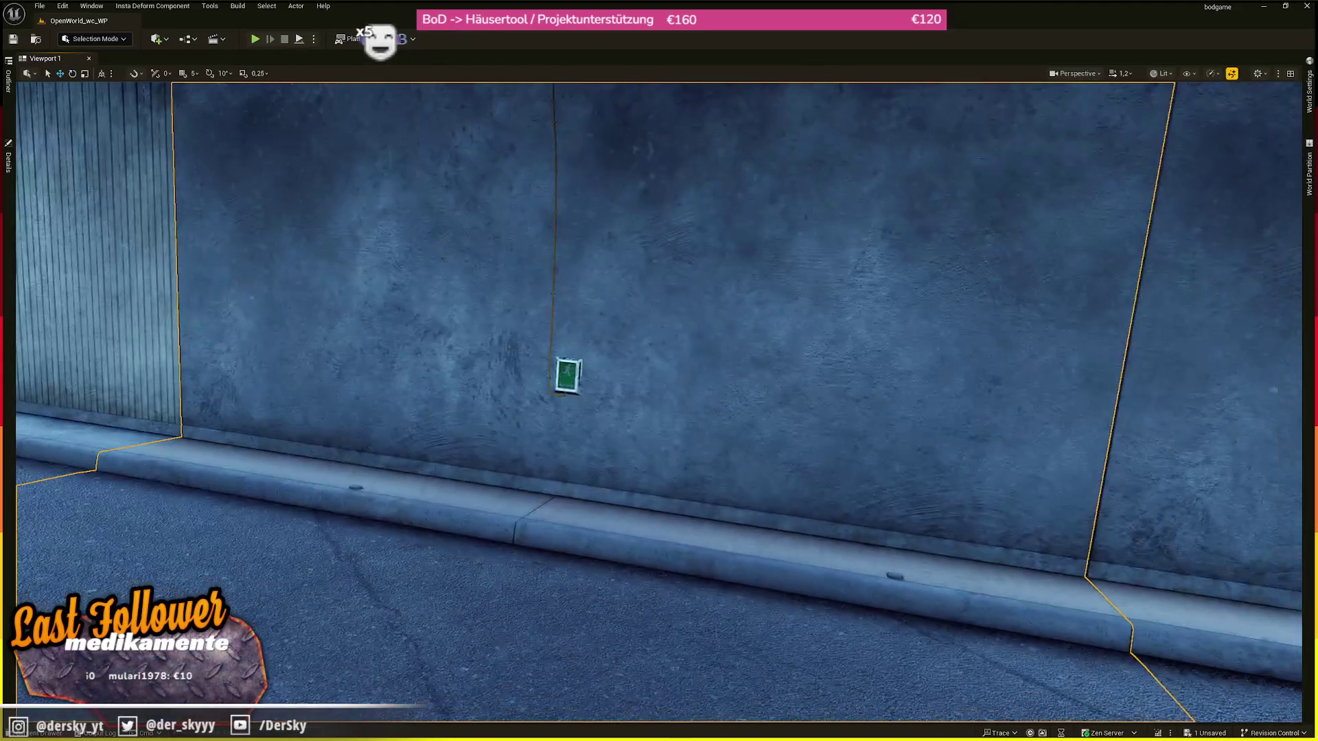
{"action": "mouse_move", "coordinate": [556, 340]}
{"action": "left_mouse_down"}
{"action": "mouse_move", "coordinate": [556, 319]}
{"action": "mouse_move", "coordinate": [556, 340]}
{"action": "mouse_move", "coordinate": [577, 337]}
{"action": "mouse_move", "coordinate": [398, 334]}
{"action": "mouse_move", "coordinate": [563, 336]}
{"action": "mouse_move", "coordinate": [412, 336]}
{"action": "mouse_move", "coordinate": [446, 275]}
{"action": "mouse_move", "coordinate": [309, 329]}
{"action": "mouse_move", "coordinate": [137, 340]}
{"action": "left_mouse_up"}
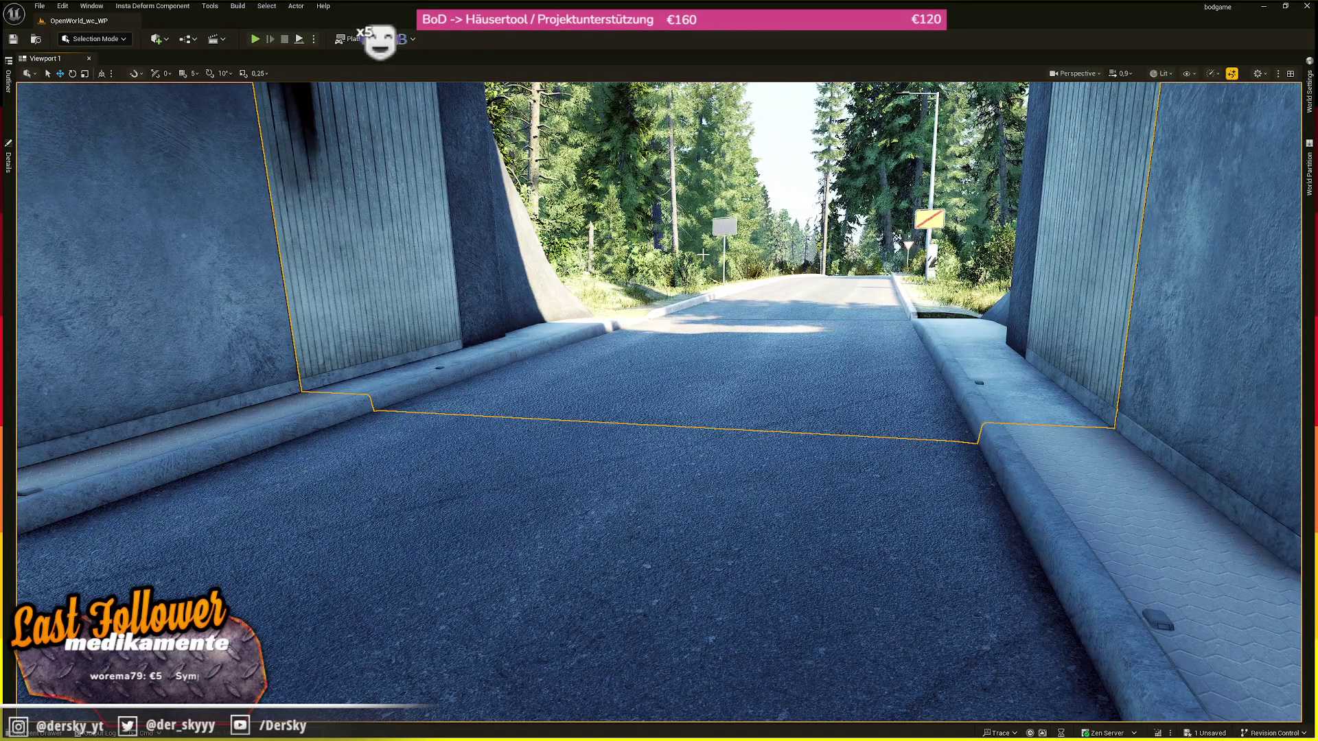
{"action": "mouse_move", "coordinate": [703, 254]}
{"action": "left_mouse_down"}
{"action": "mouse_move", "coordinate": [682, 274]}
{"action": "mouse_move", "coordinate": [694, 275]}
{"action": "left_mouse_up"}
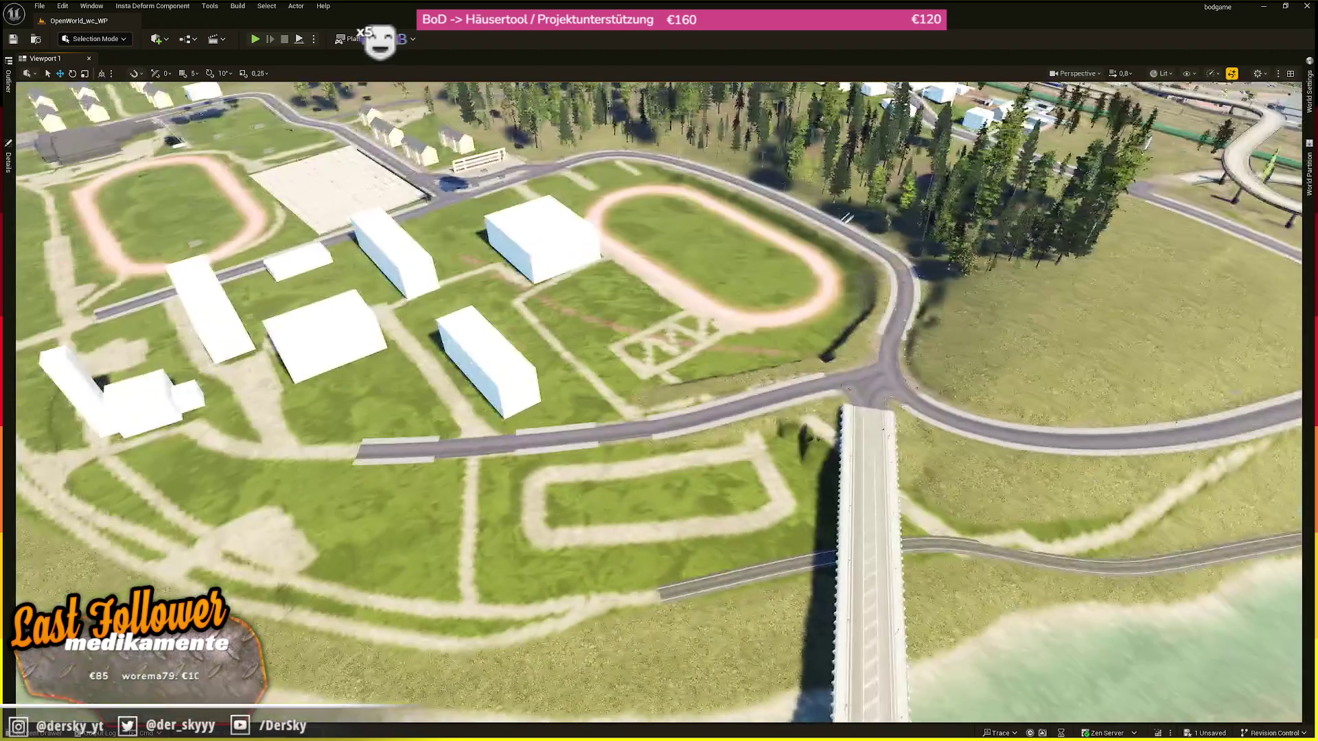
- Fly low over the terrain and select the white building block
{"action": "key", "text": "w"}
{"action": "scroll", "coordinate": [659, 401], "scroll_direction": "up", "scroll_amount": 3}
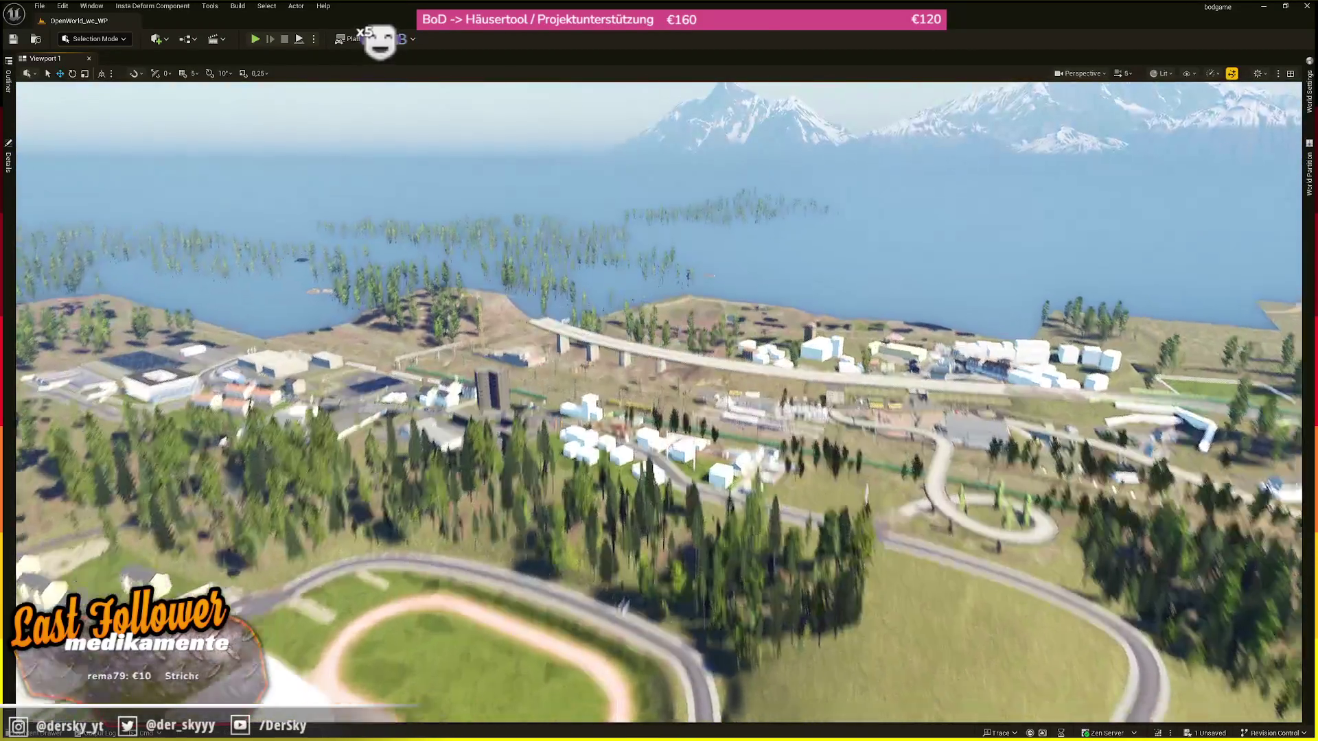
{"action": "scroll", "coordinate": [659, 401], "scroll_direction": "down", "scroll_amount": 1}
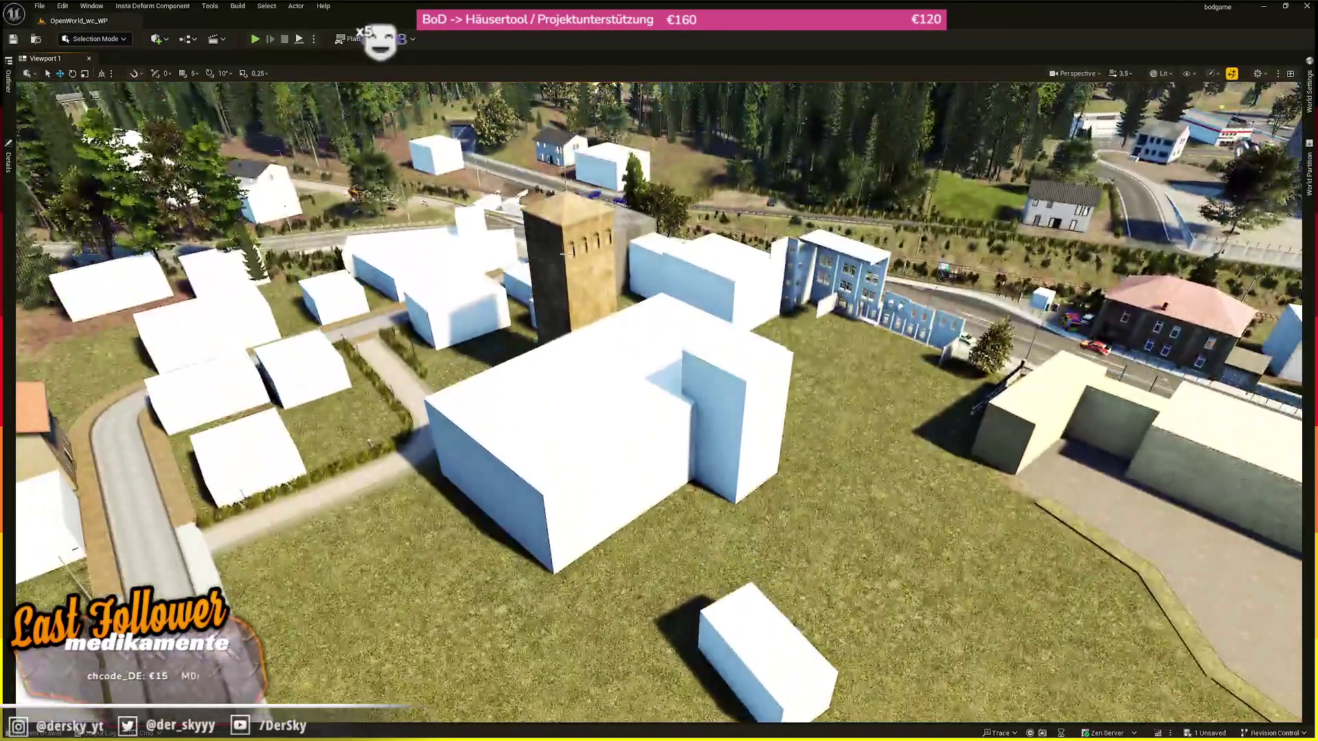
{"action": "left_click", "coordinate": [737, 378]}
{"action": "scroll", "coordinate": [738, 378], "scroll_direction": "down", "scroll_amount": 1}
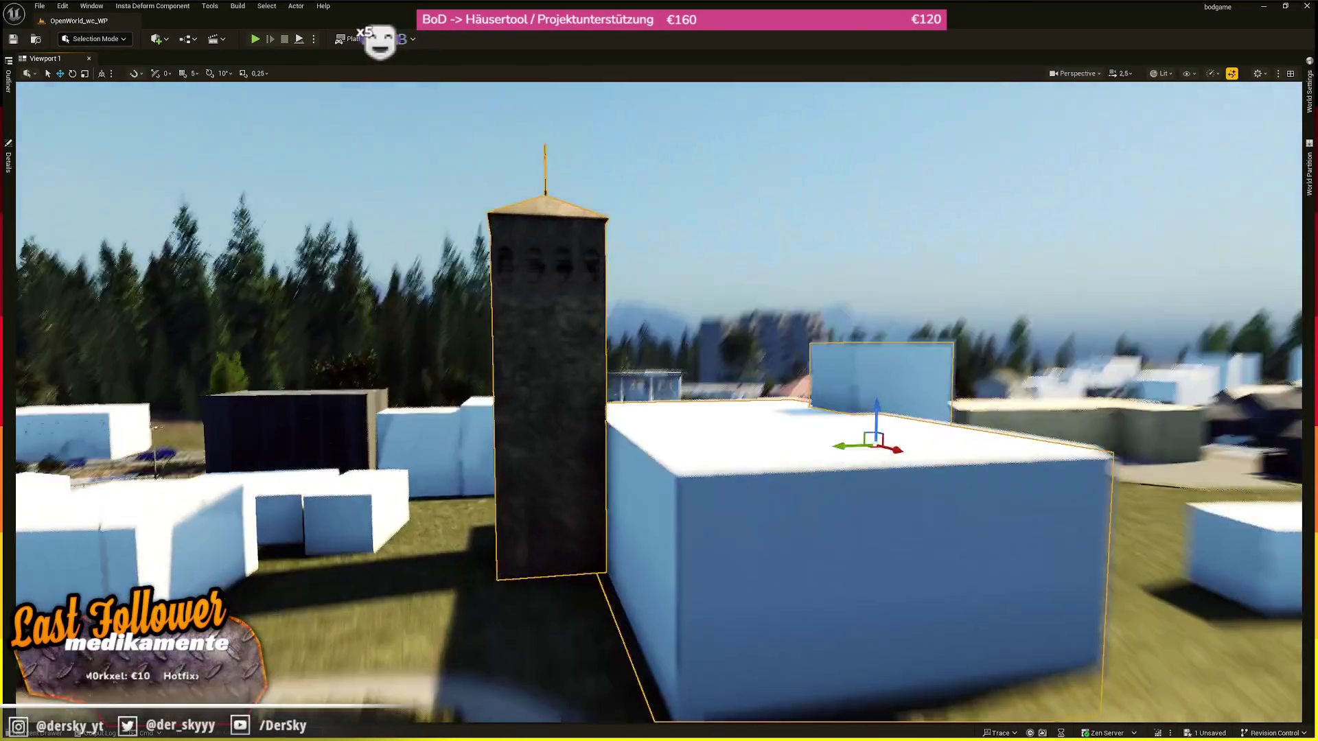
{"action": "scroll", "coordinate": [659, 402], "scroll_direction": "up", "scroll_amount": 2}
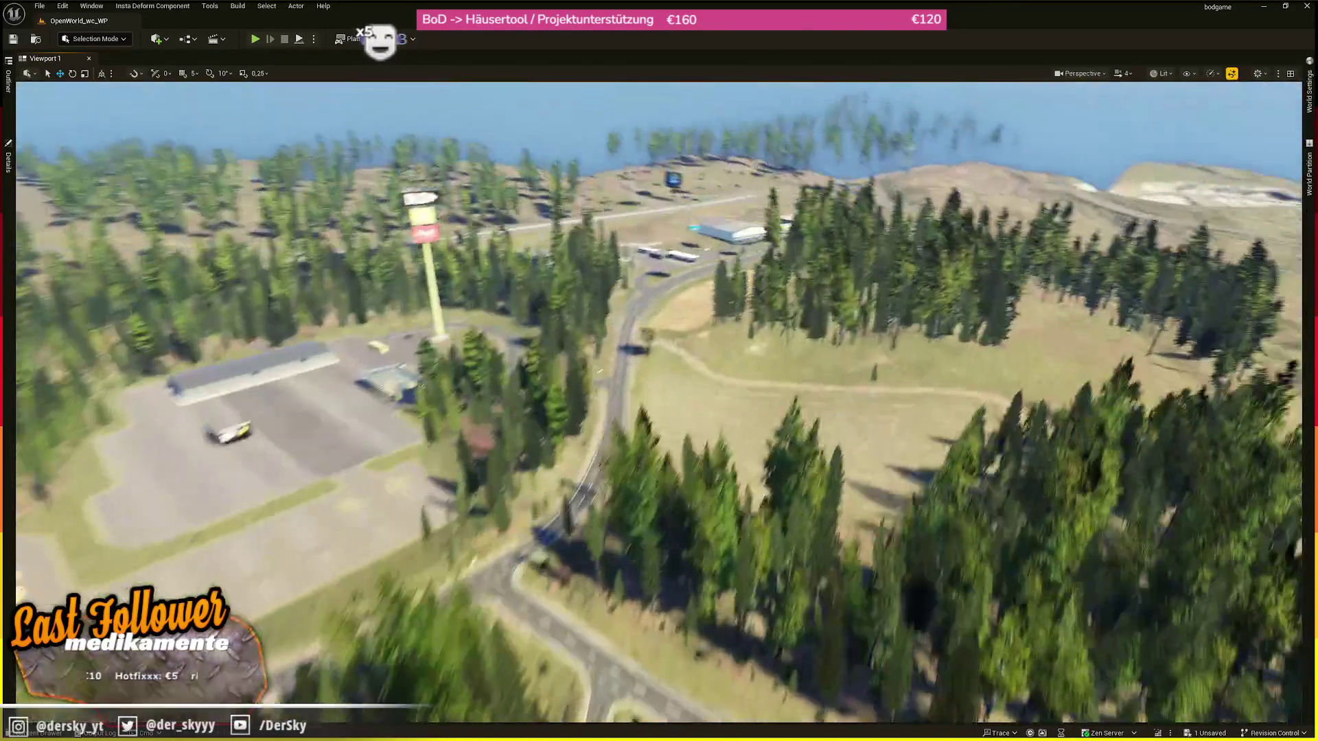
{"action": "scroll", "coordinate": [659, 401], "scroll_direction": "down", "scroll_amount": 1}
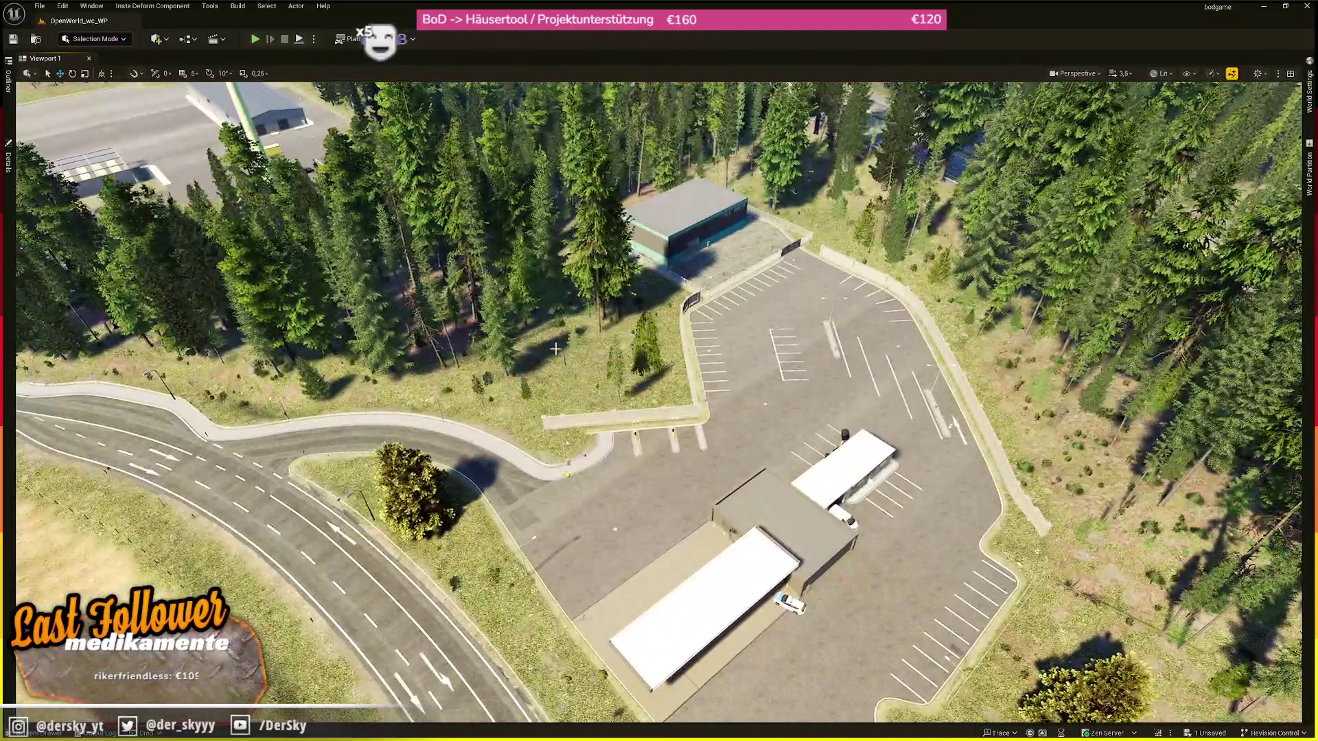
{"action": "scroll", "coordinate": [524, 332], "scroll_direction": "up", "scroll_amount": 3}
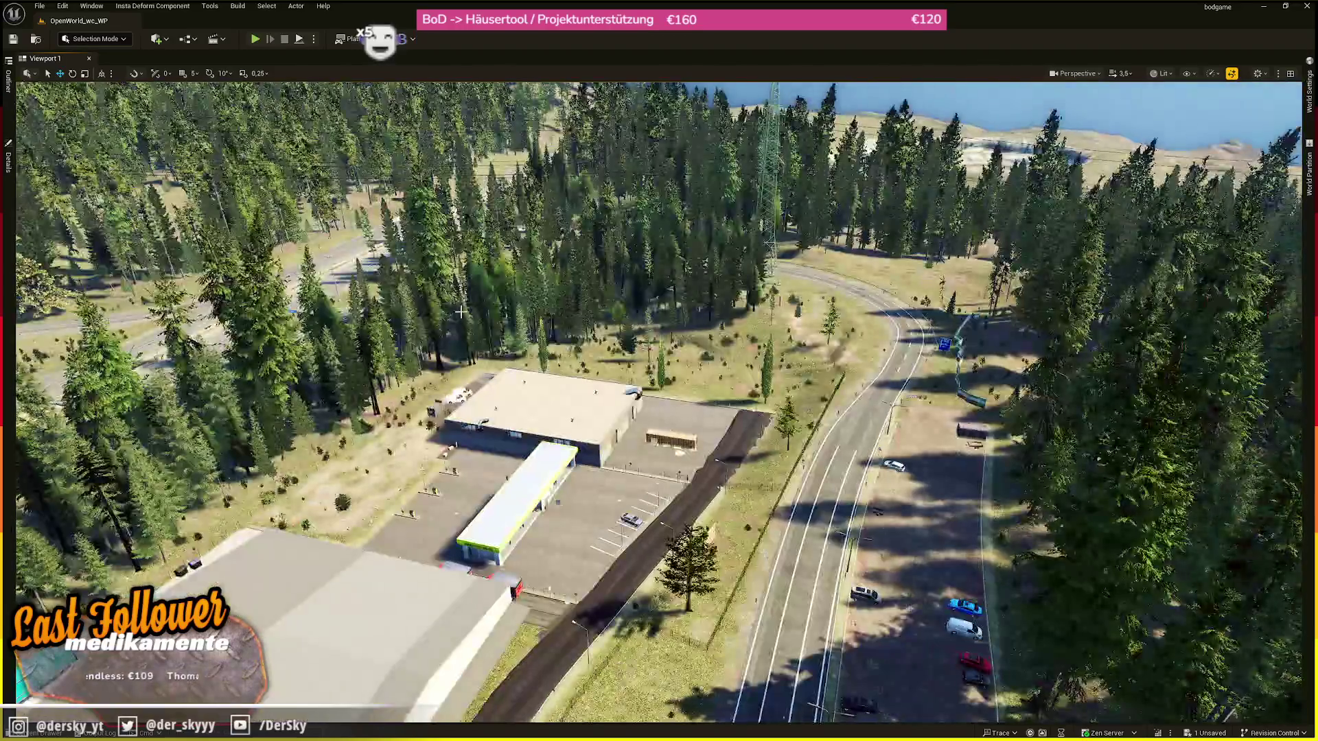
- Fly over the forest and town to the gas station, then bring up the Save Content prompt
{"action": "key", "text": "w"}
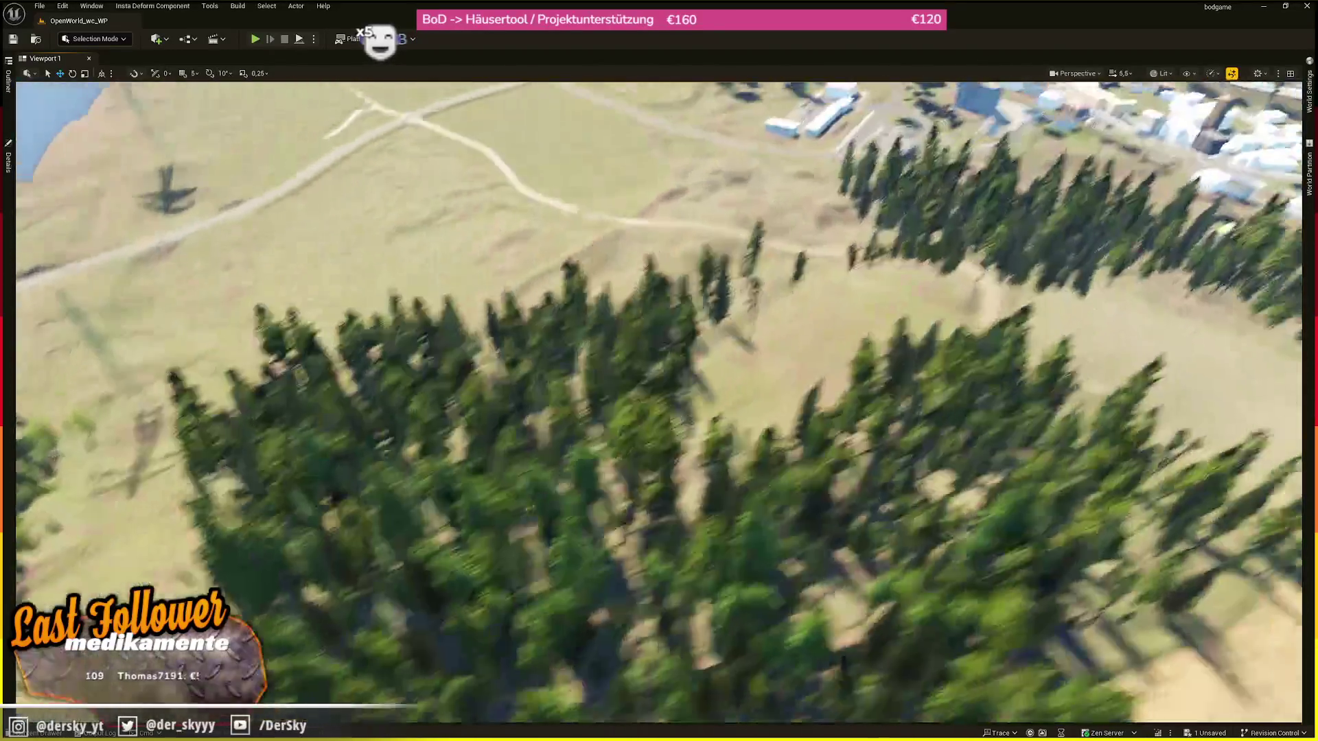
{"action": "key", "text": "w"}
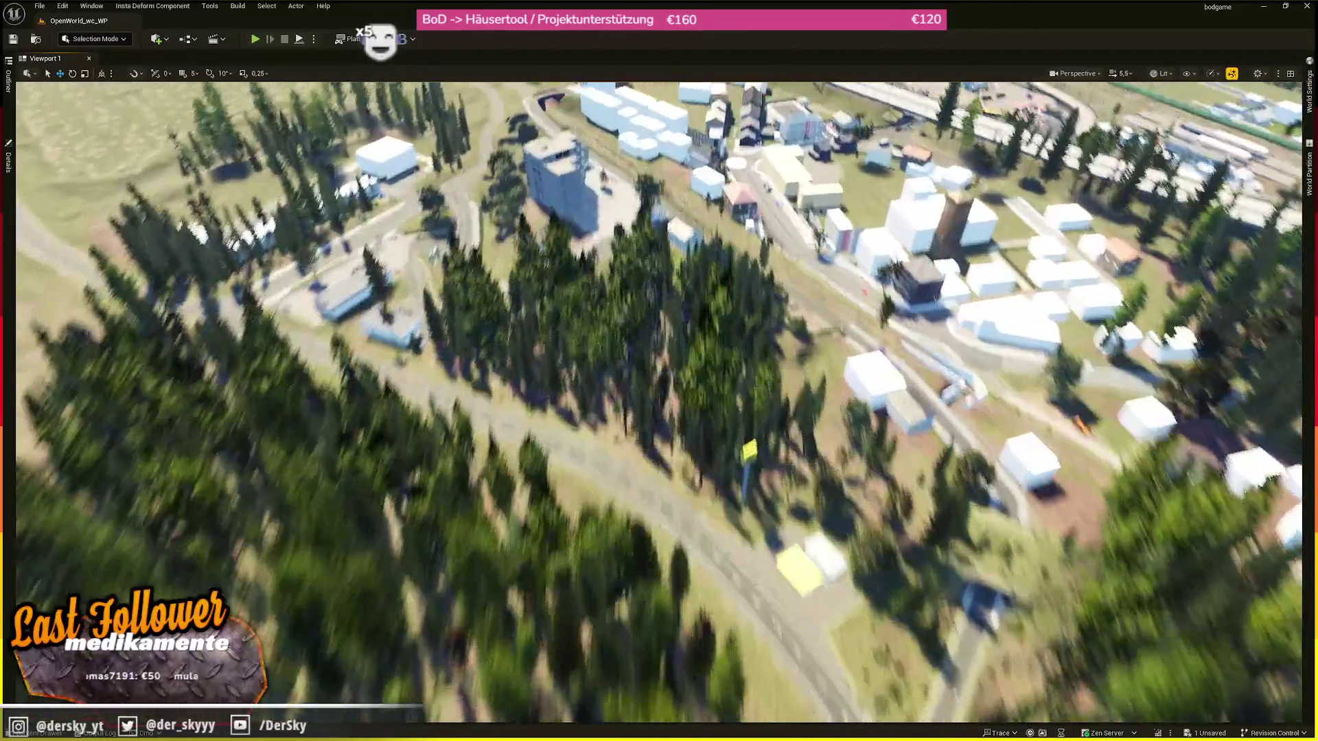
{"action": "scroll", "coordinate": [659, 401], "scroll_direction": "down", "scroll_amount": 3}
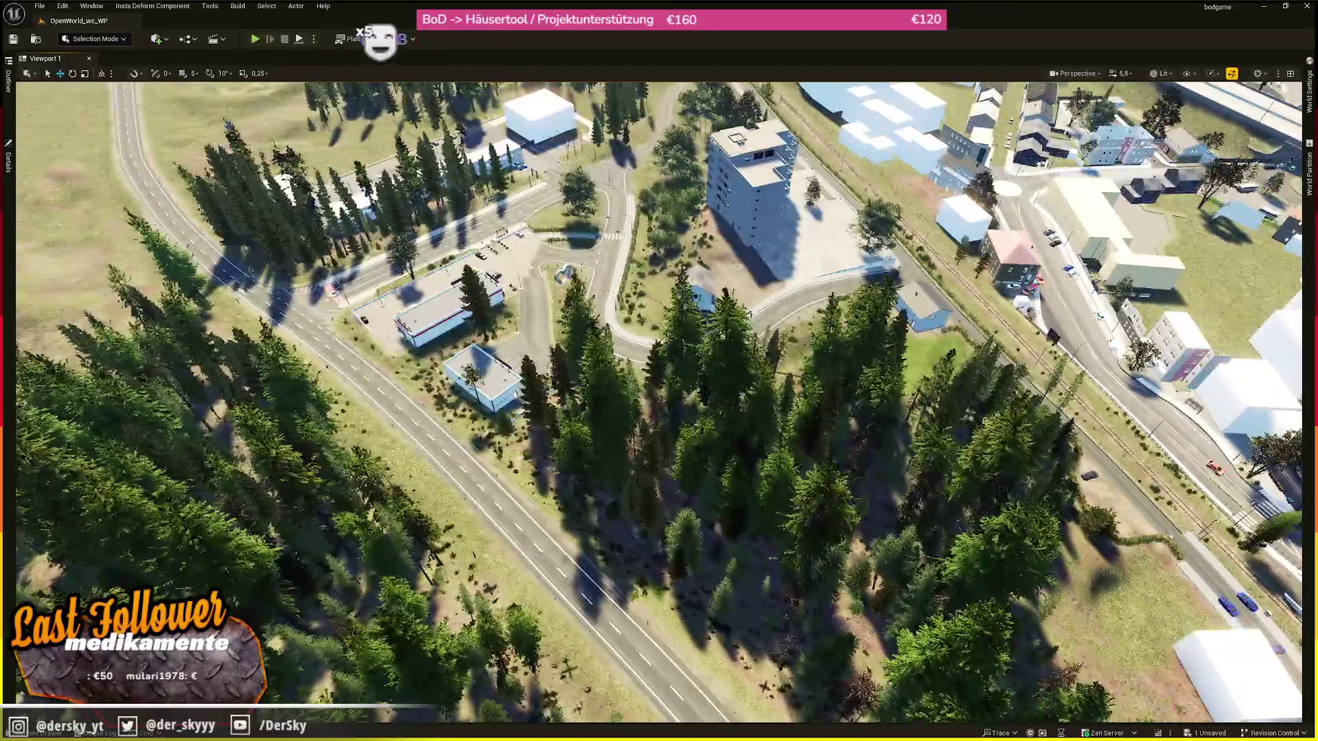
{"action": "key", "text": "w"}
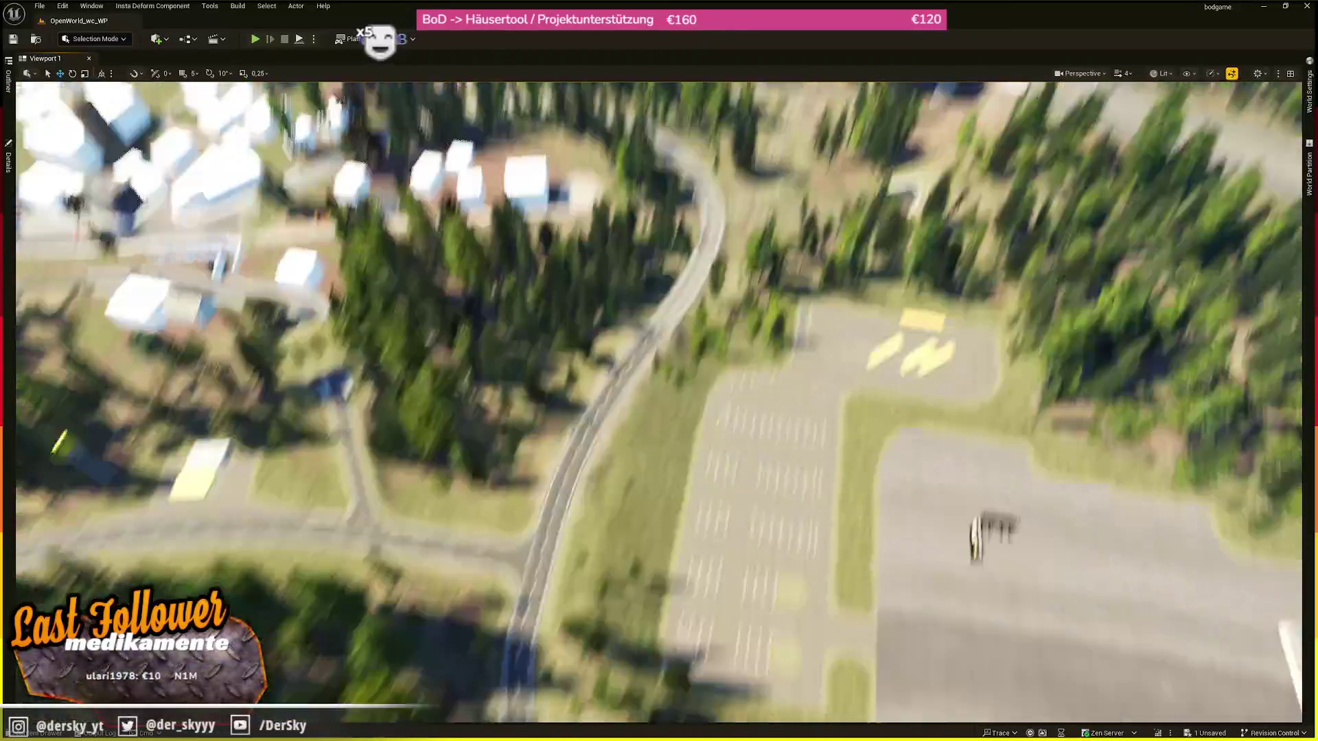
{"action": "key", "text": "w"}
{"action": "scroll", "coordinate": [659, 401], "scroll_direction": "up", "scroll_amount": 1}
{"action": "key", "text": "w"}
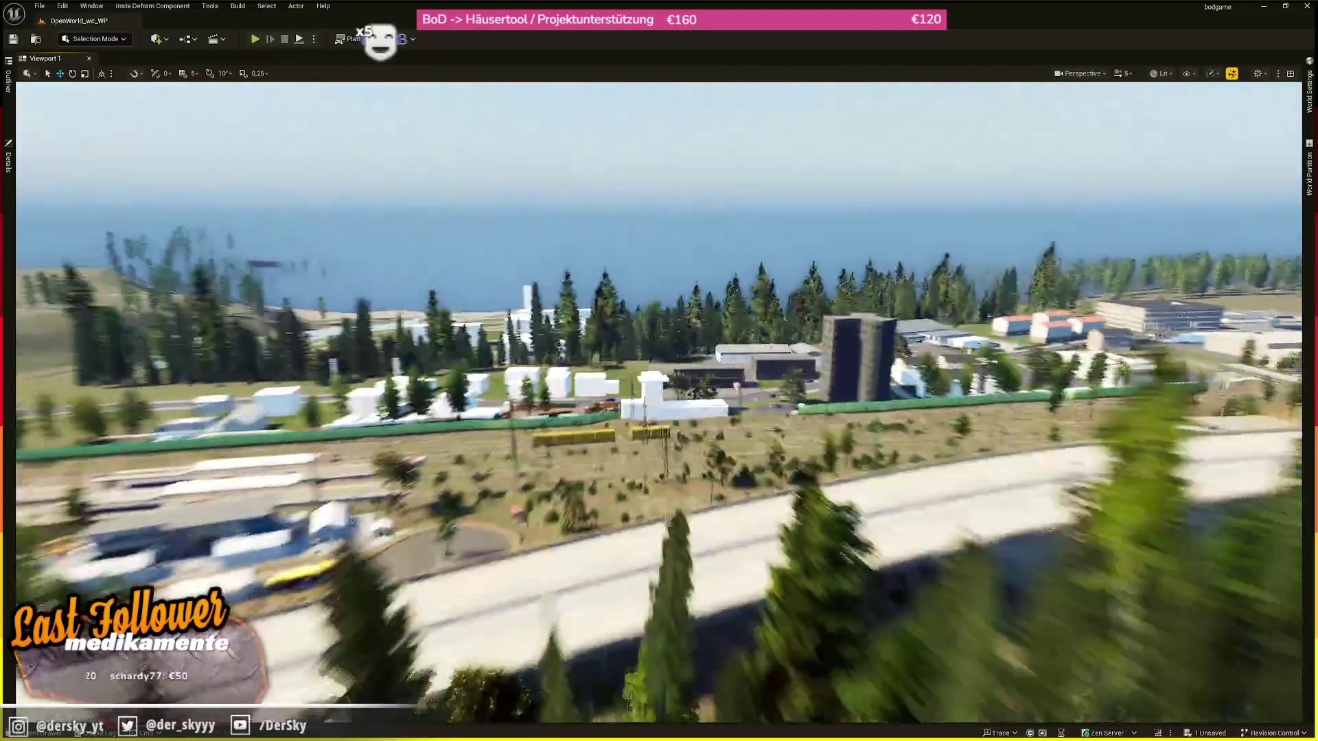
{"action": "key", "text": "w"}
{"action": "scroll", "coordinate": [659, 402], "scroll_direction": "down", "scroll_amount": 2}
{"action": "key", "text": "a"}
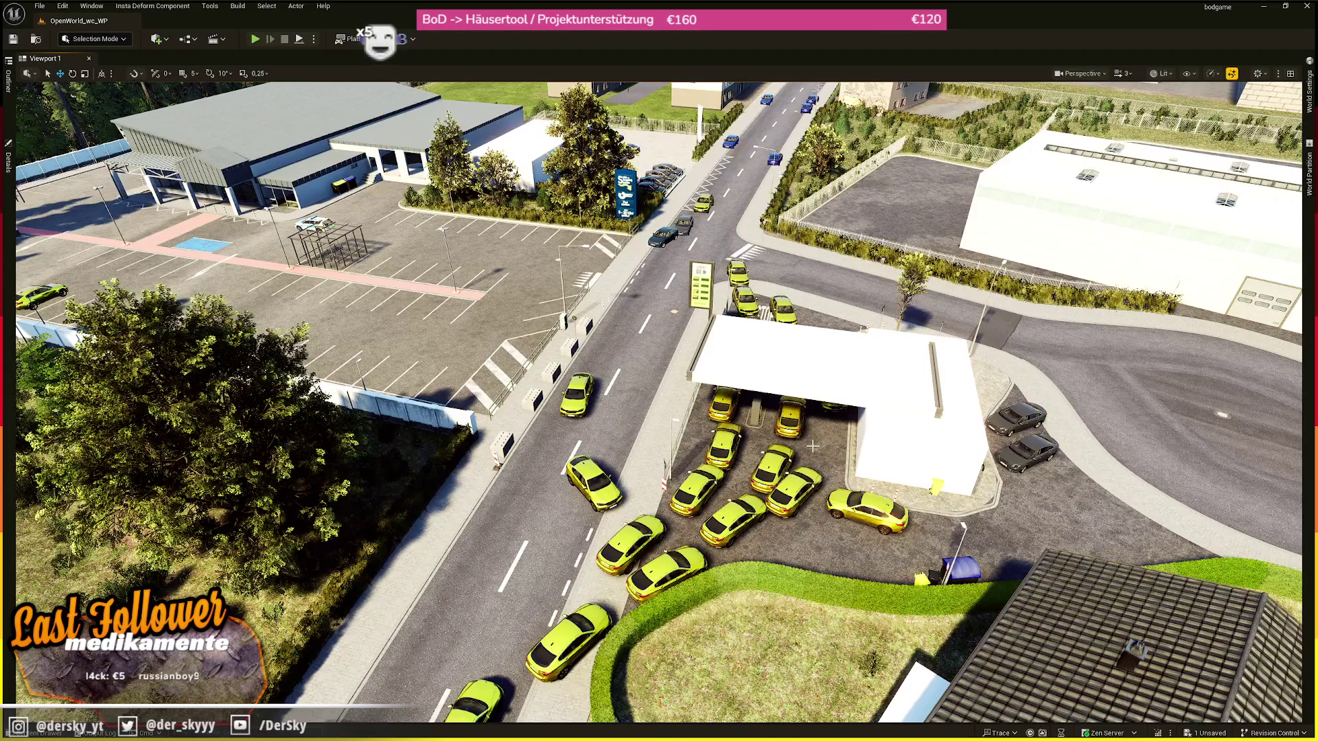
{"action": "key", "text": "ctrl+shift+s"}
- Save sm_gs_windtaker and quit Unreal, then open Counter-Strike 2 from Steam's tray menu
{"action": "left_click", "coordinate": [679, 493]}
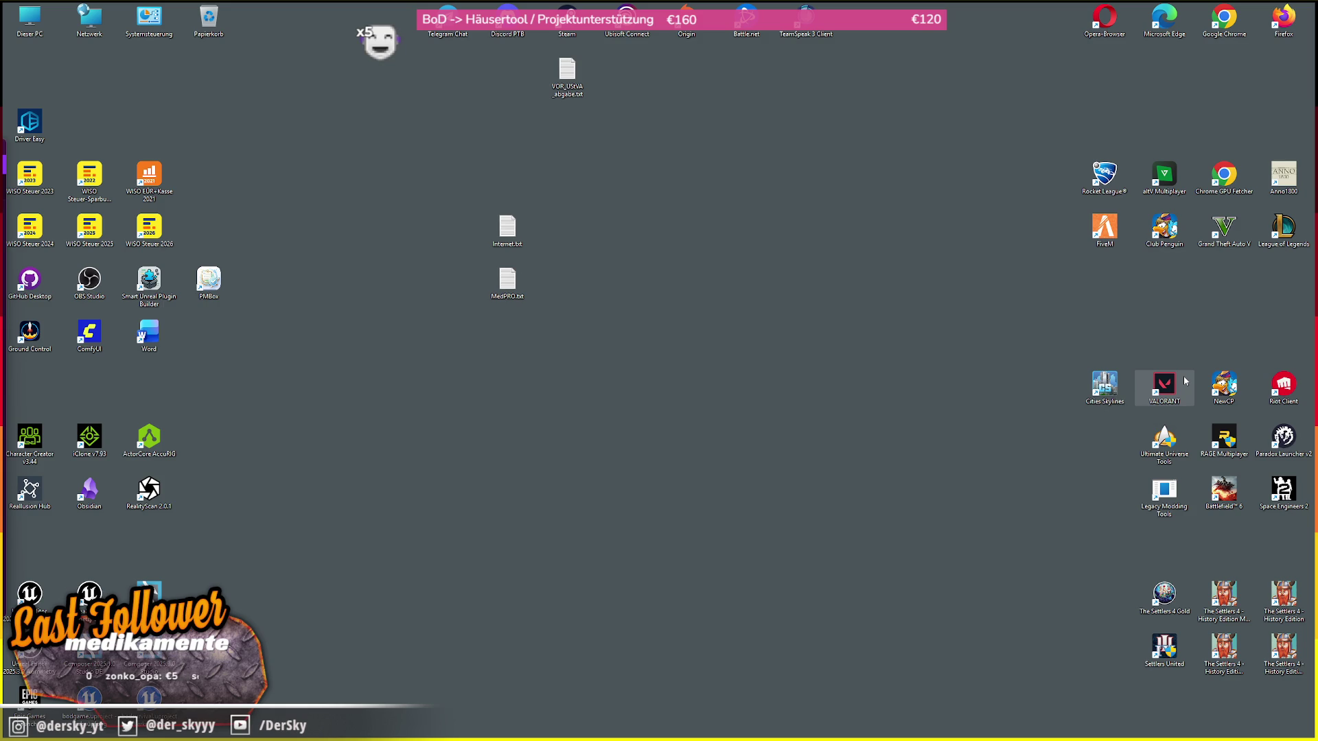
{"action": "mouse_move", "coordinate": [589, 726]}
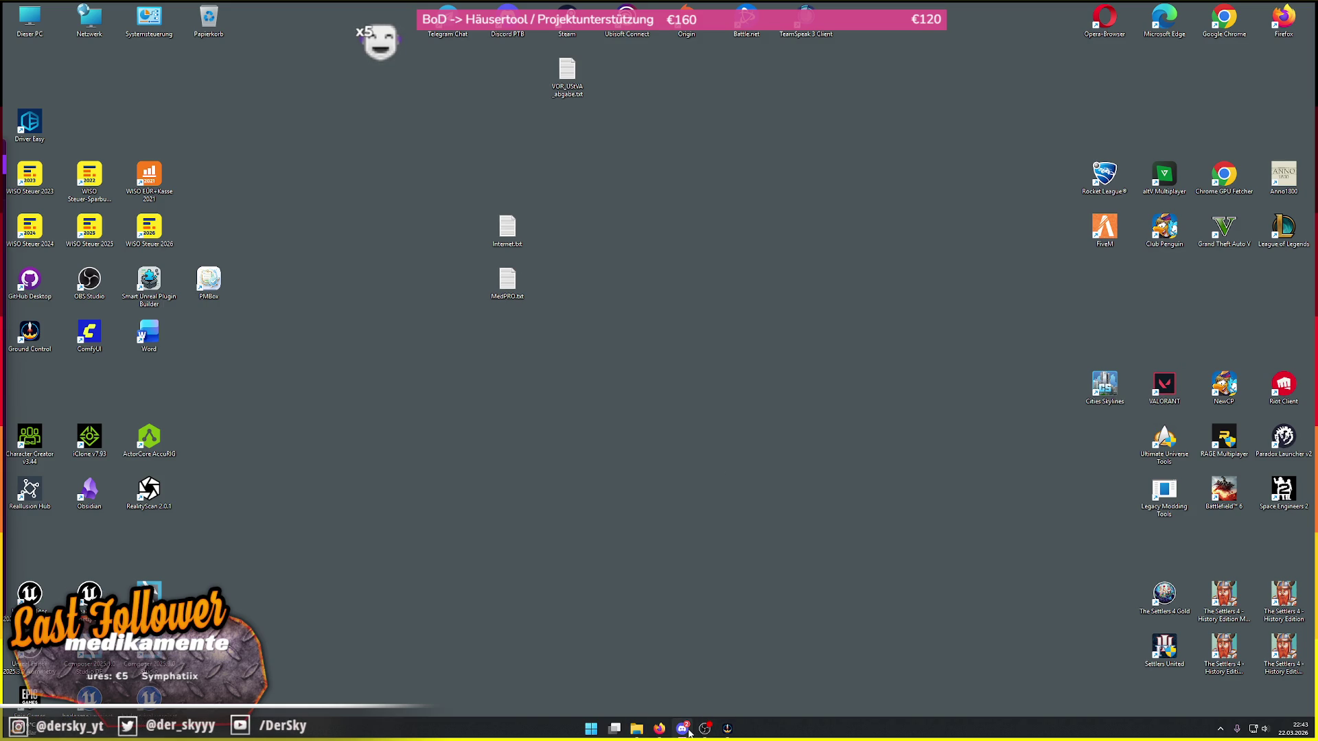
{"action": "left_click", "coordinate": [1220, 729]}
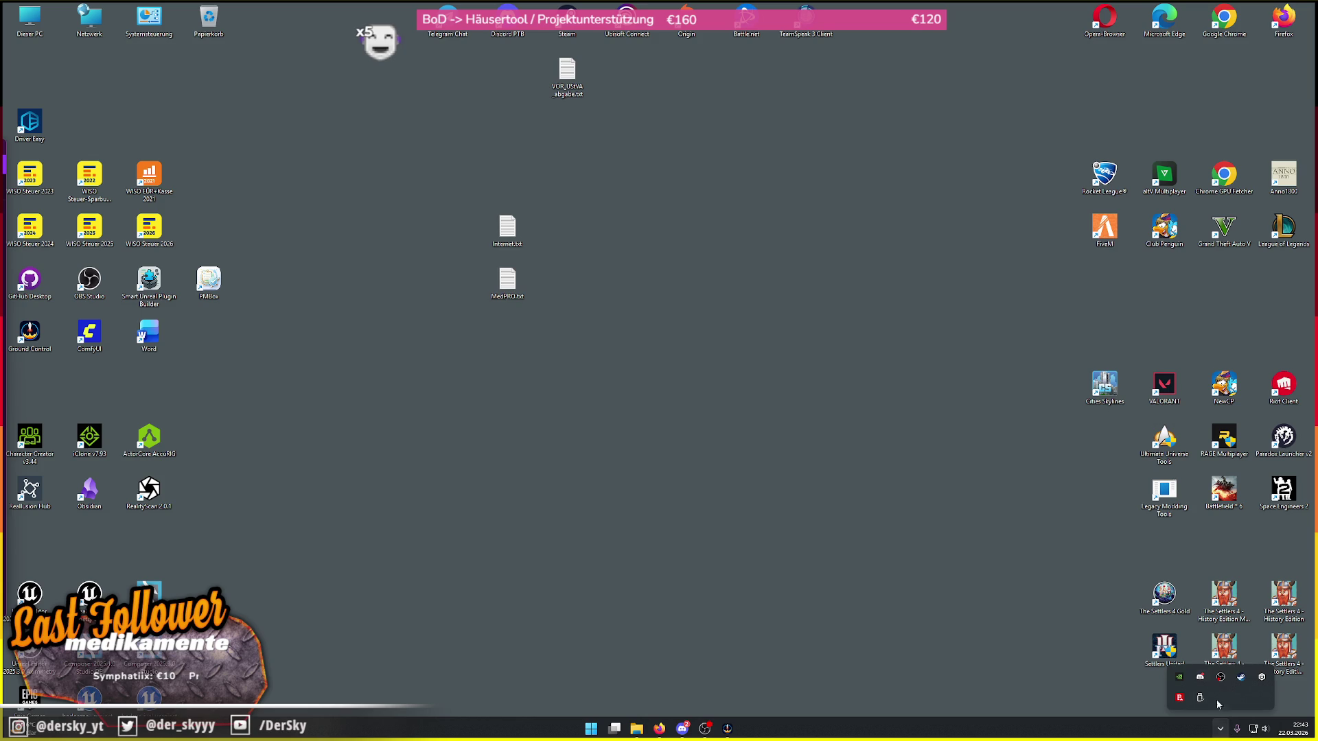
{"action": "right_click", "coordinate": [1243, 678]}
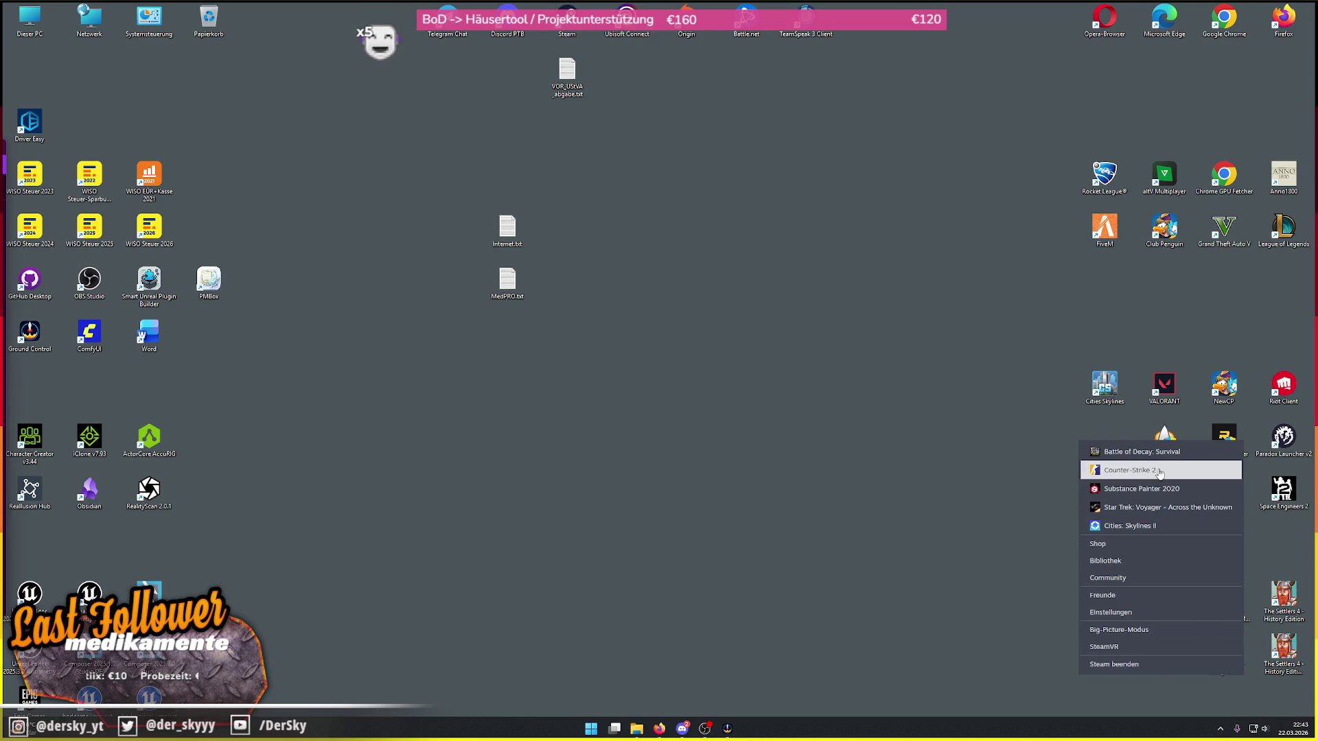
{"action": "left_click", "coordinate": [1136, 564]}
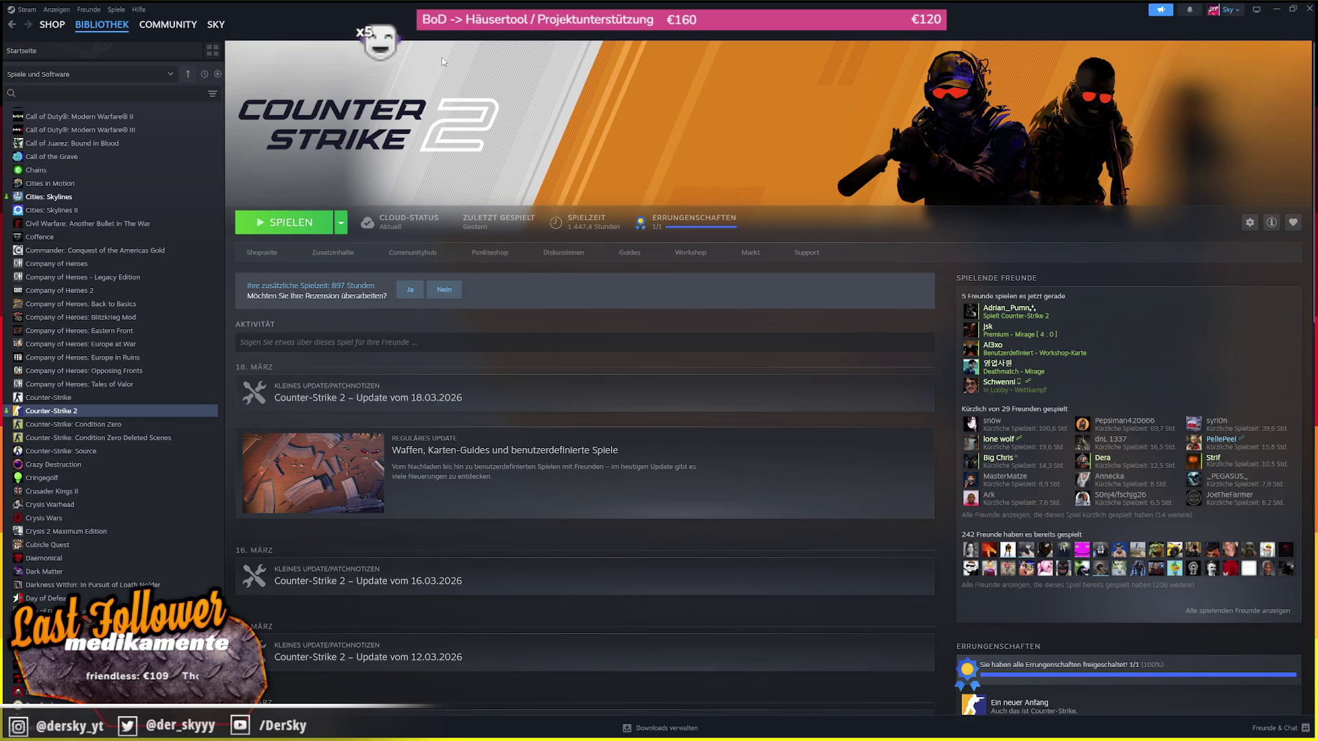
{"action": "double_click", "coordinate": [523, 5]}
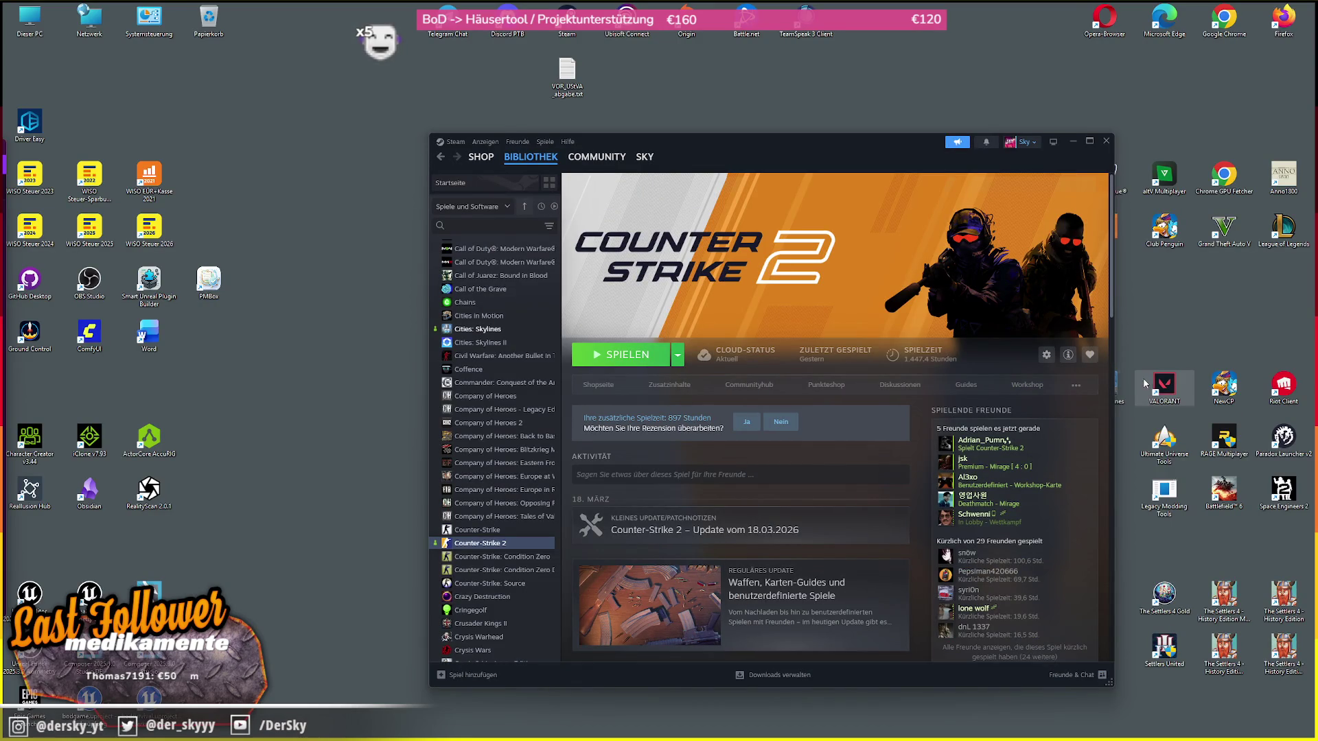
- Move the restored Steam window up-left and switch to the browser showing Twitch
{"action": "left_click", "coordinate": [1145, 382]}
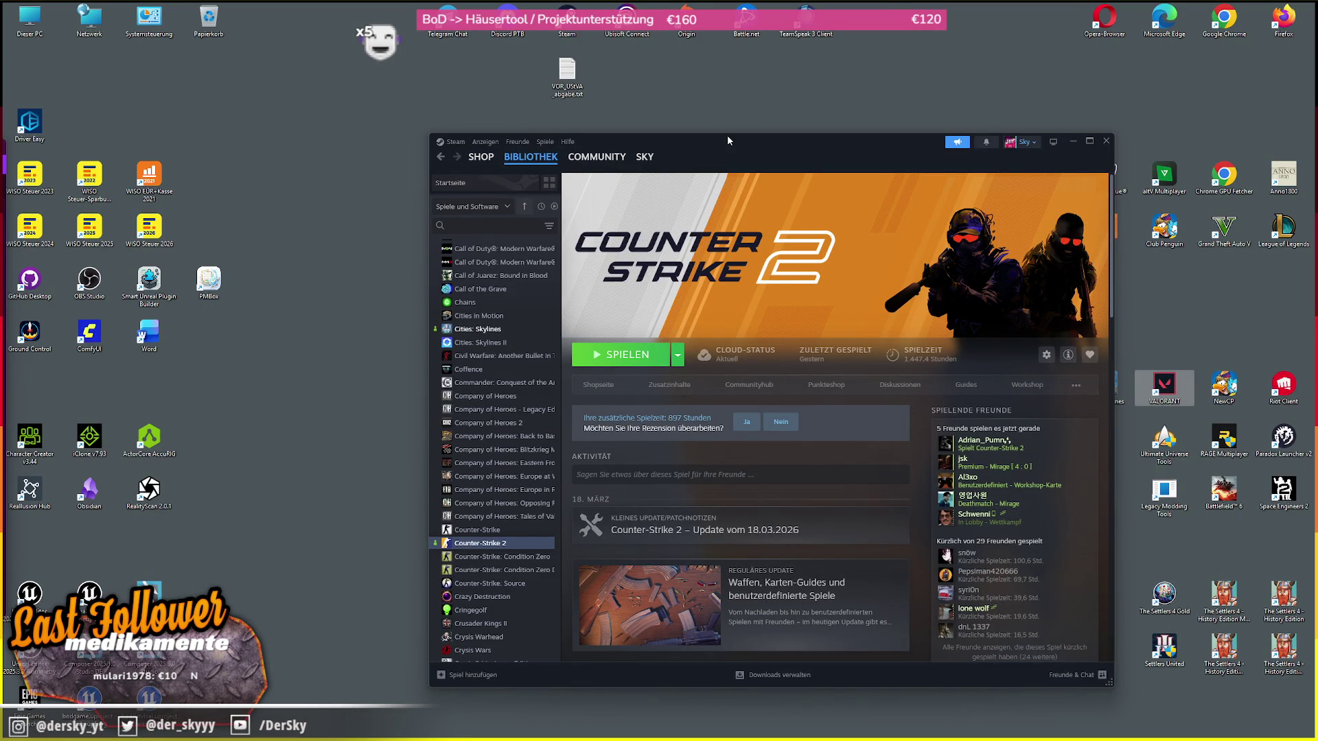
{"action": "left_click_drag", "start_coordinate": [726, 135], "coordinate": [566, 118]}
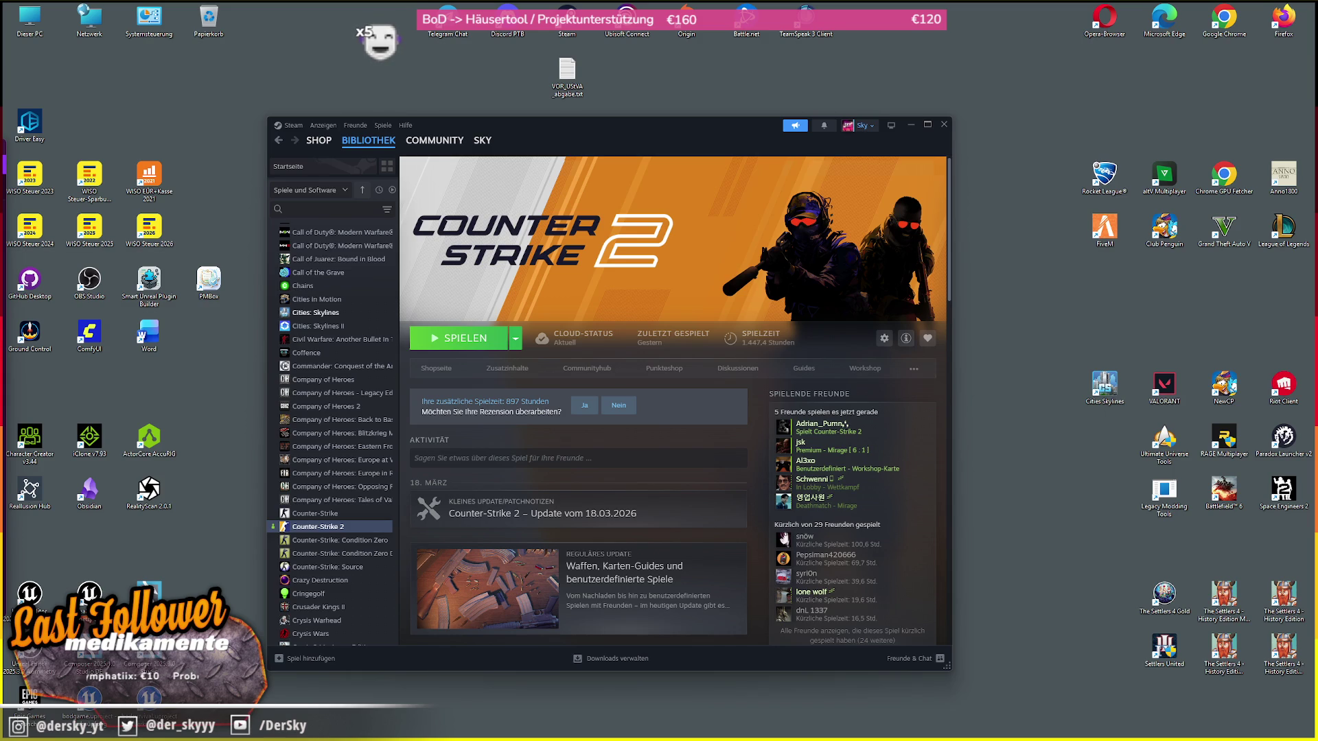
{"action": "key", "text": "alt+Tab"}
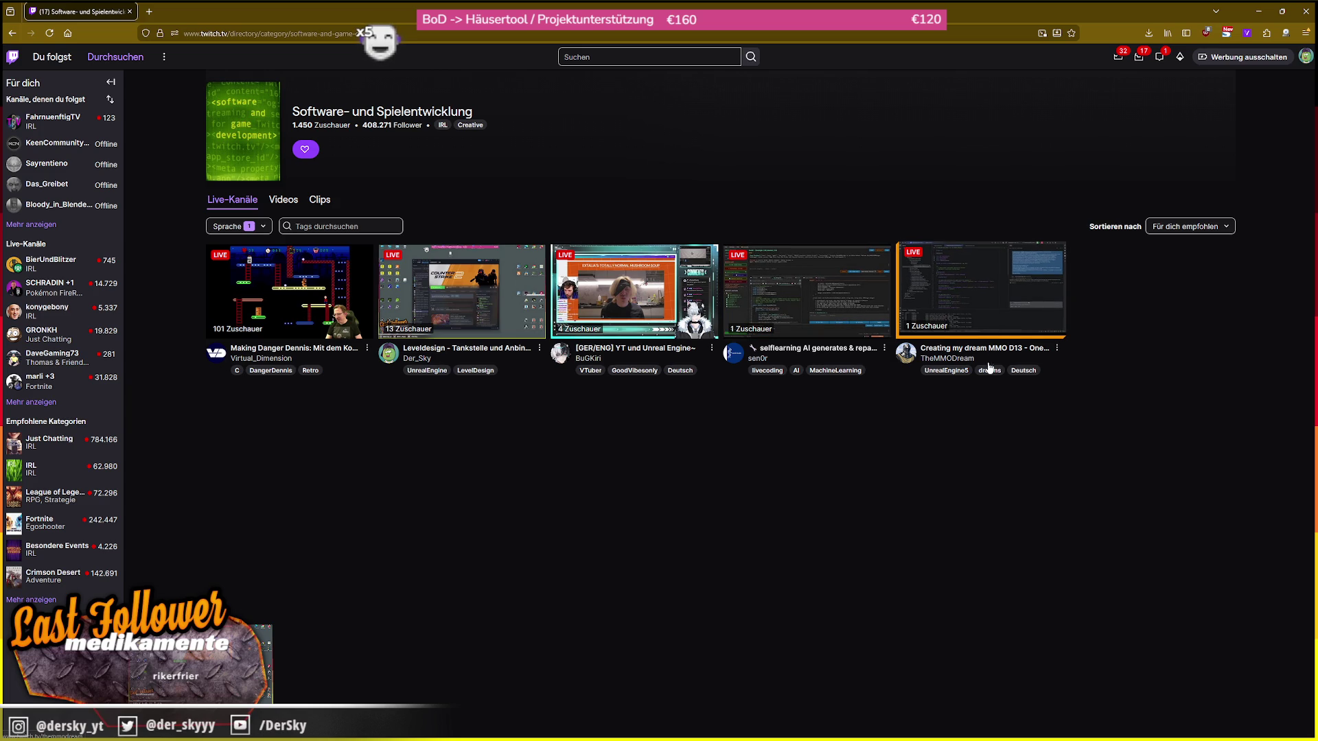
{"action": "left_click", "coordinate": [613, 304]}
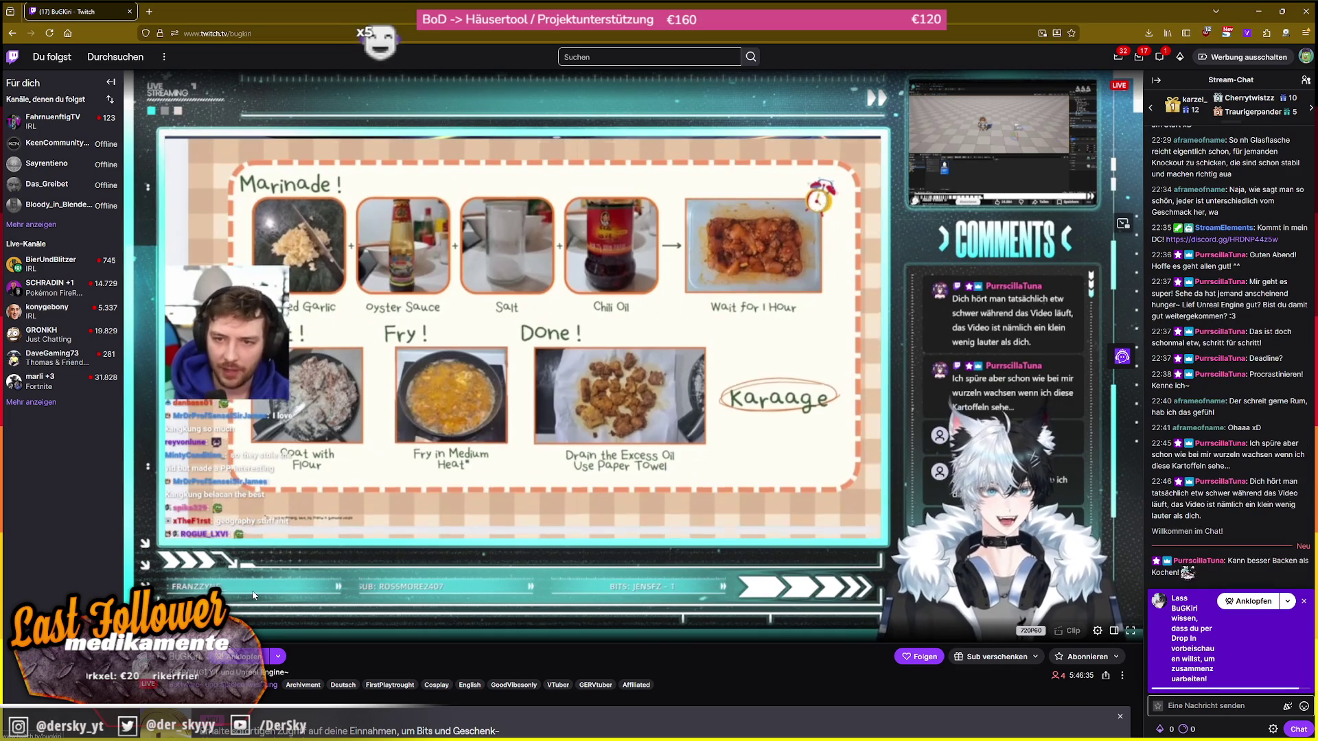
{"action": "scroll", "coordinate": [254, 594], "scroll_direction": "down", "scroll_amount": 1}
{"action": "scroll", "coordinate": [253, 594], "scroll_direction": "down", "scroll_amount": 5}
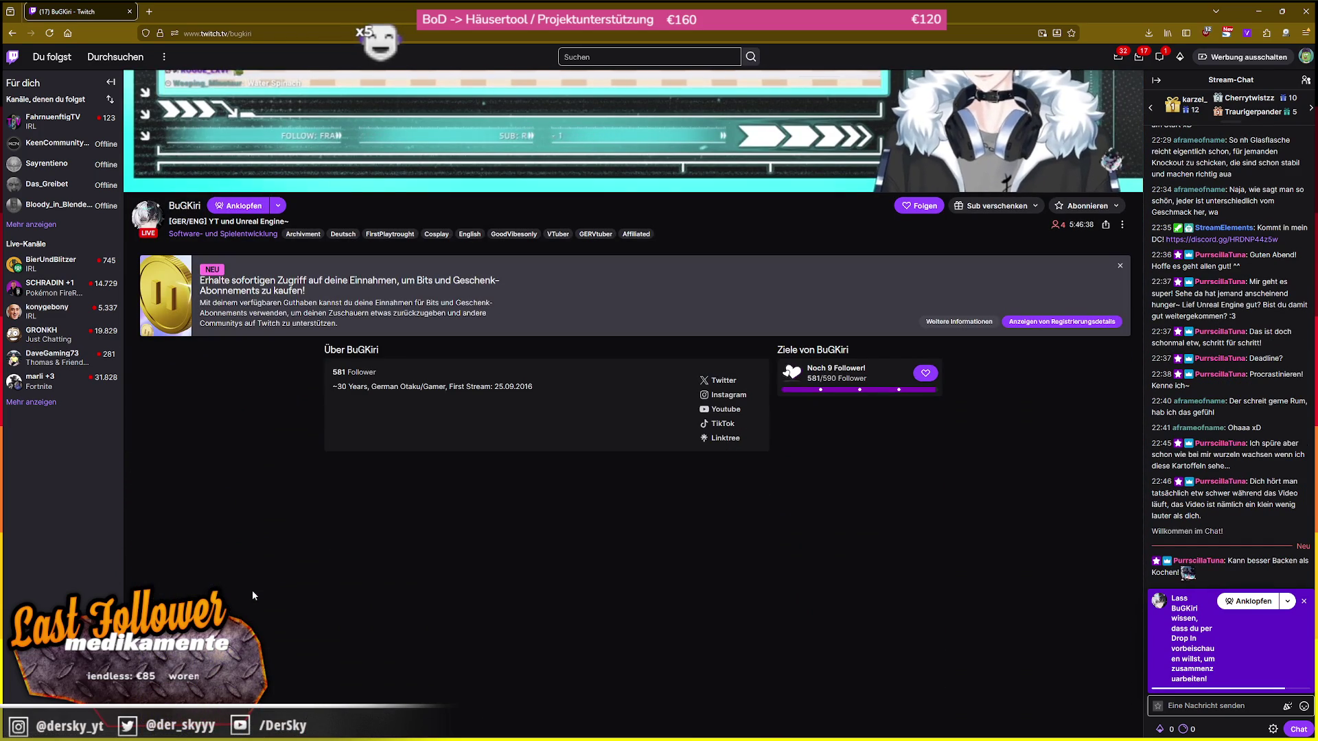
{"action": "scroll", "coordinate": [253, 594], "scroll_direction": "up", "scroll_amount": 6}
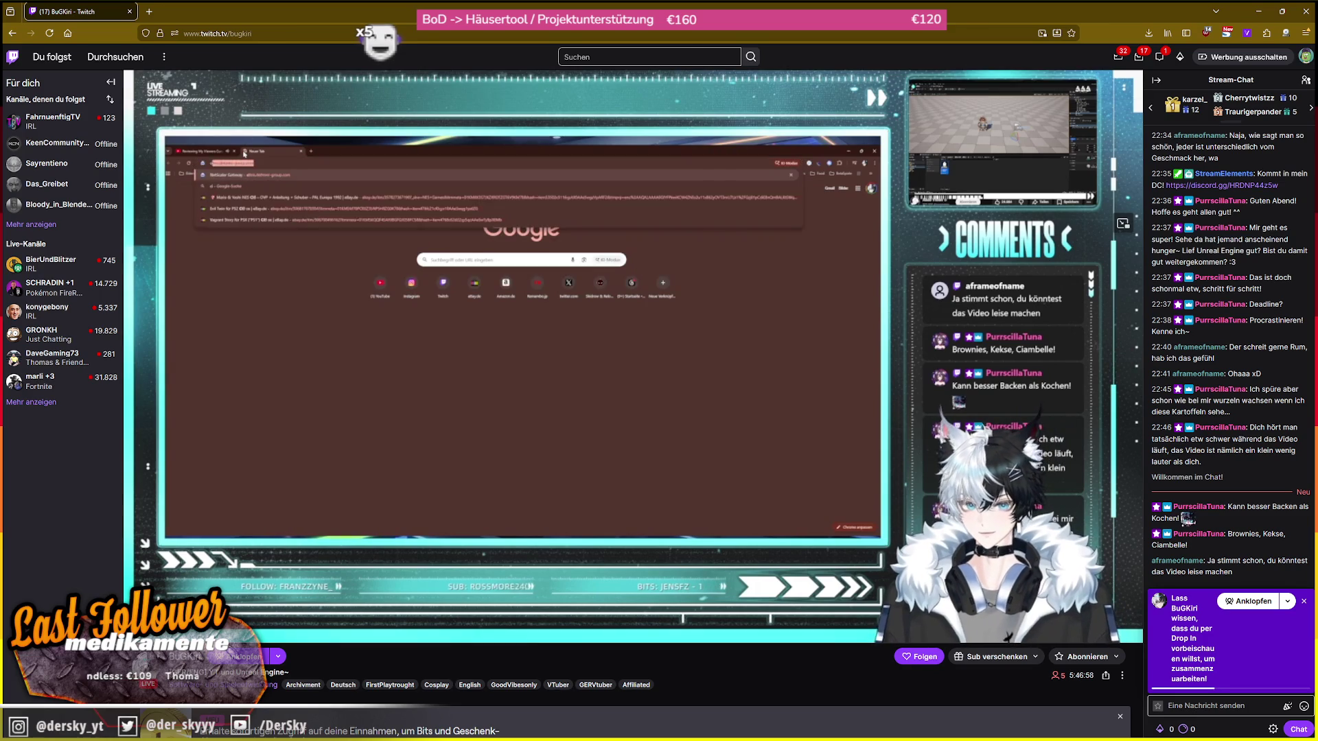
{"action": "key", "text": "alt+Left"}
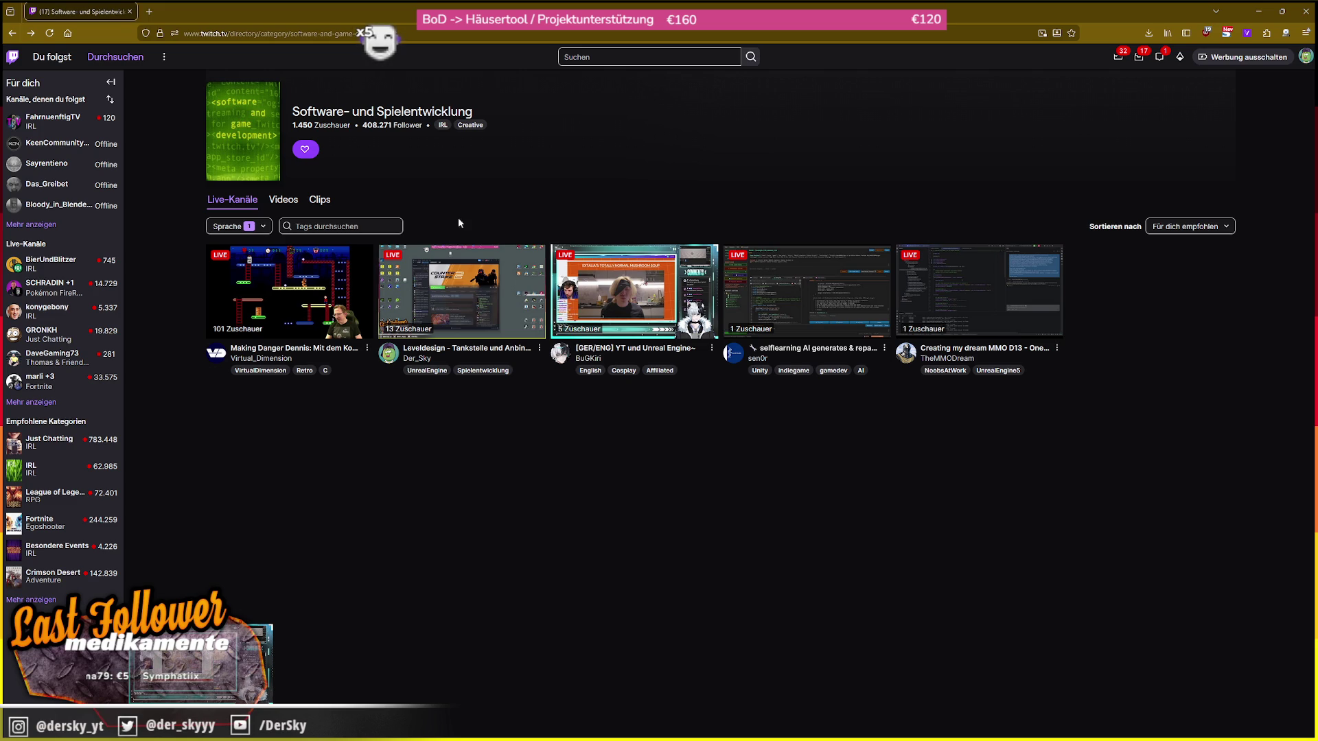
{"action": "left_click", "coordinate": [322, 278]}
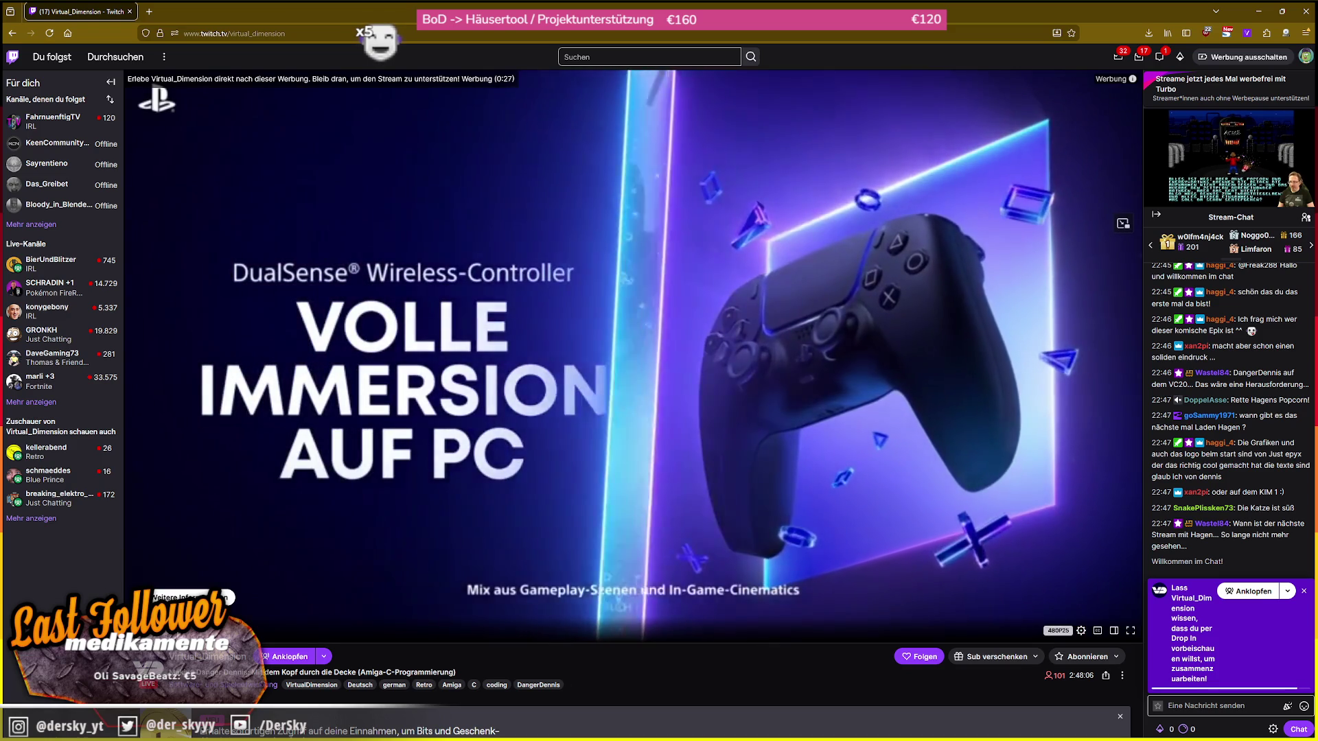
- Scroll through the Virtual_Dimension stream page, then go back to leave the channel
{"action": "scroll", "coordinate": [371, 654], "scroll_direction": "down", "scroll_amount": 3}
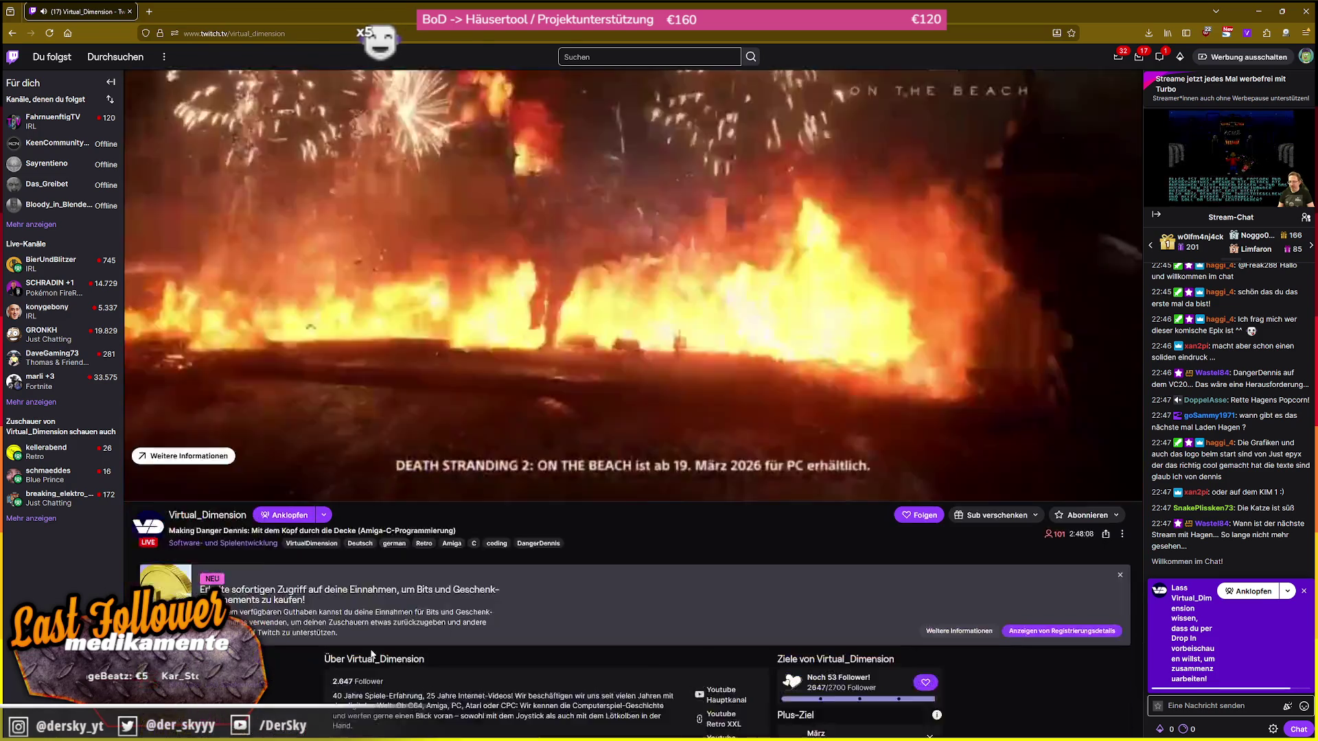
{"action": "scroll", "coordinate": [372, 654], "scroll_direction": "down", "scroll_amount": 2}
{"action": "scroll", "coordinate": [369, 649], "scroll_direction": "up", "scroll_amount": 5}
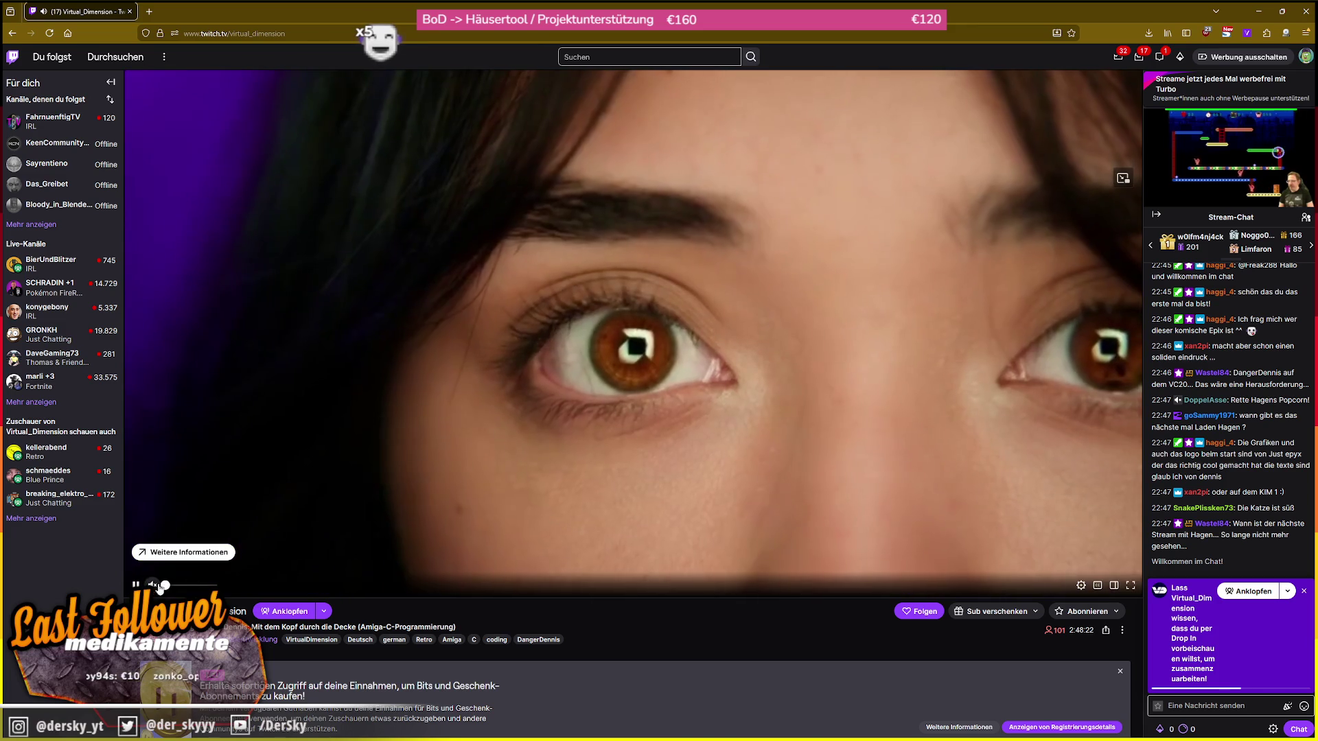
{"action": "scroll", "coordinate": [1290, 503], "scroll_direction": "up", "scroll_amount": 3}
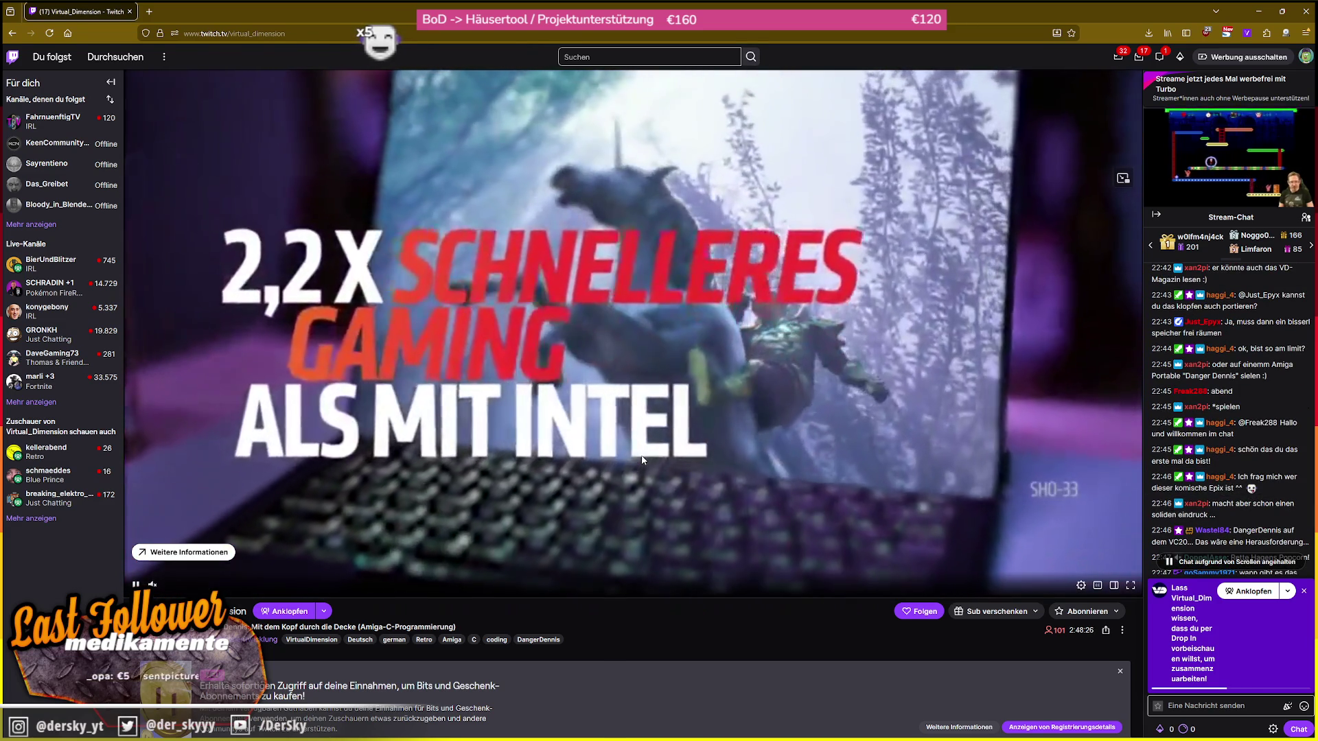
{"action": "key", "text": "alt+Left"}
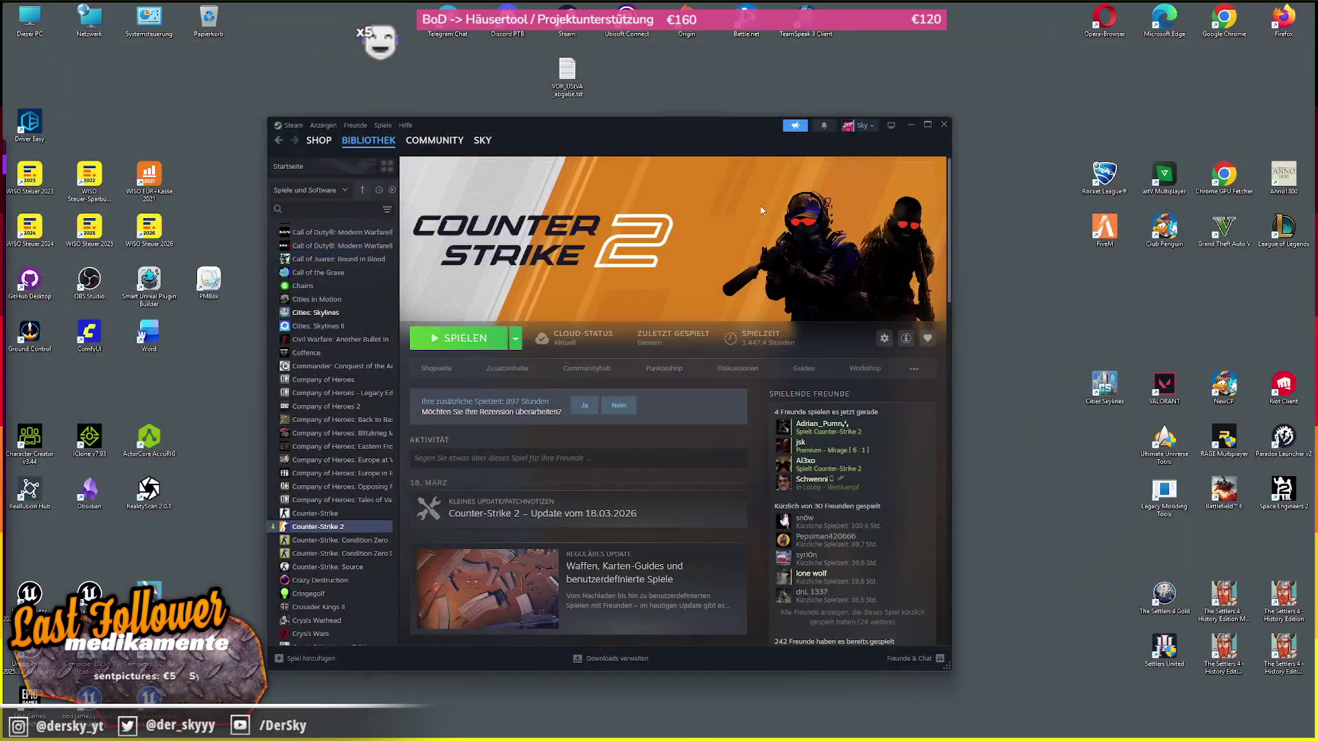
- Maximize the Steam window, restore it to its smaller size, and move it up and left
{"action": "double_click", "coordinate": [588, 133]}
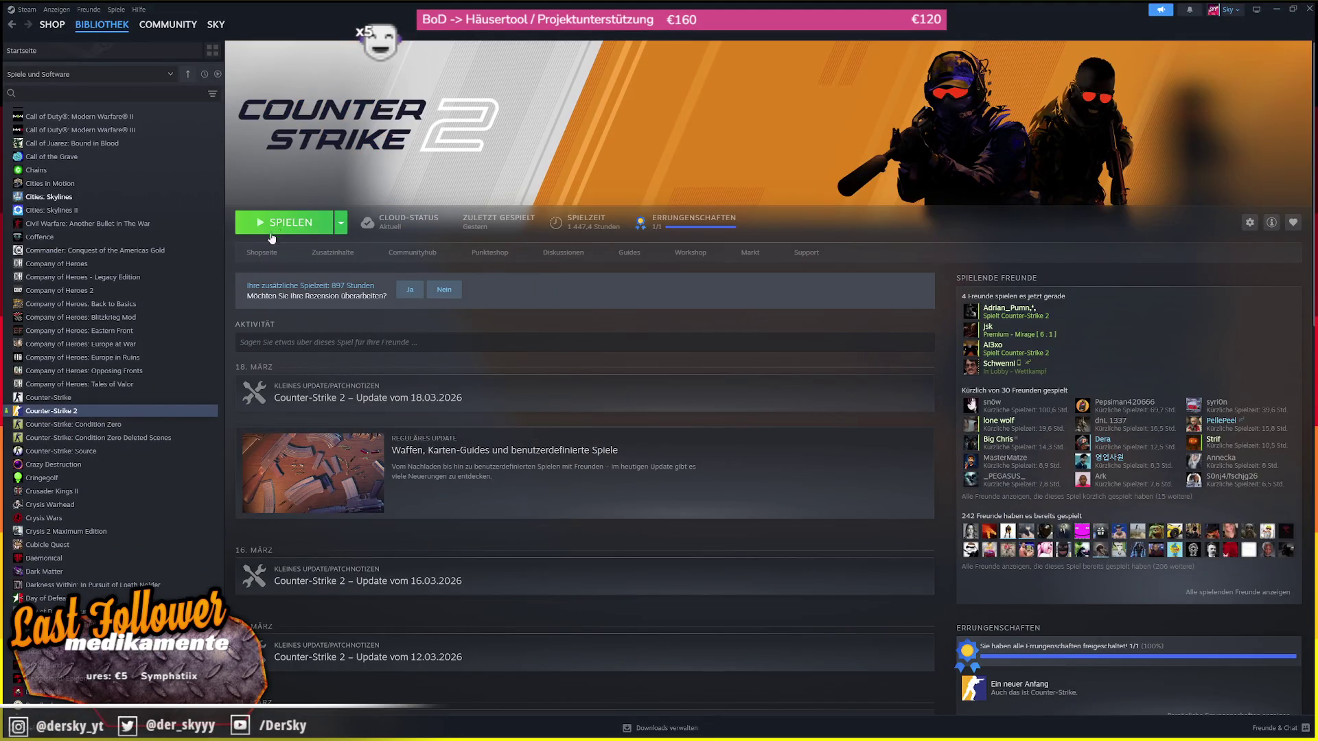
{"action": "key", "text": "super+Down"}
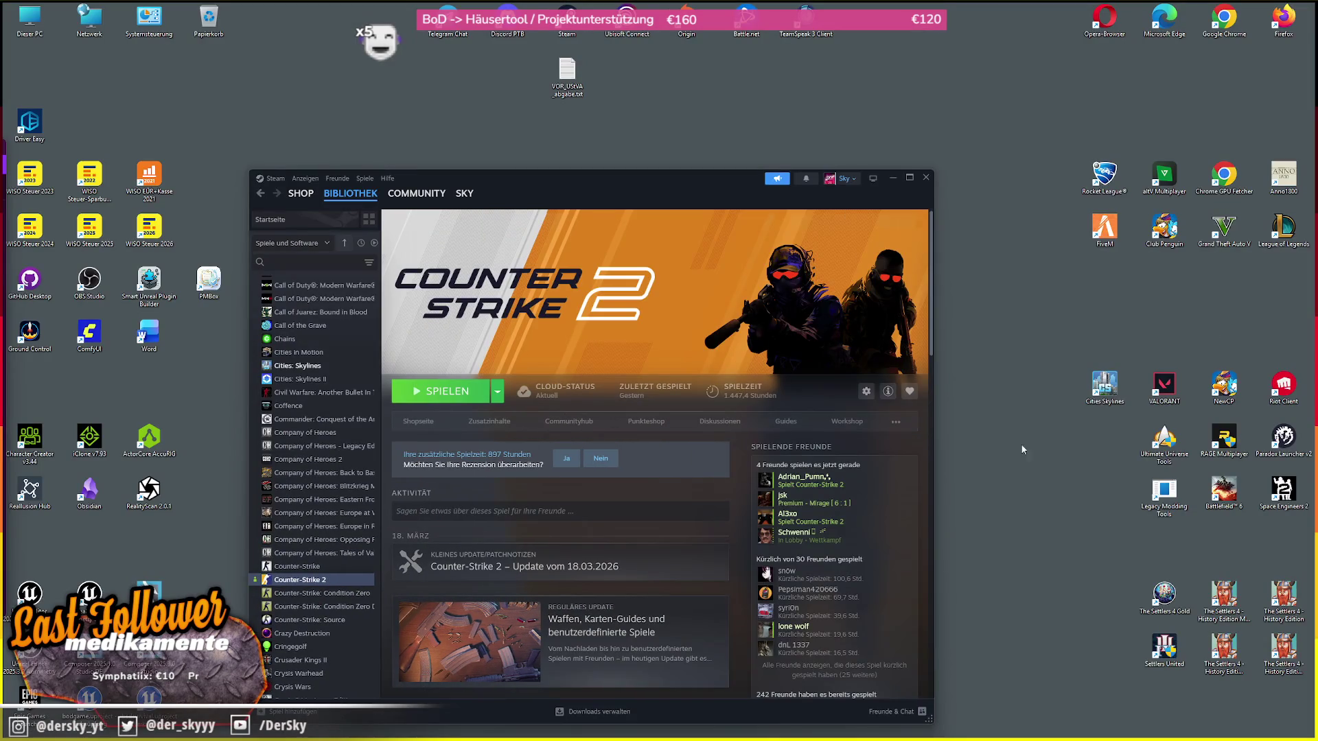
{"action": "left_click_drag", "start_coordinate": [613, 200], "coordinate": [530, 129]}
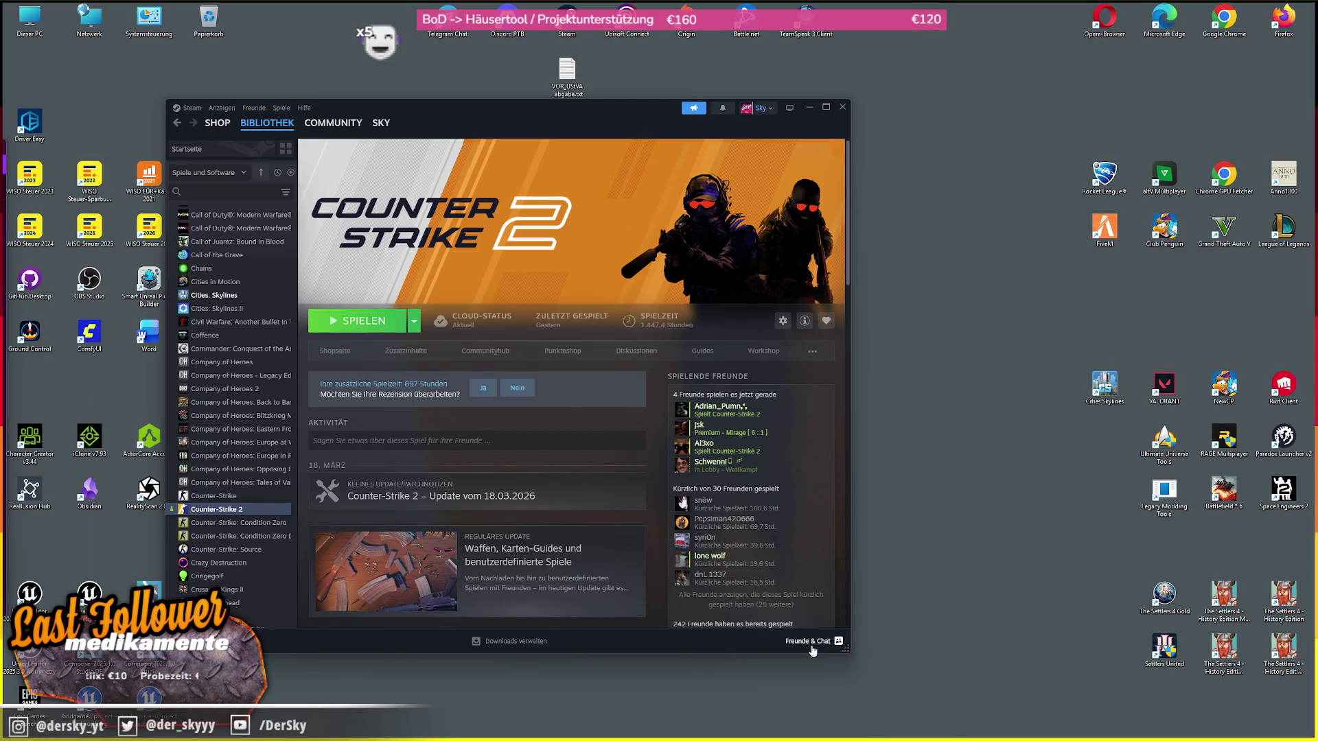
- Open the friends list, bring the library back to the front, and launch Counter-Strike 2 with SPIELEN
{"action": "left_click", "coordinate": [838, 641]}
{"action": "left_click", "coordinate": [219, 237]}
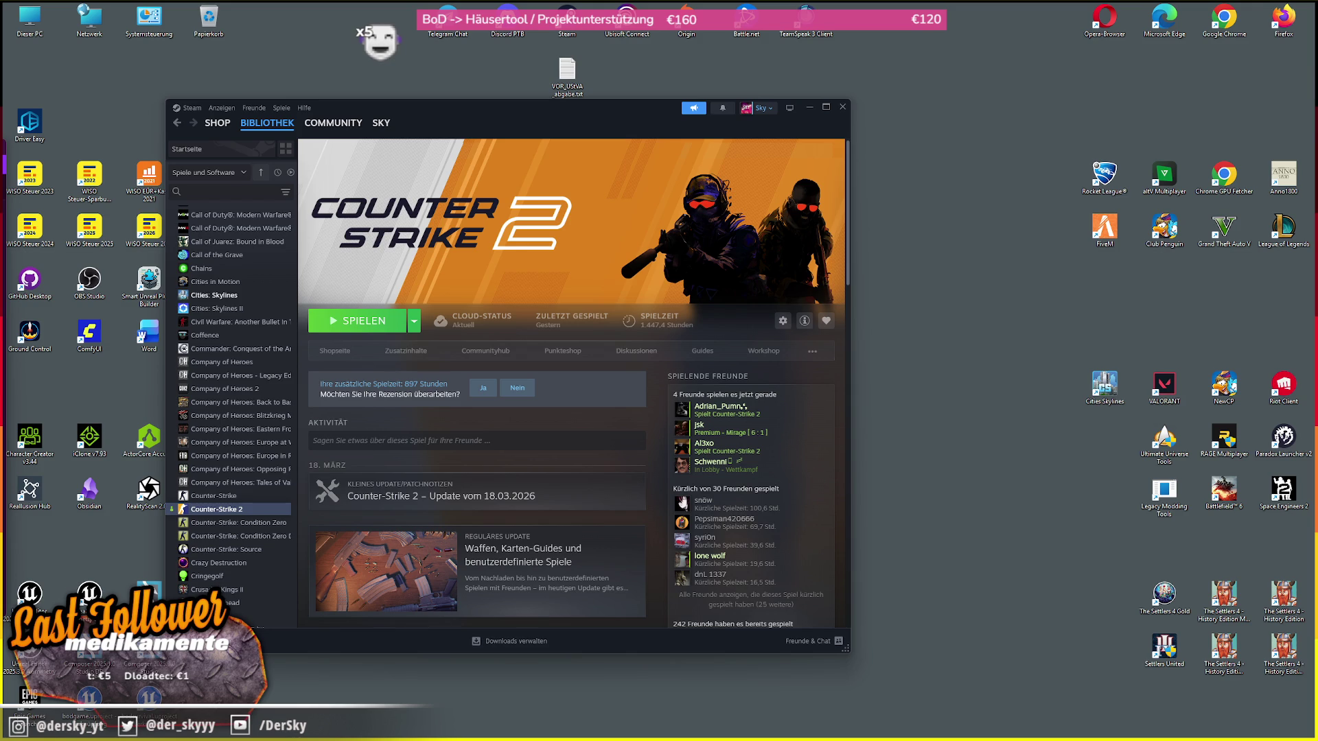
{"action": "left_click", "coordinate": [357, 321]}
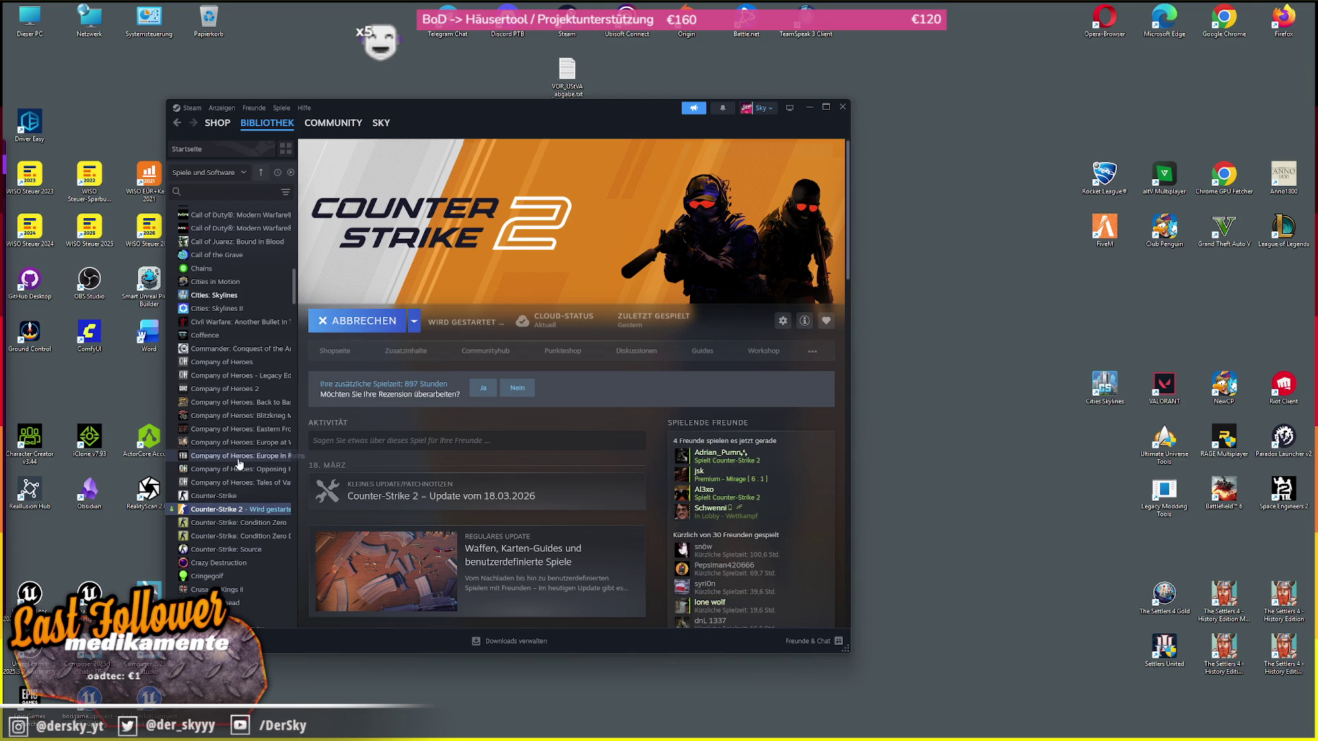